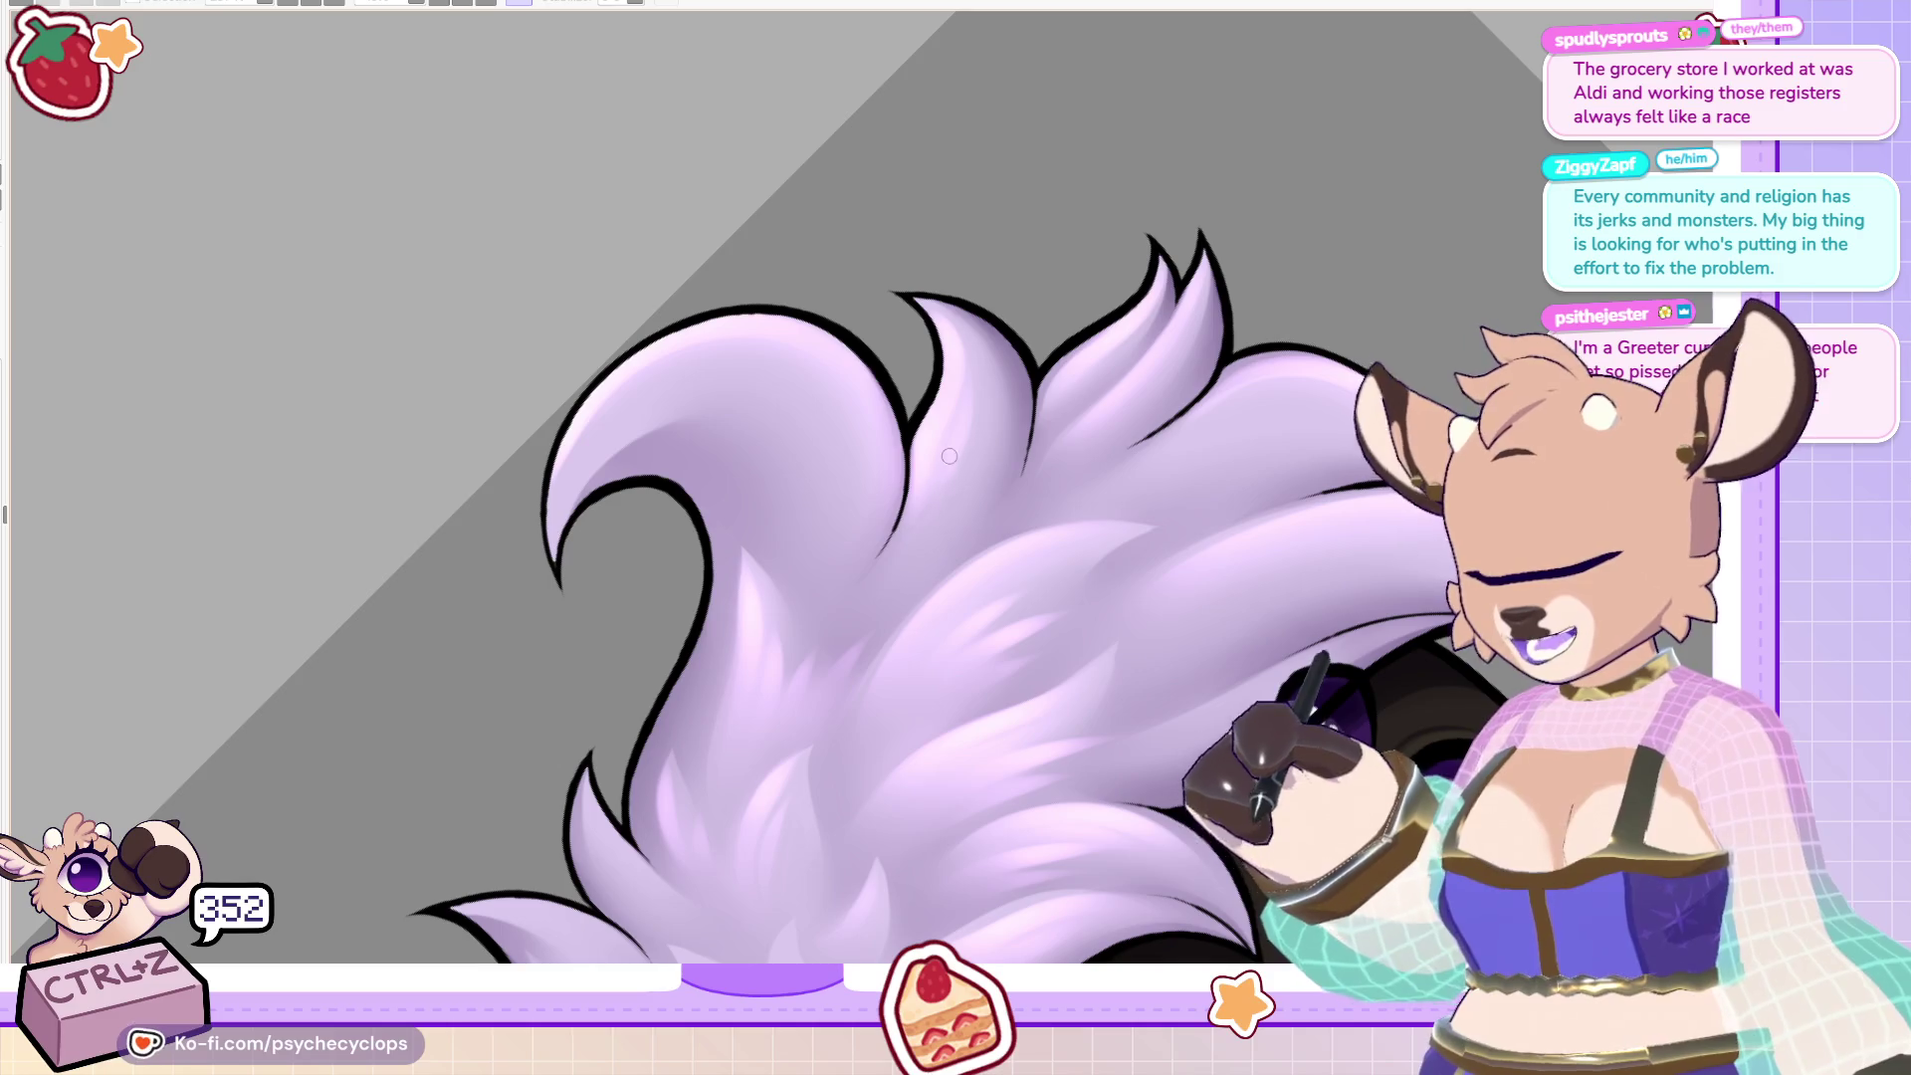
Paint soft fur strands on the lavender hair tuft, rotating the view and undoing a stray stroke.
key("ctrl+z")
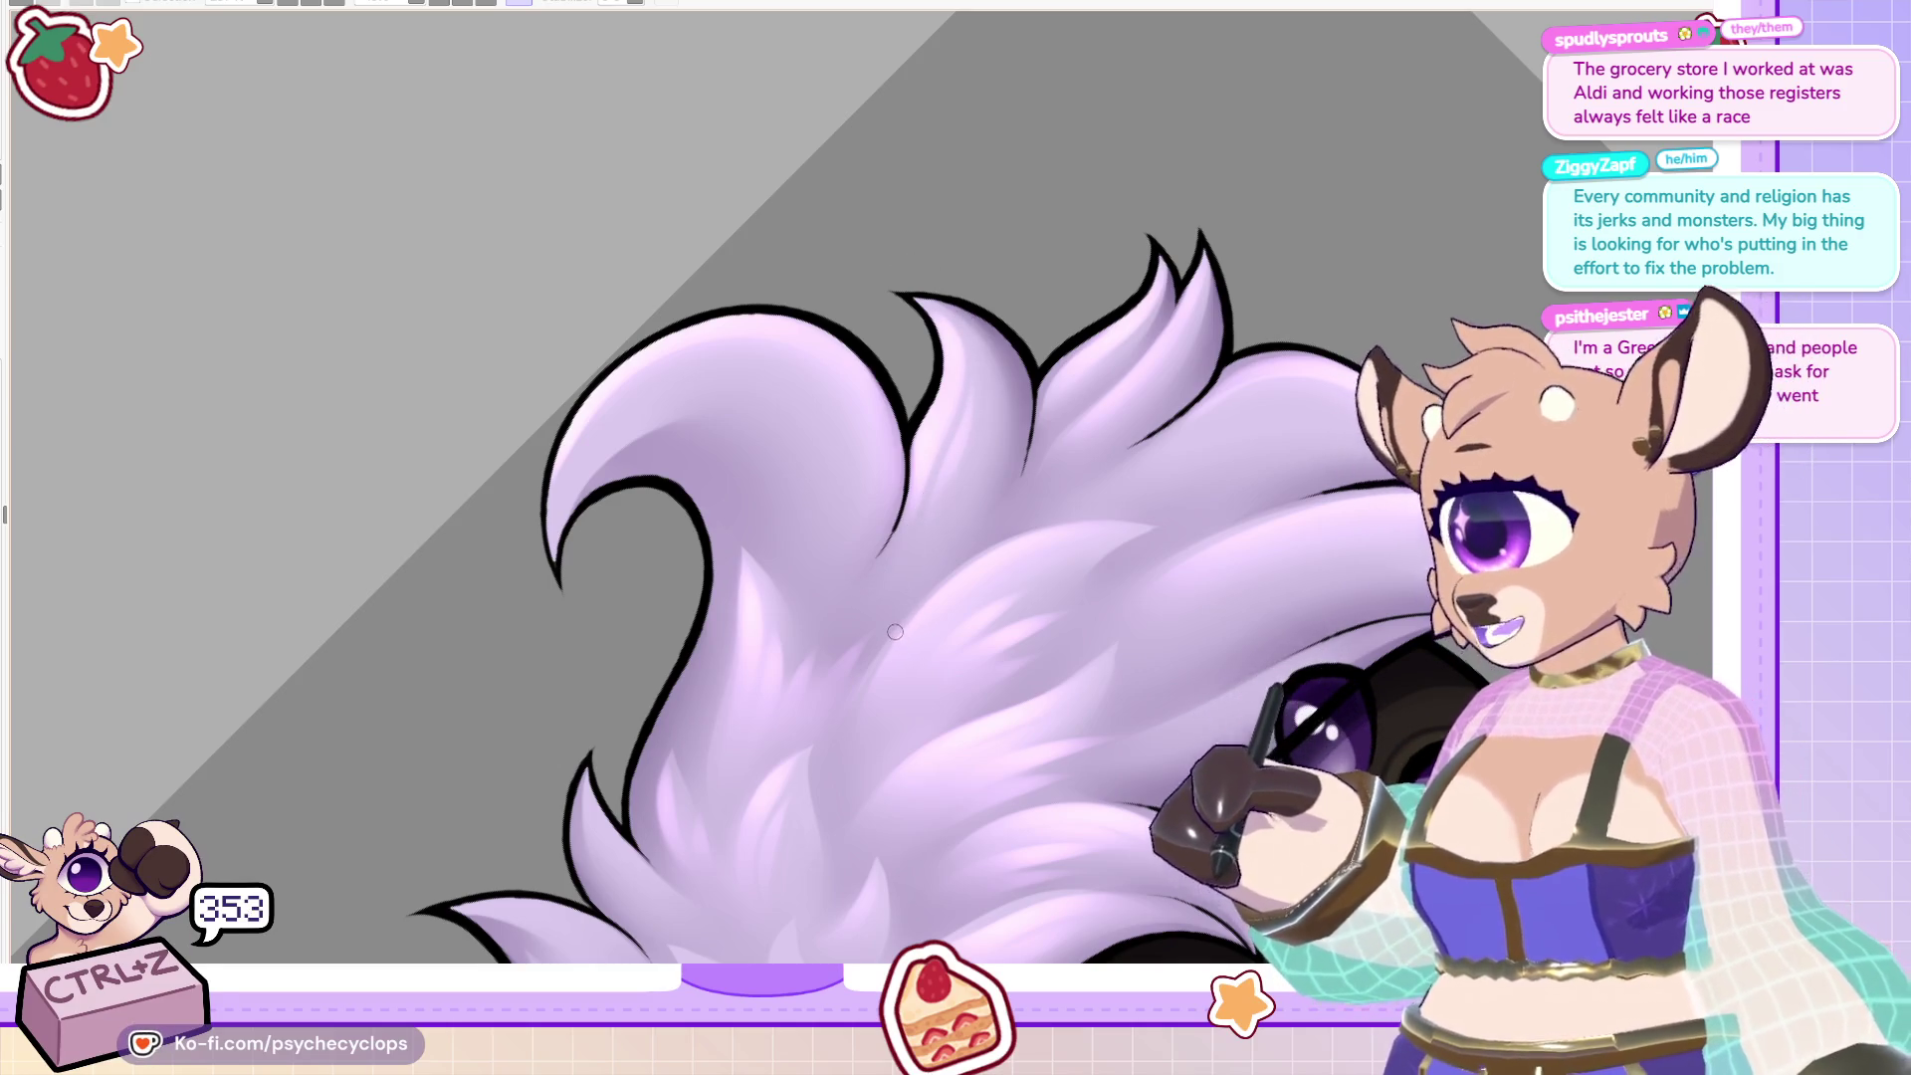
scroll(894, 630, "down", 3)
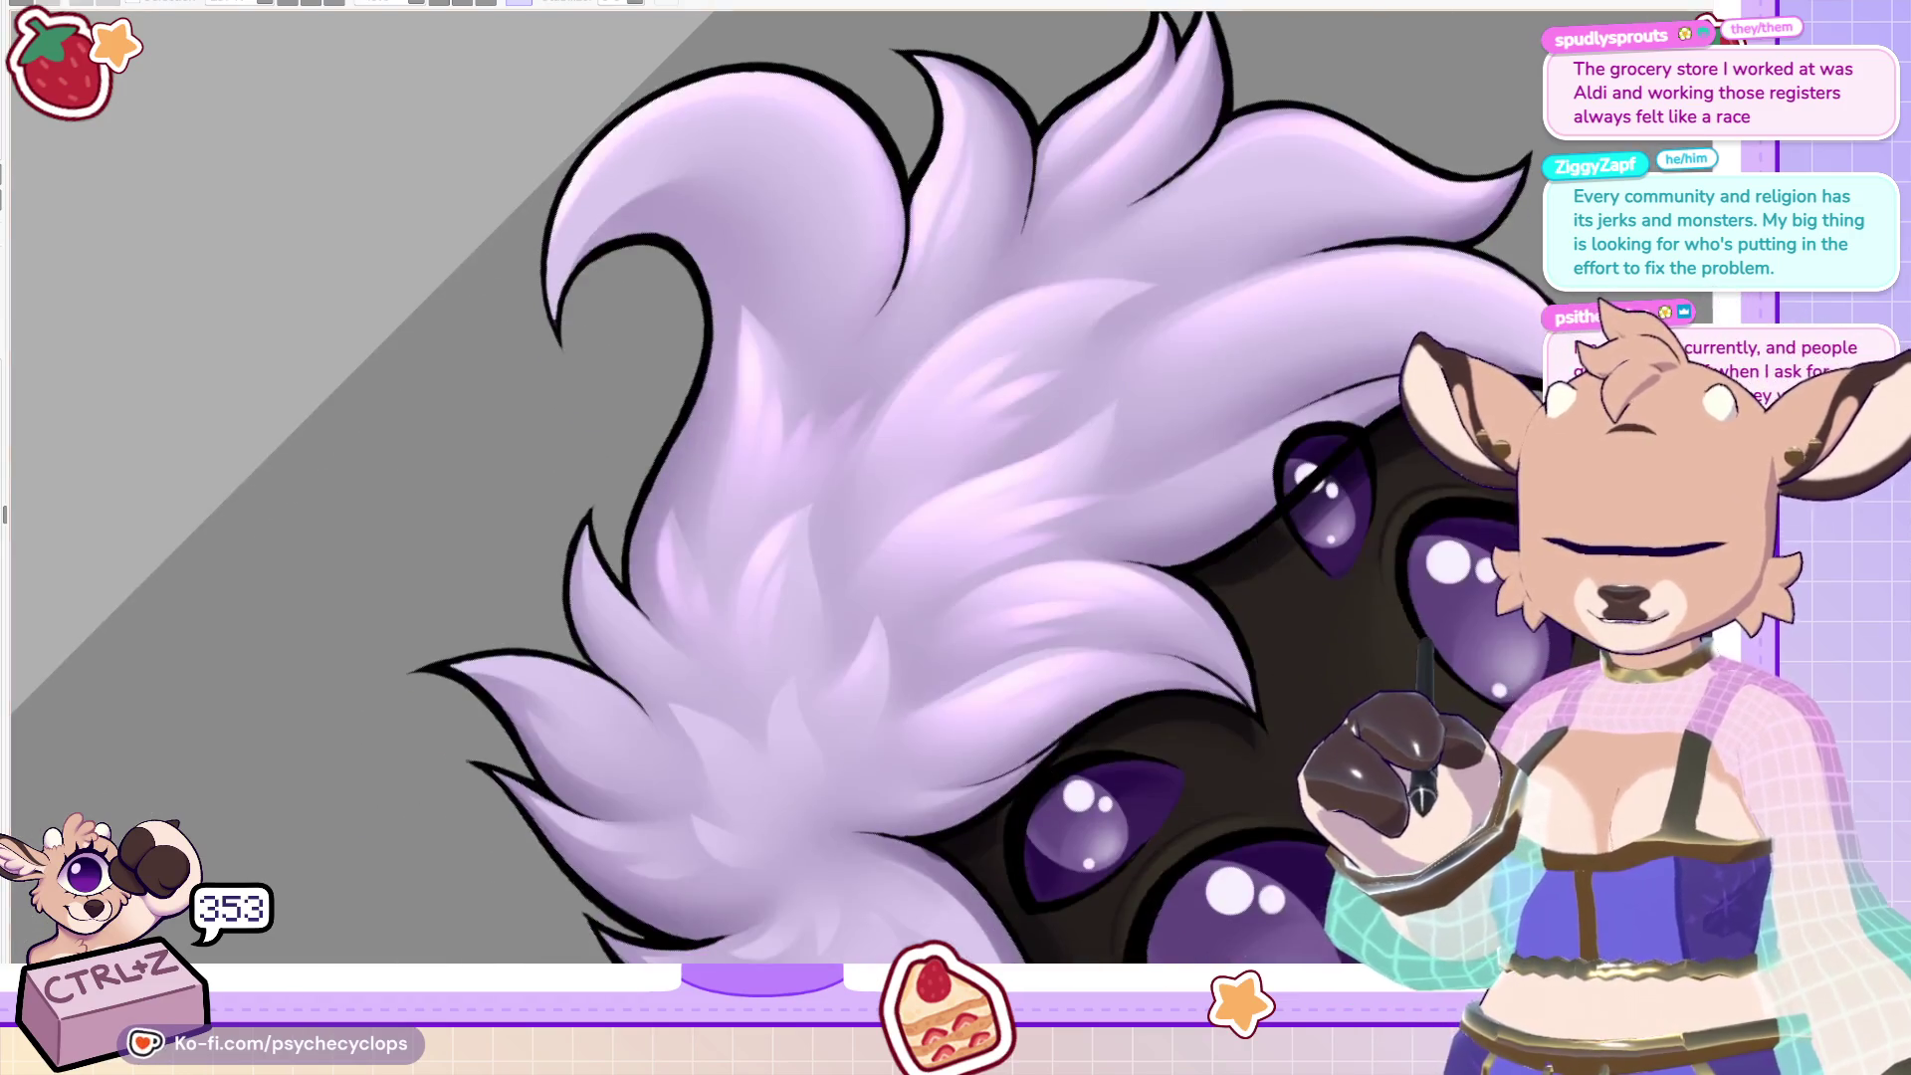
key("End")
key("End")
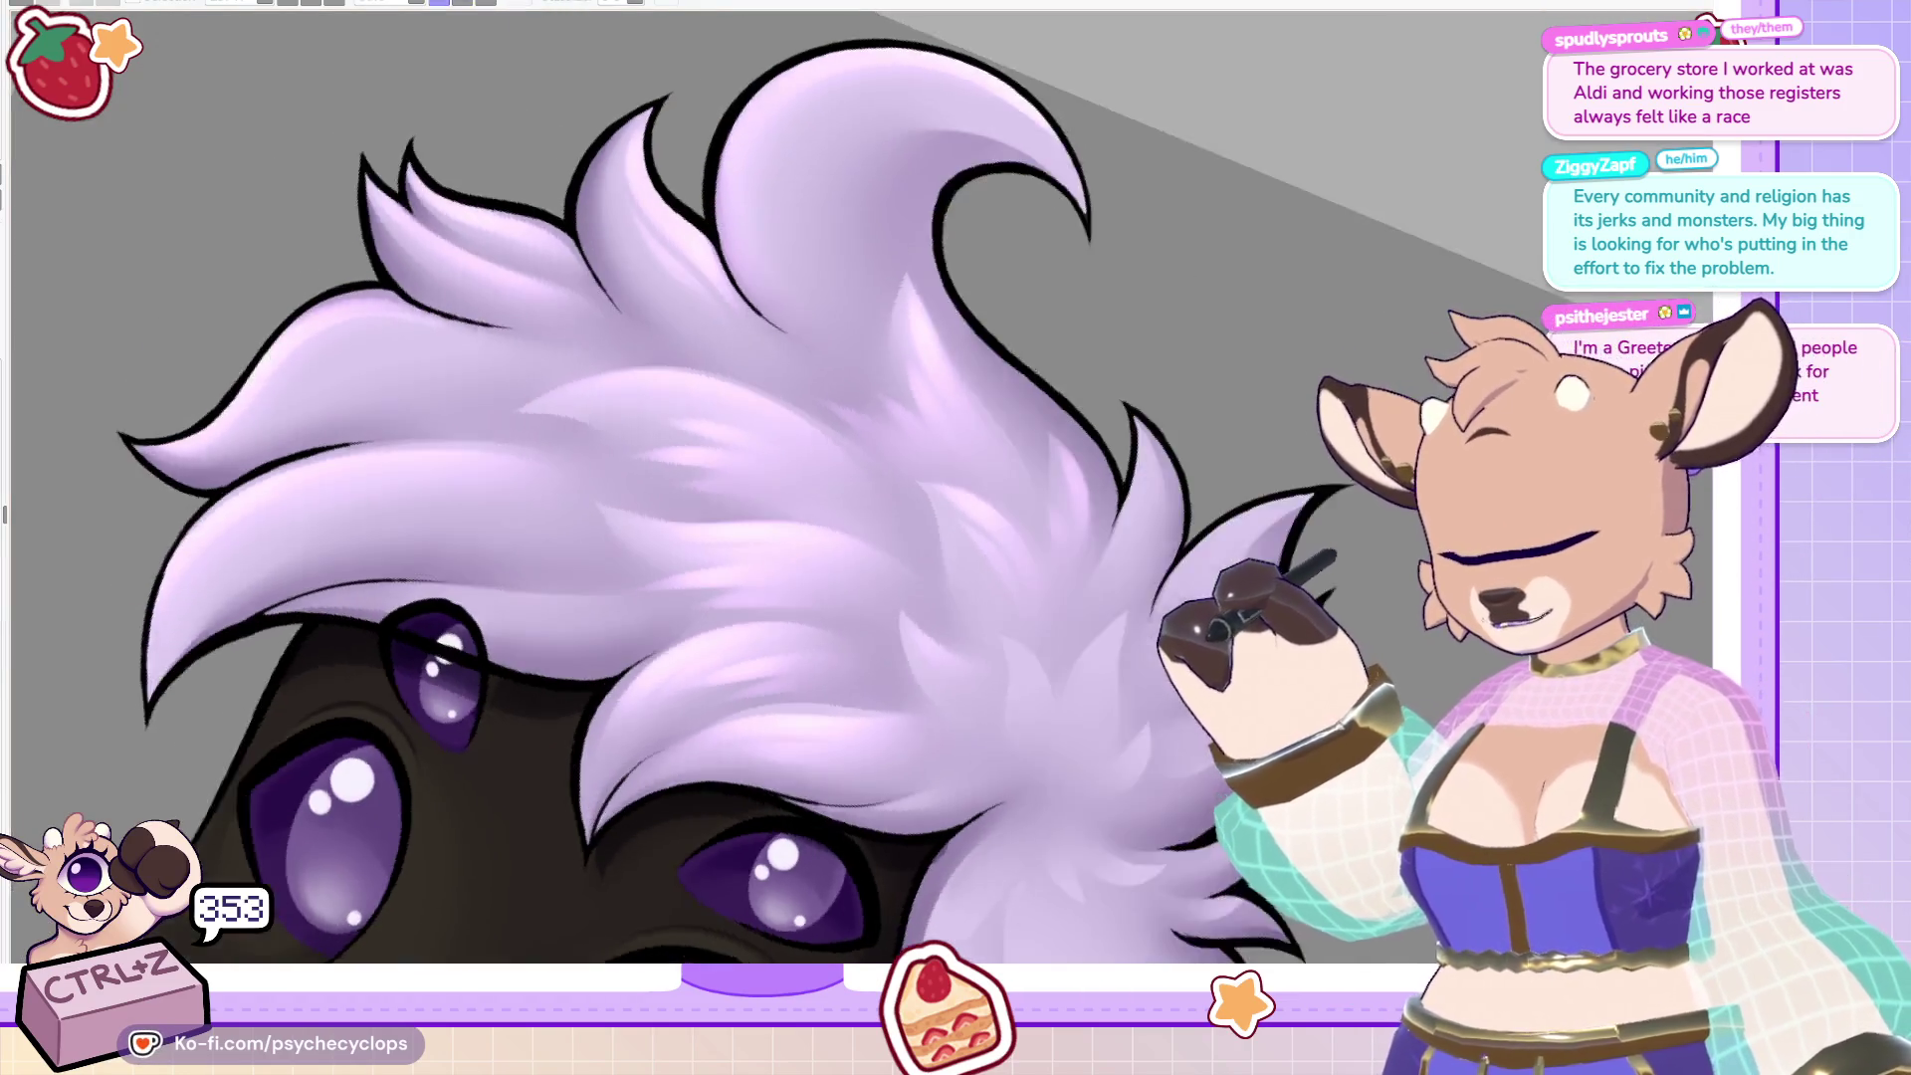
key("End")
key("End")
key("End")
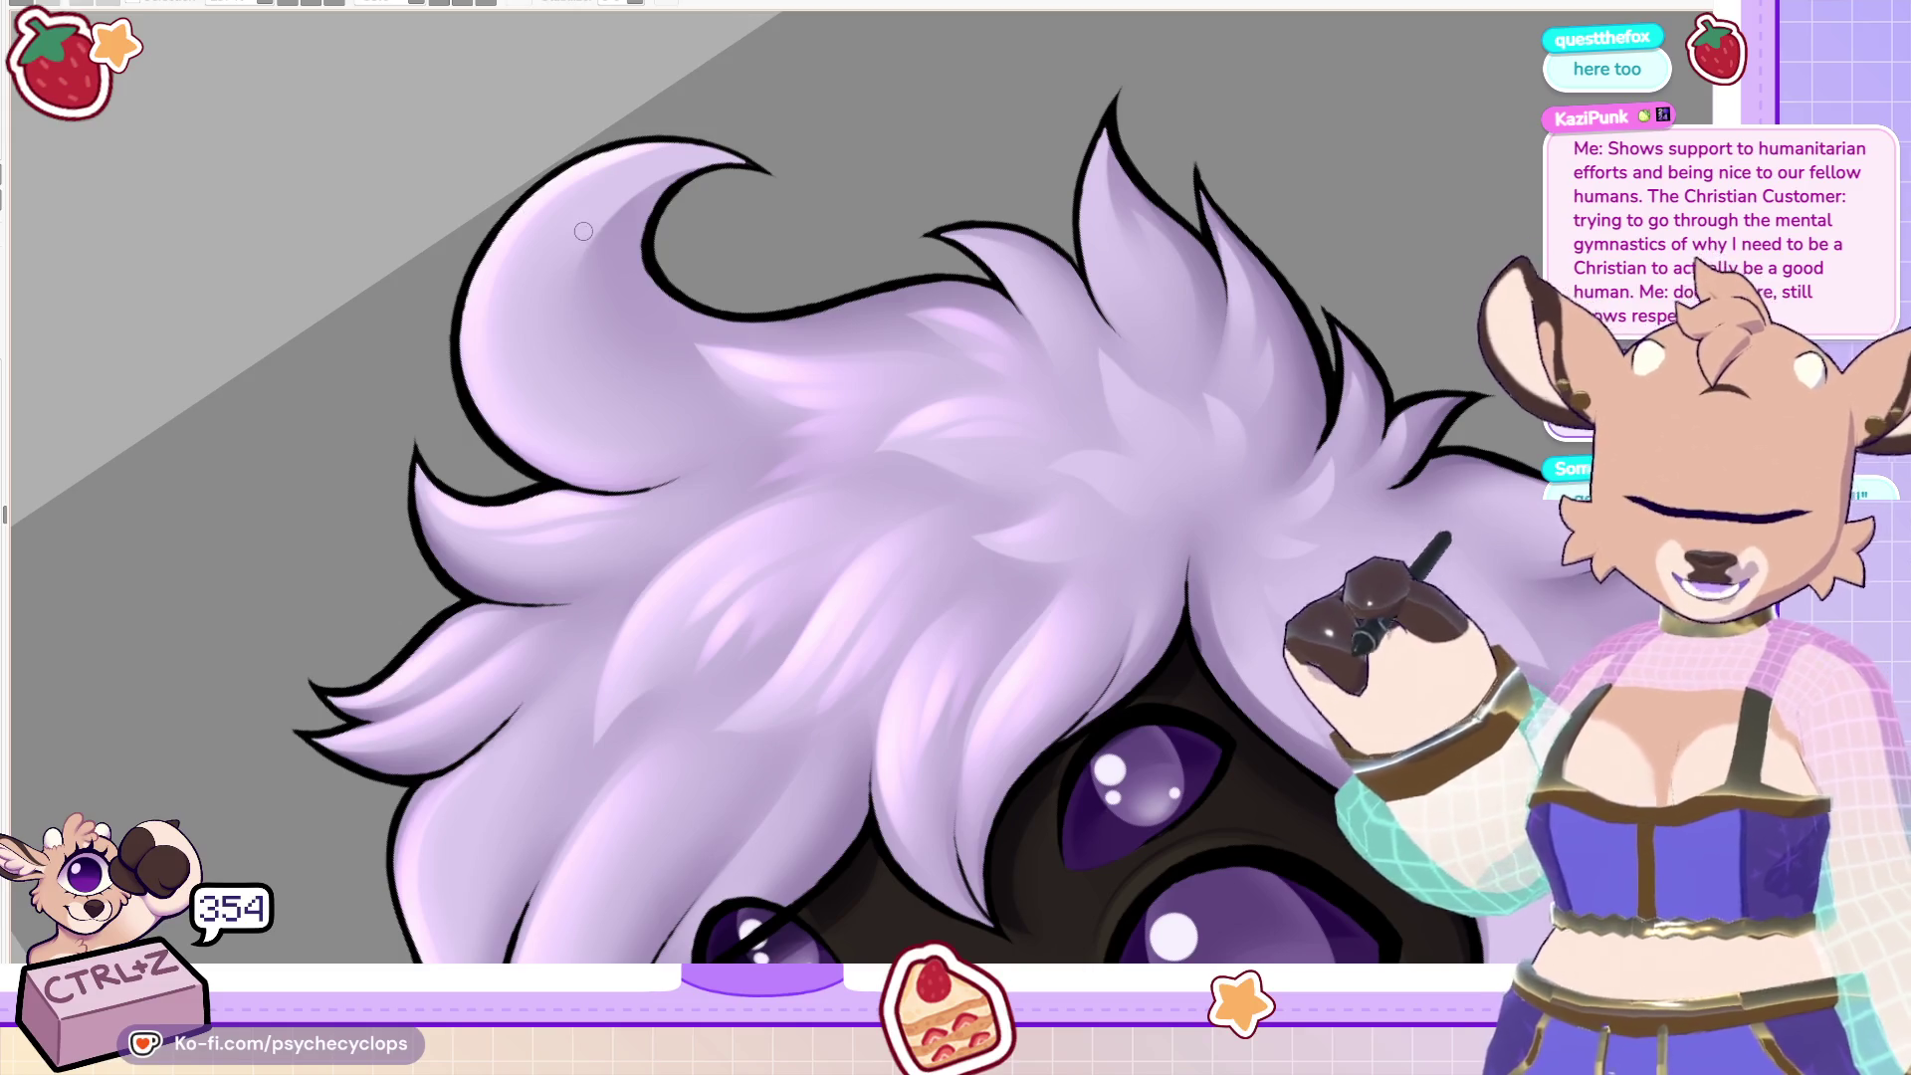
scroll(867, 507, "down", 5)
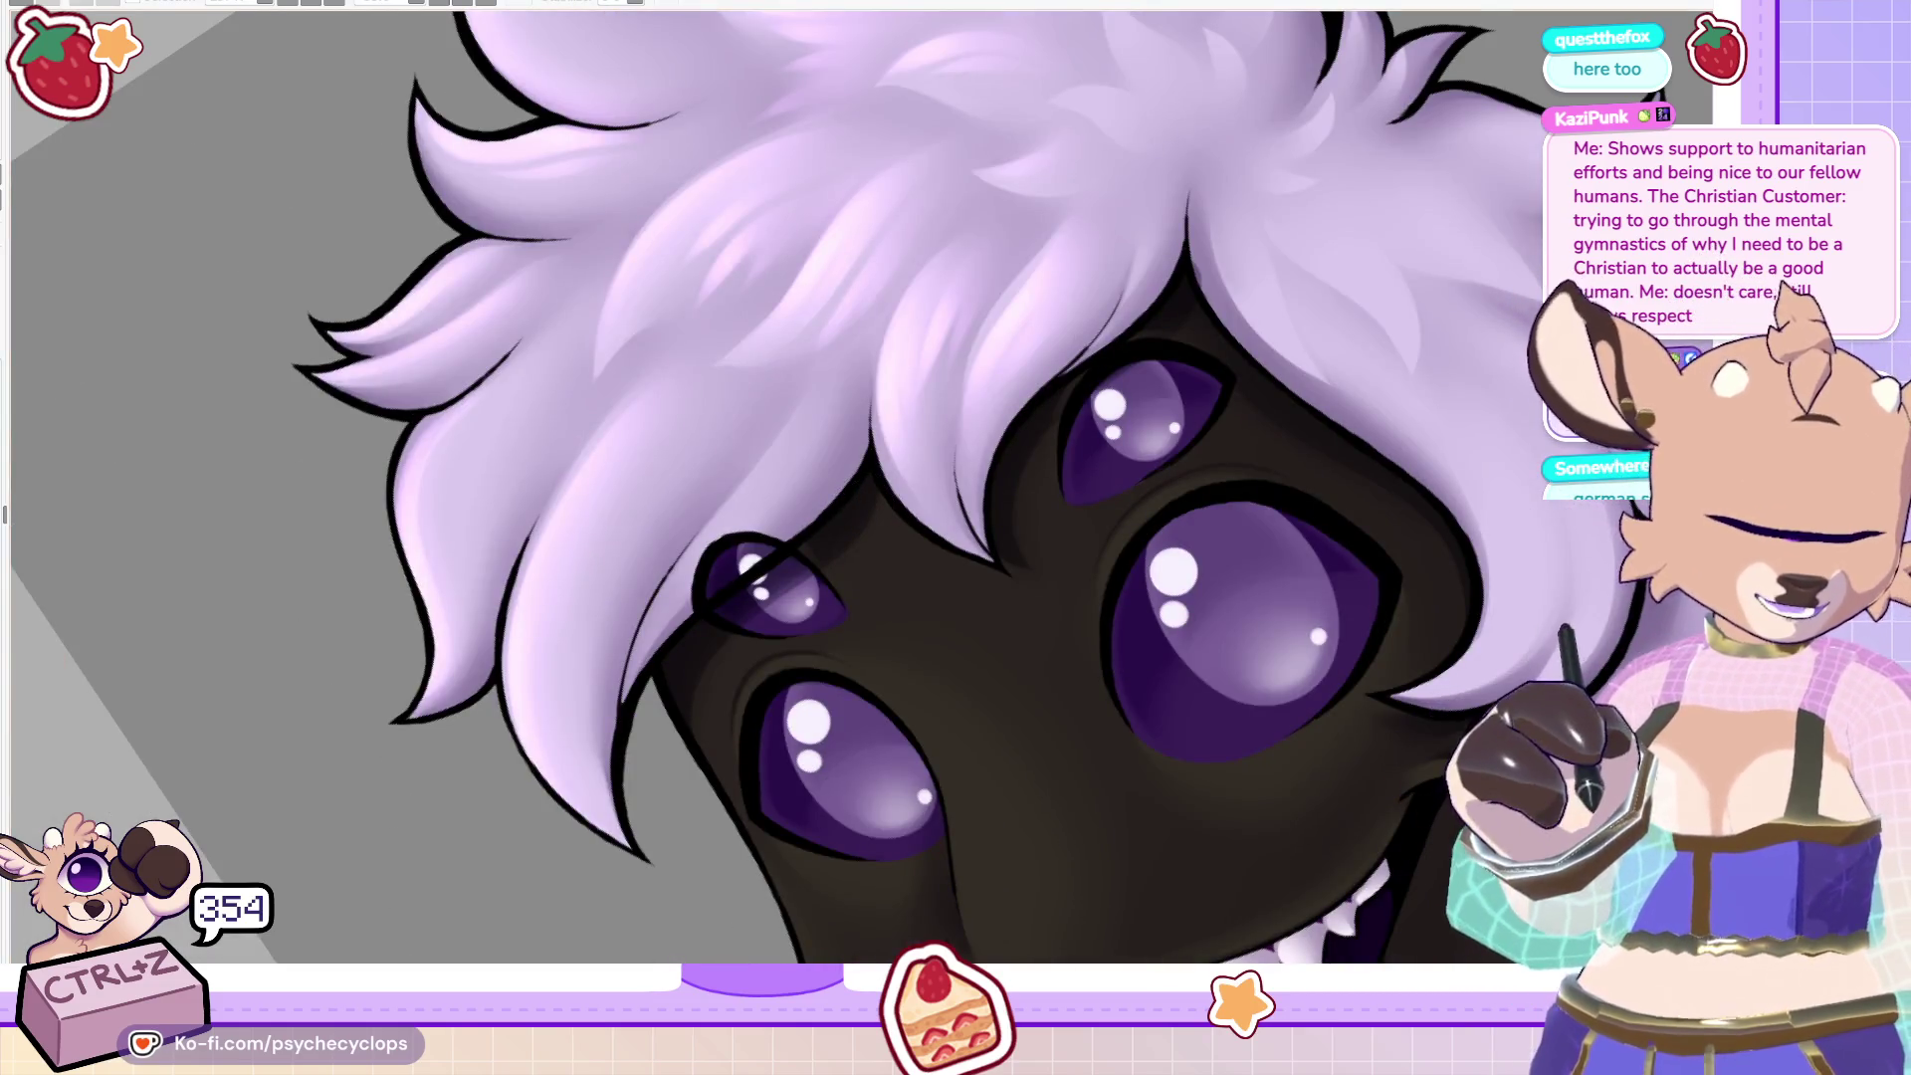
Touch up fur strokes on the hair's left edge, undoing three strays, then zoom out.
scroll(856, 488, "left", 5)
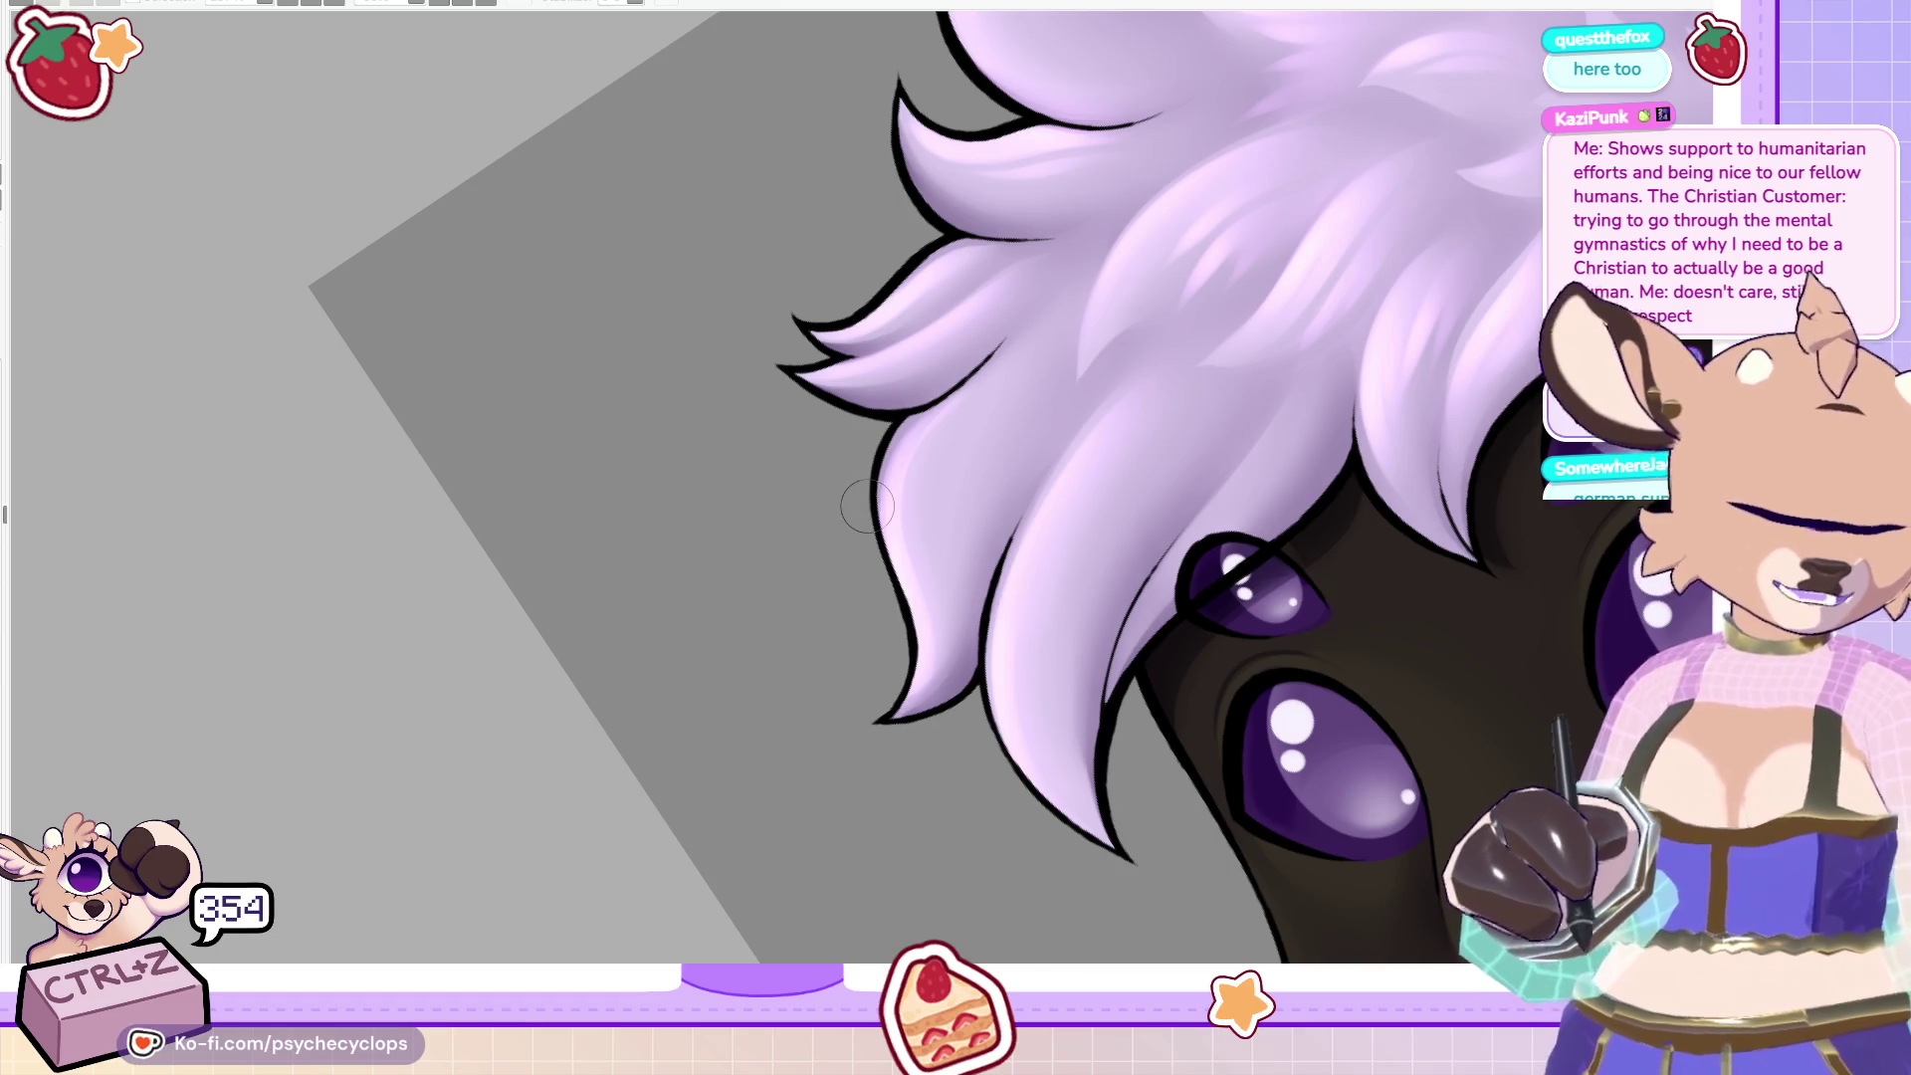
key("ctrl+z")
key("ctrl+z")
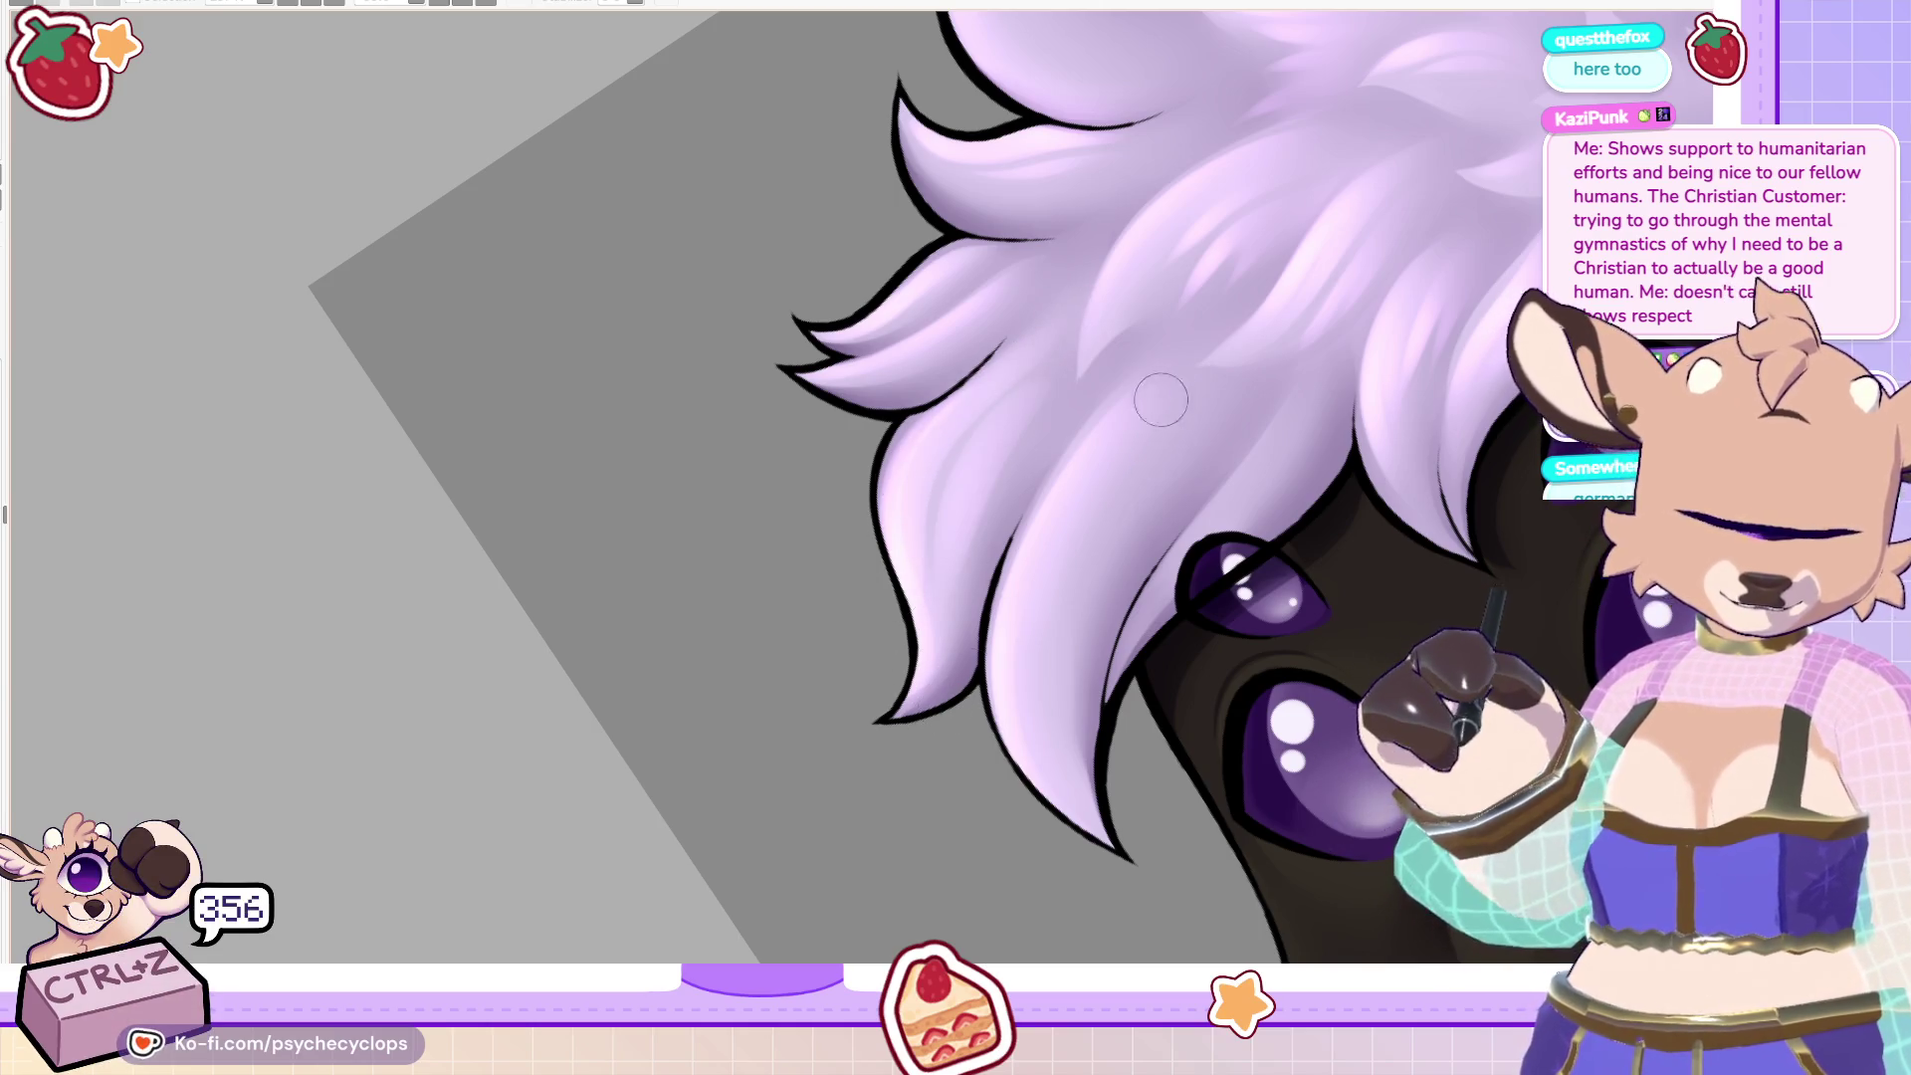
key("ctrl+z")
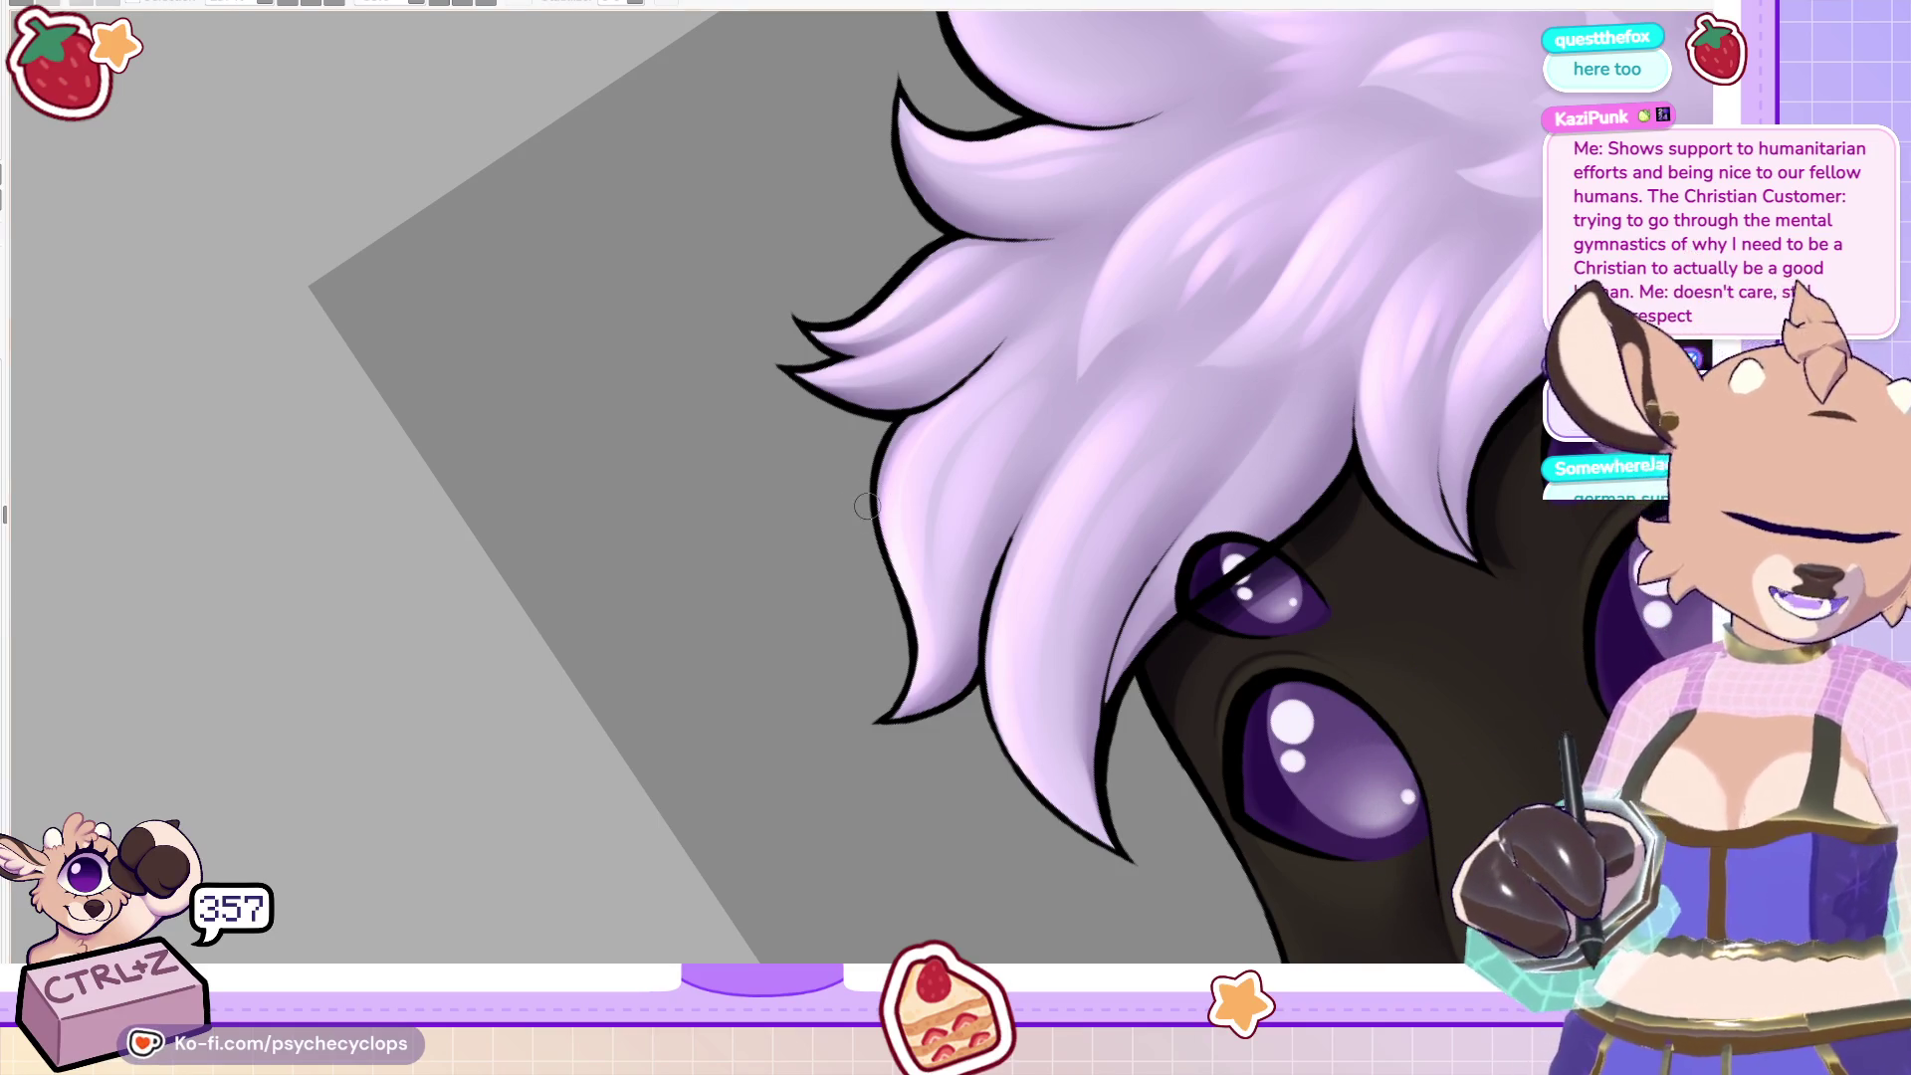
key("ctrl+z")
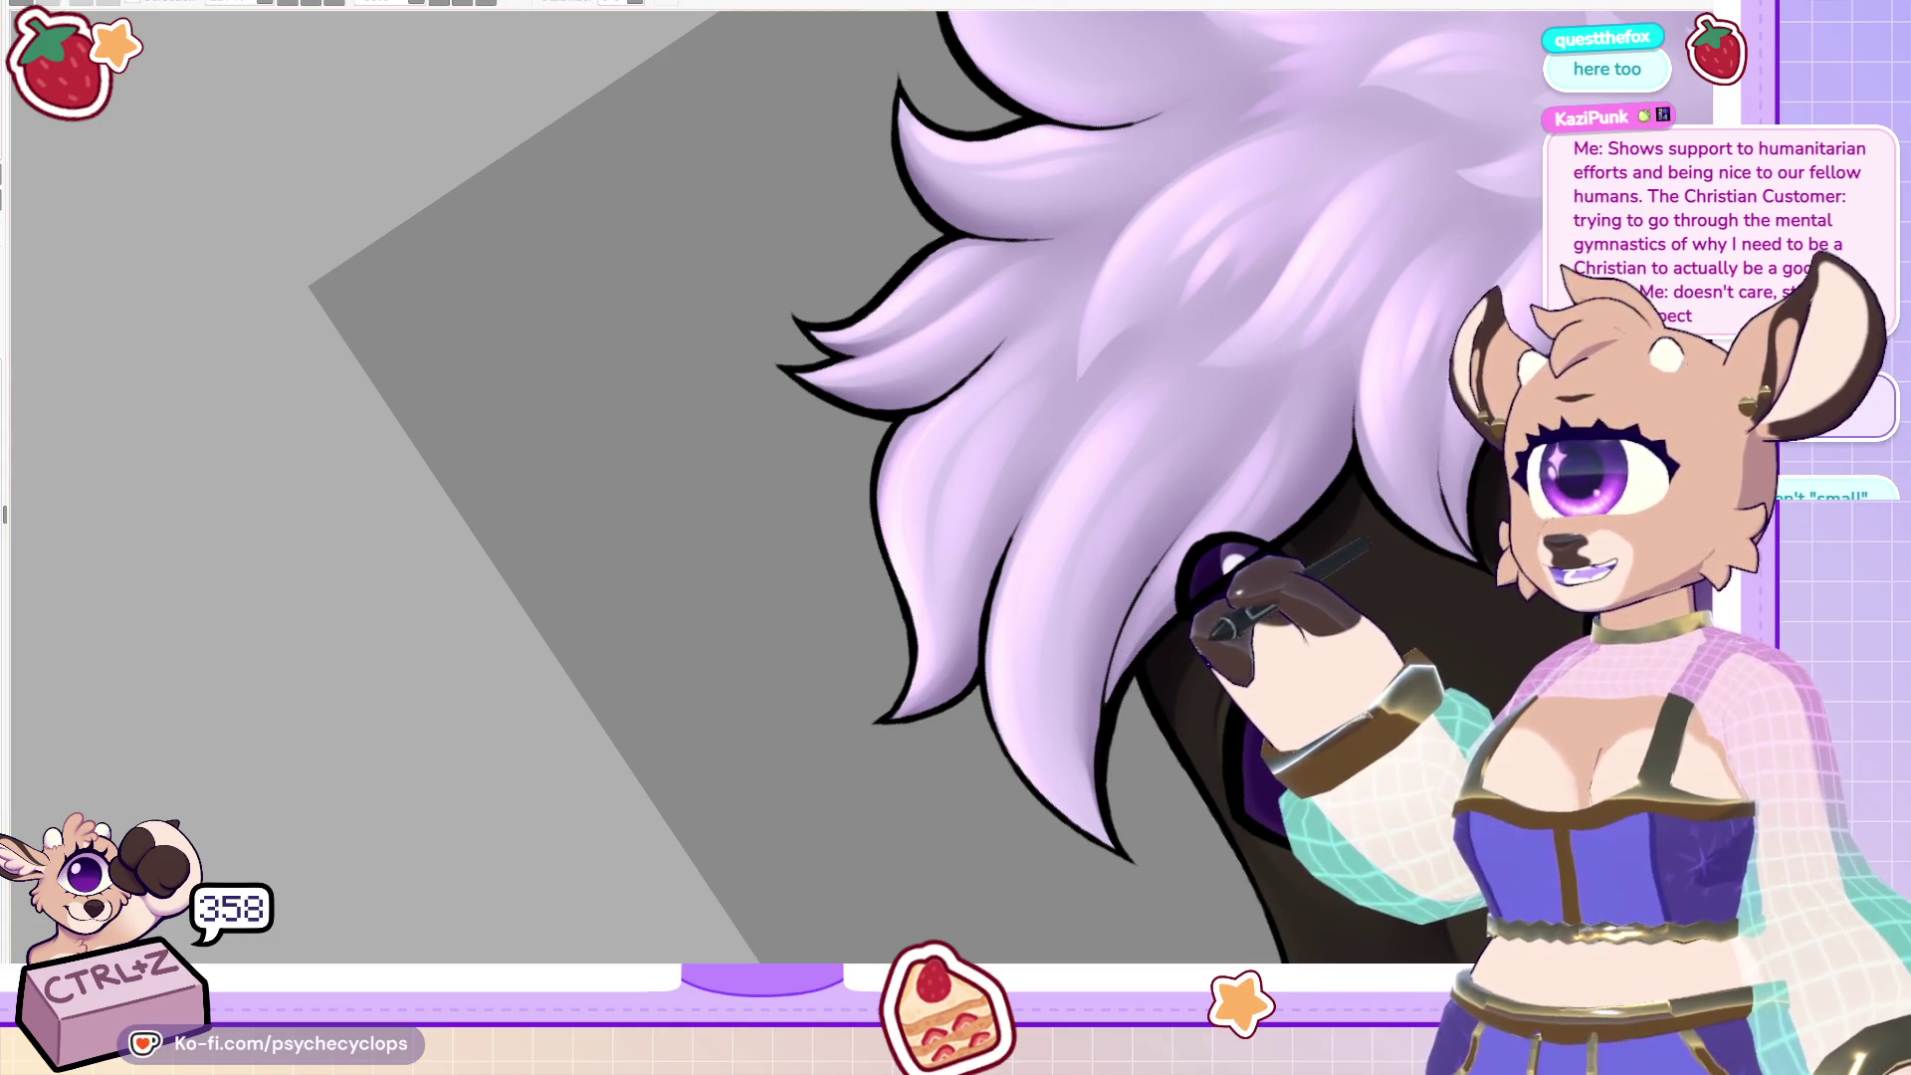
scroll(842, 397, "down", 5)
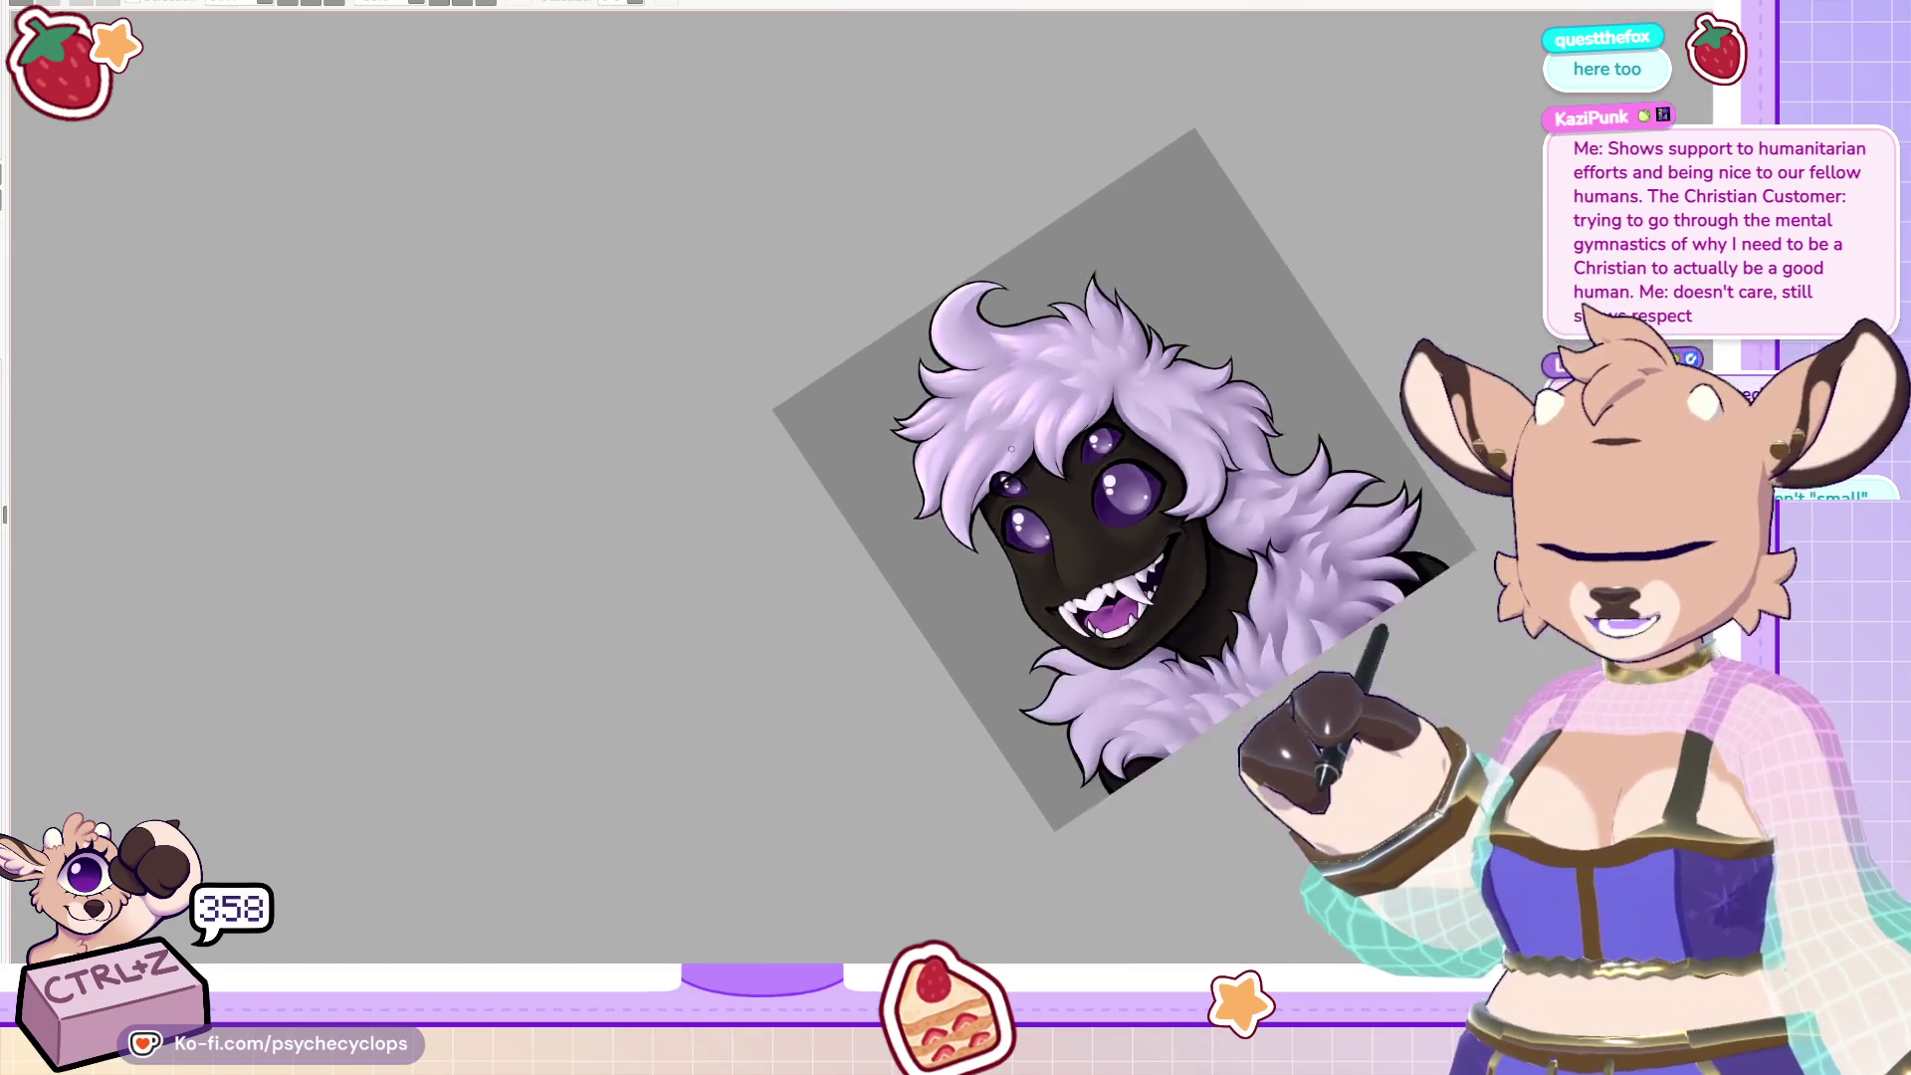
Mirror the canvas to check the drawing and hair, resetting view rotation and zoom.
scroll(759, 376, "up", 5)
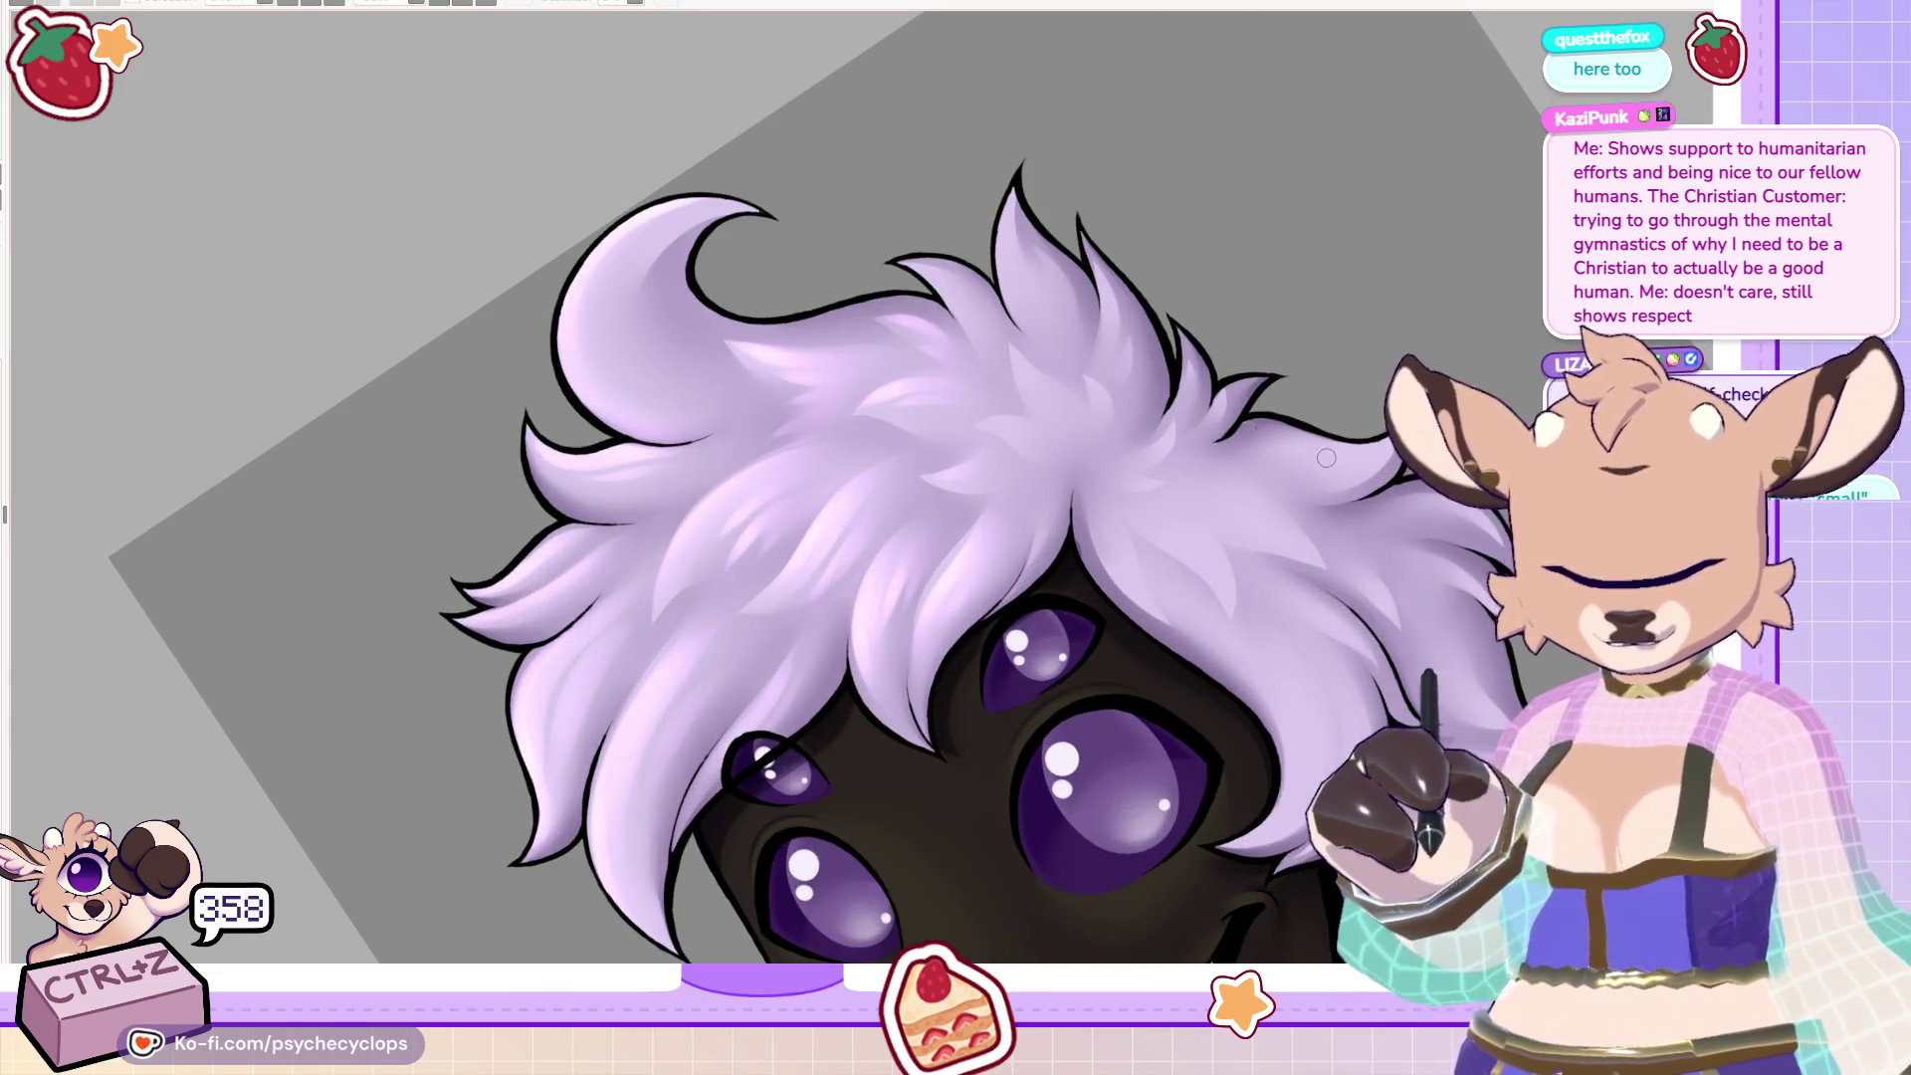
key("m")
key("Home")
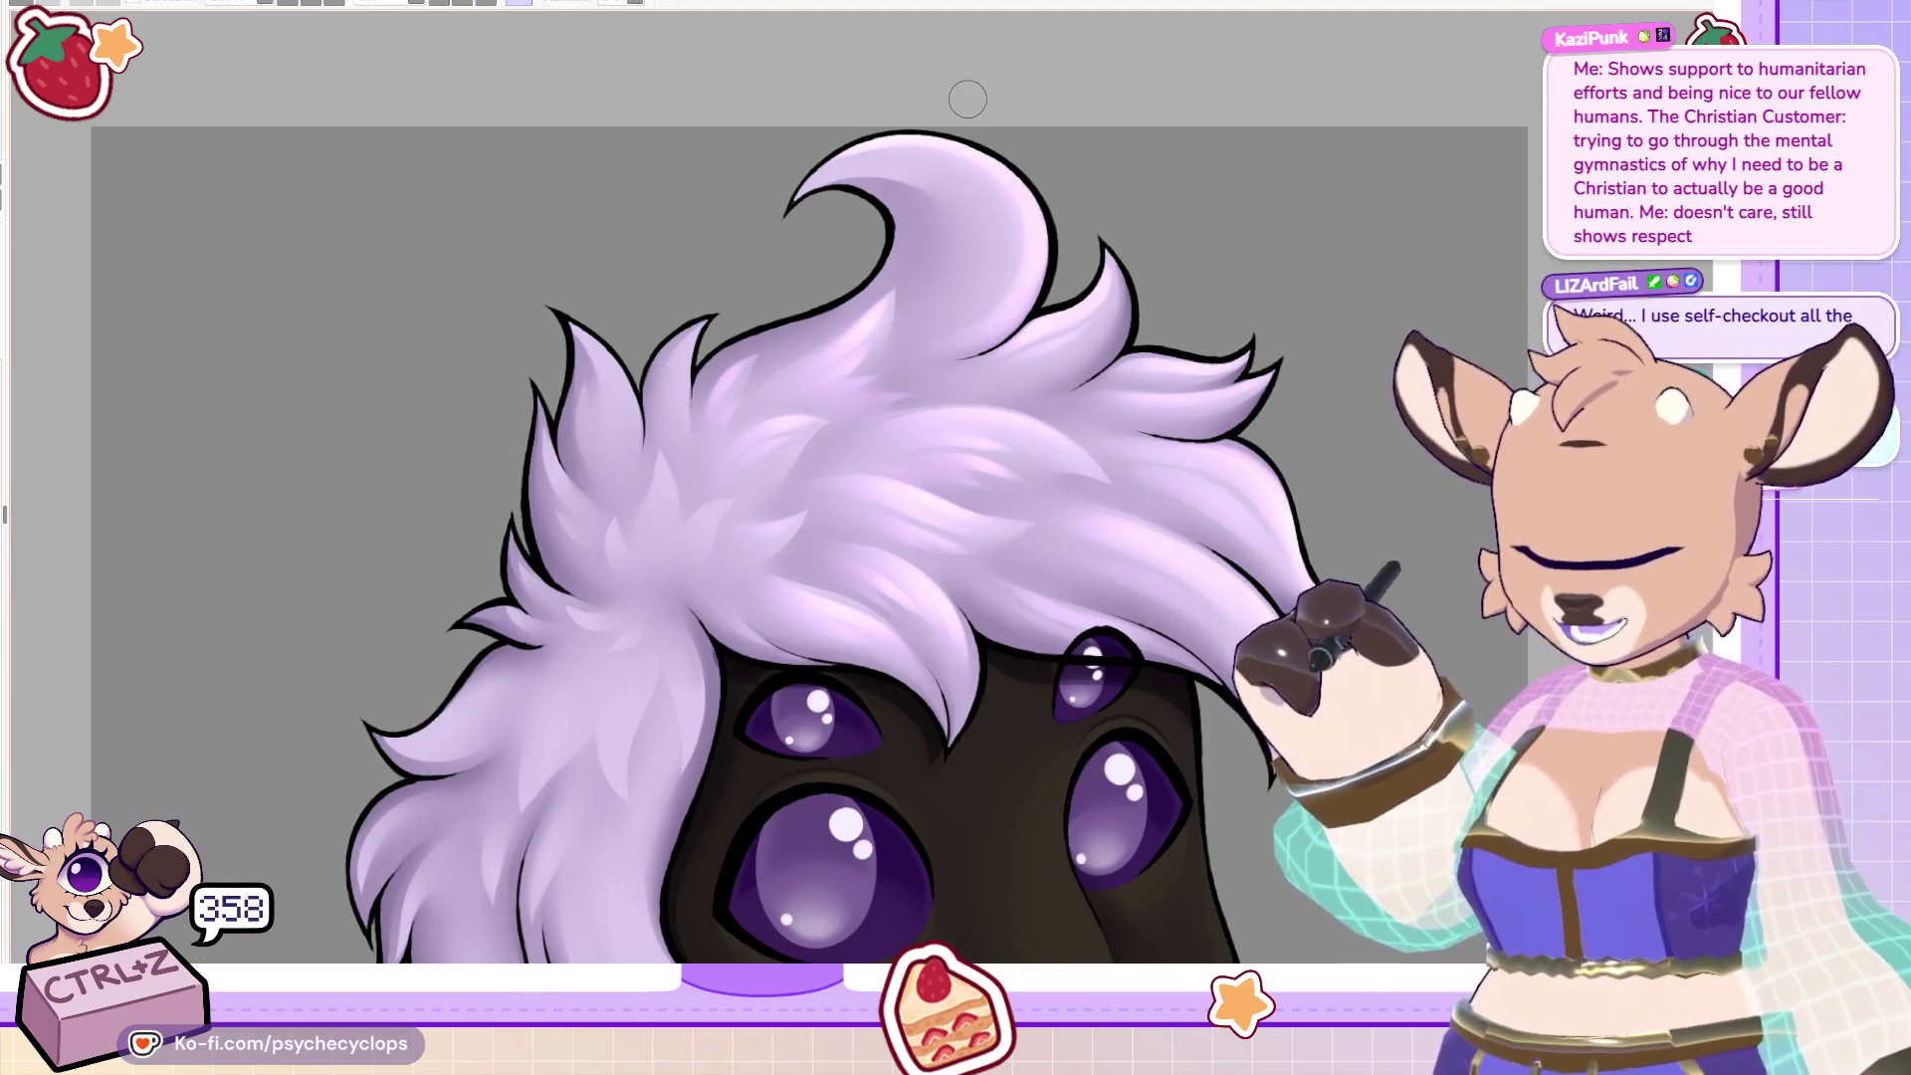
key("m")
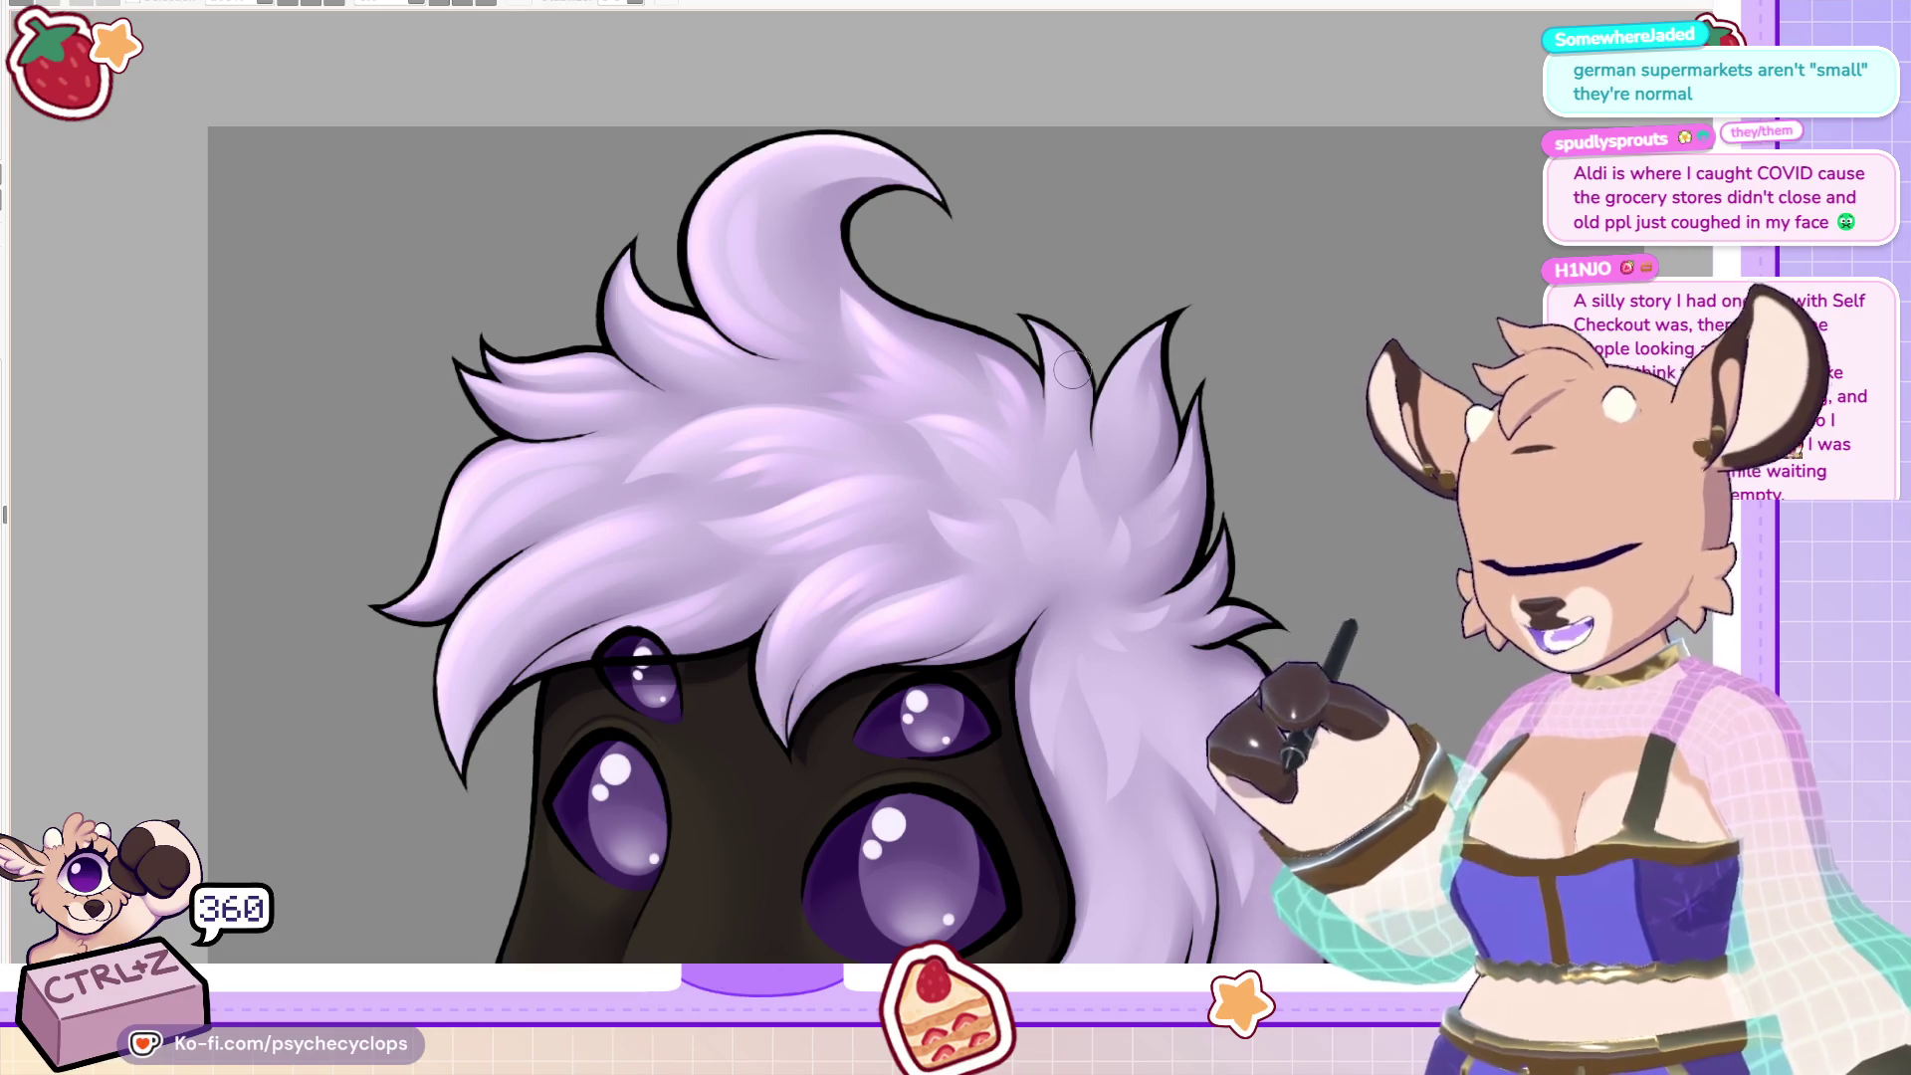
Pan down to the mouth, flip to check the face, and tilt the canvas toward the ruff.
scroll(1105, 545, "down", 3)
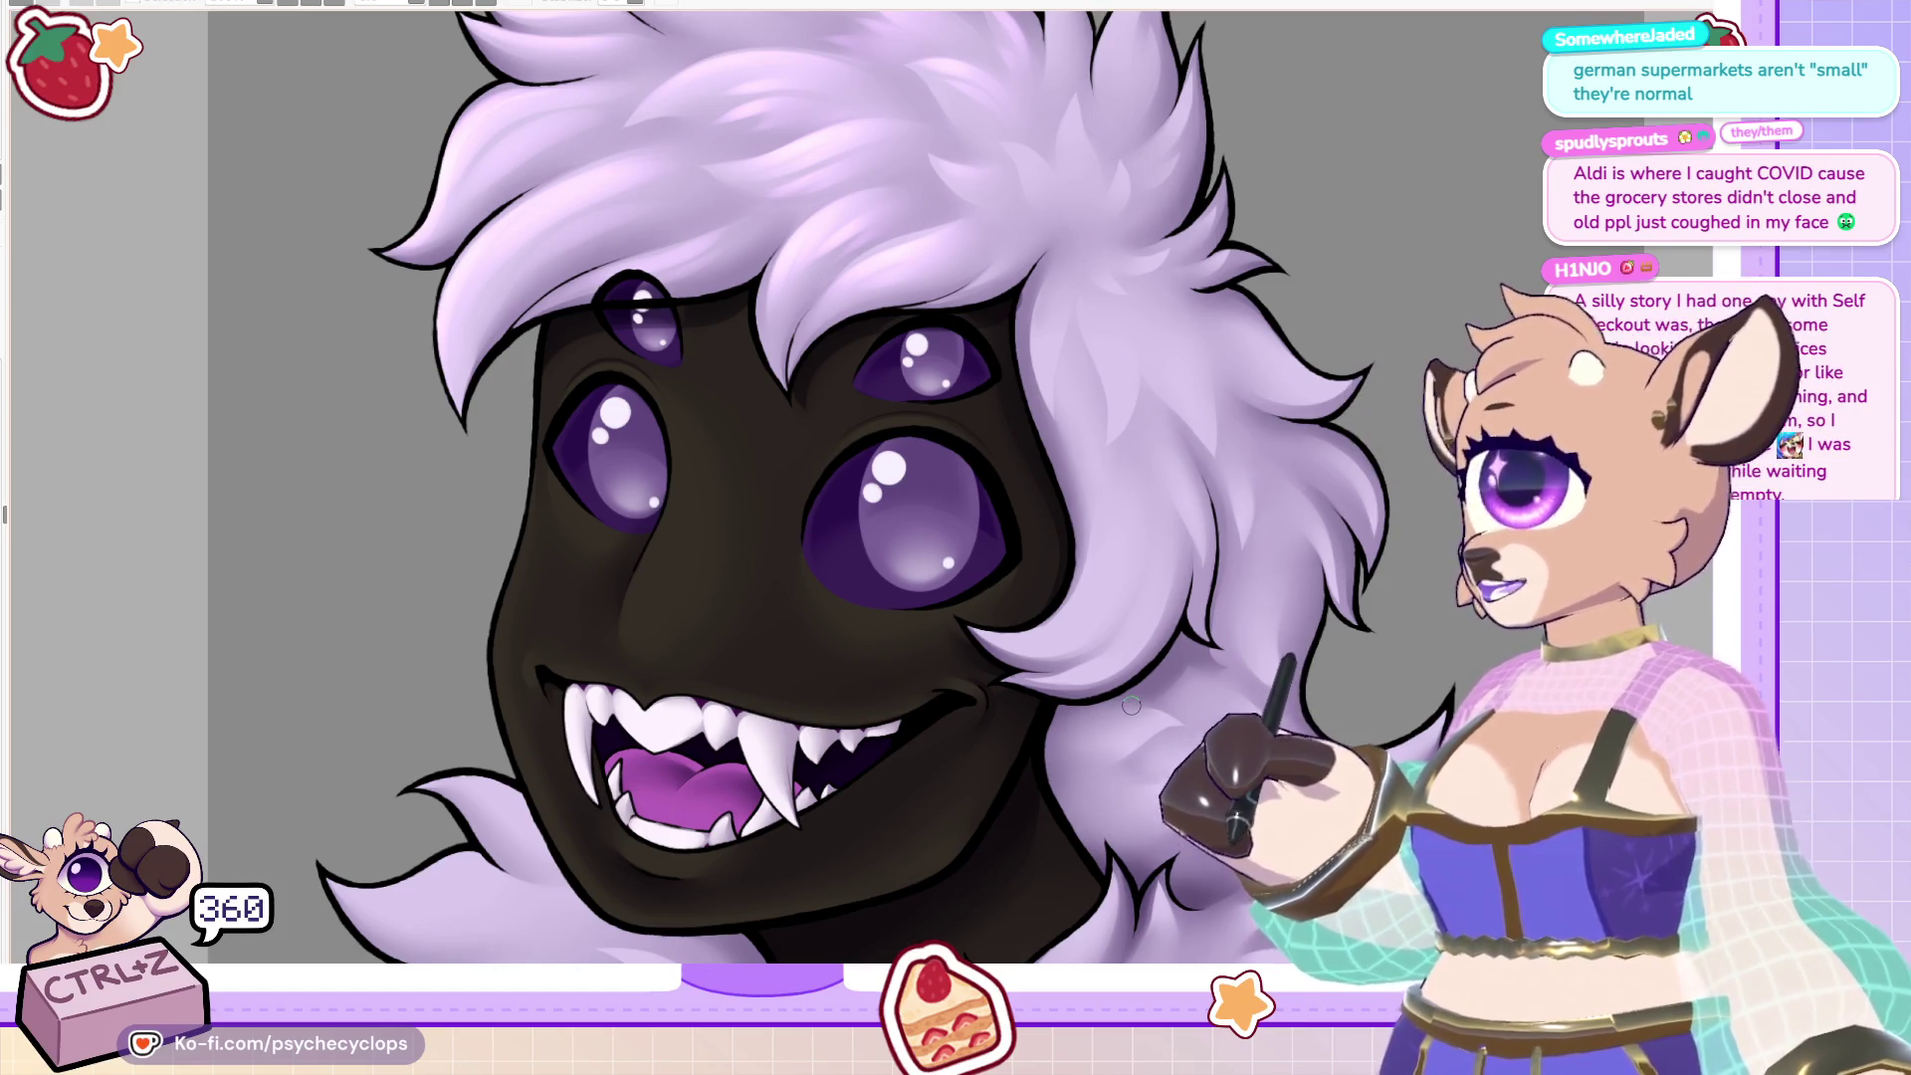
key("m")
key("4")
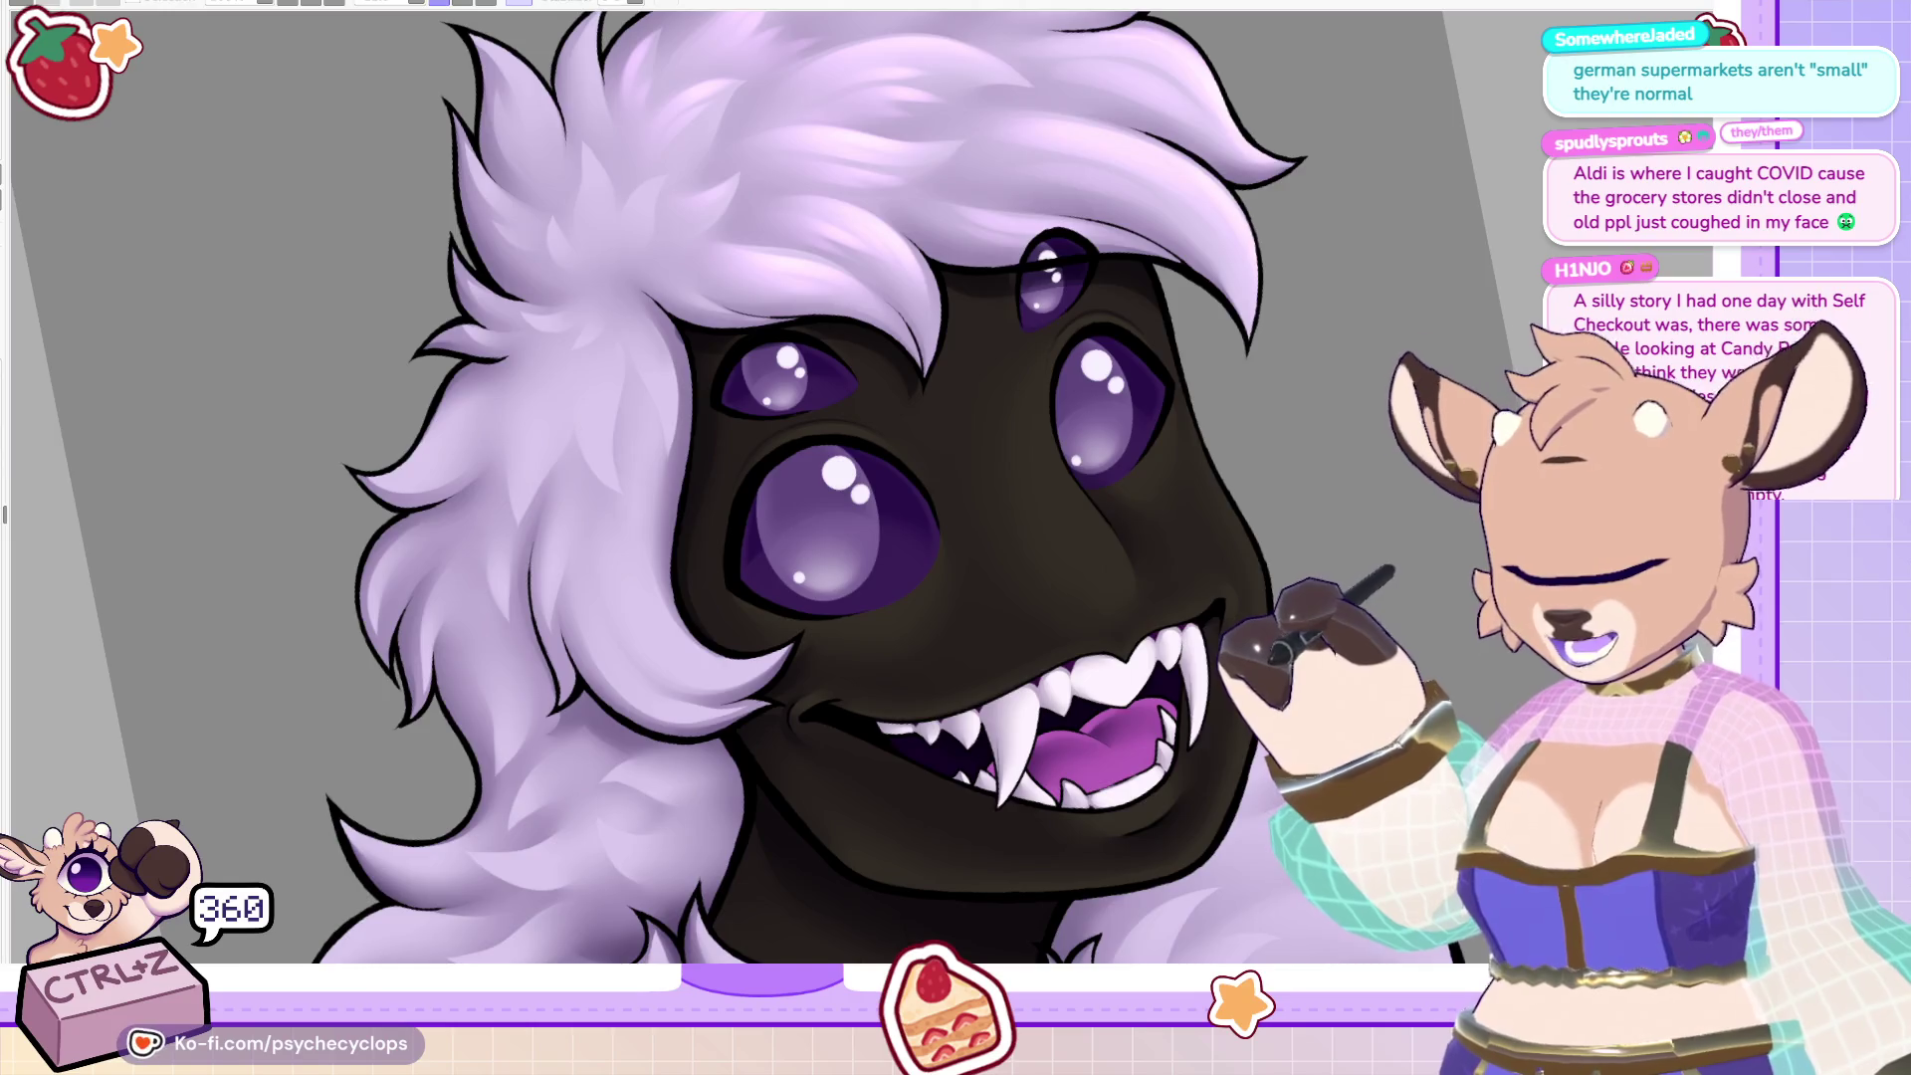
key("4")
key("4")
key("4")
key("4")
key("4")
key("4")
key("4")
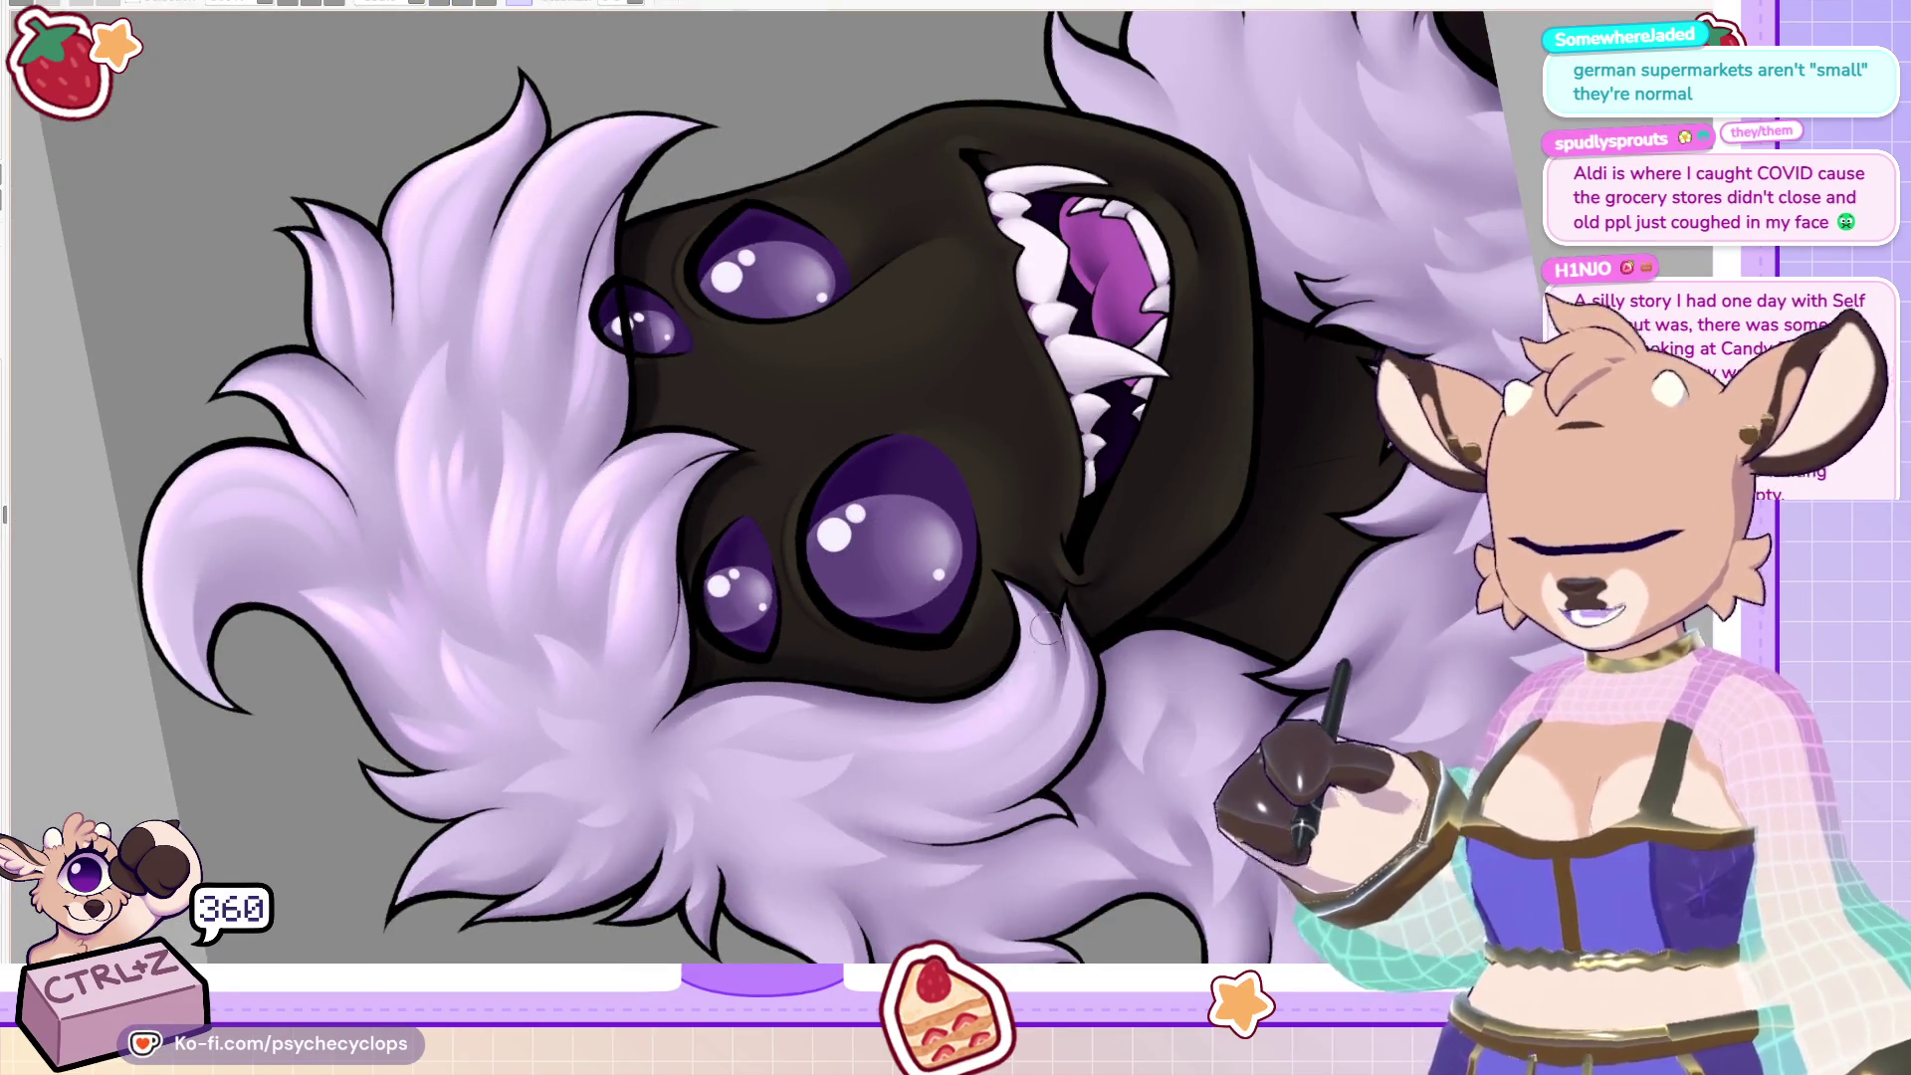
Paint layered fur strands on the lavender ruff, undoing strays, then fit the upright portrait.
key("ctrl+z")
key("ctrl+z")
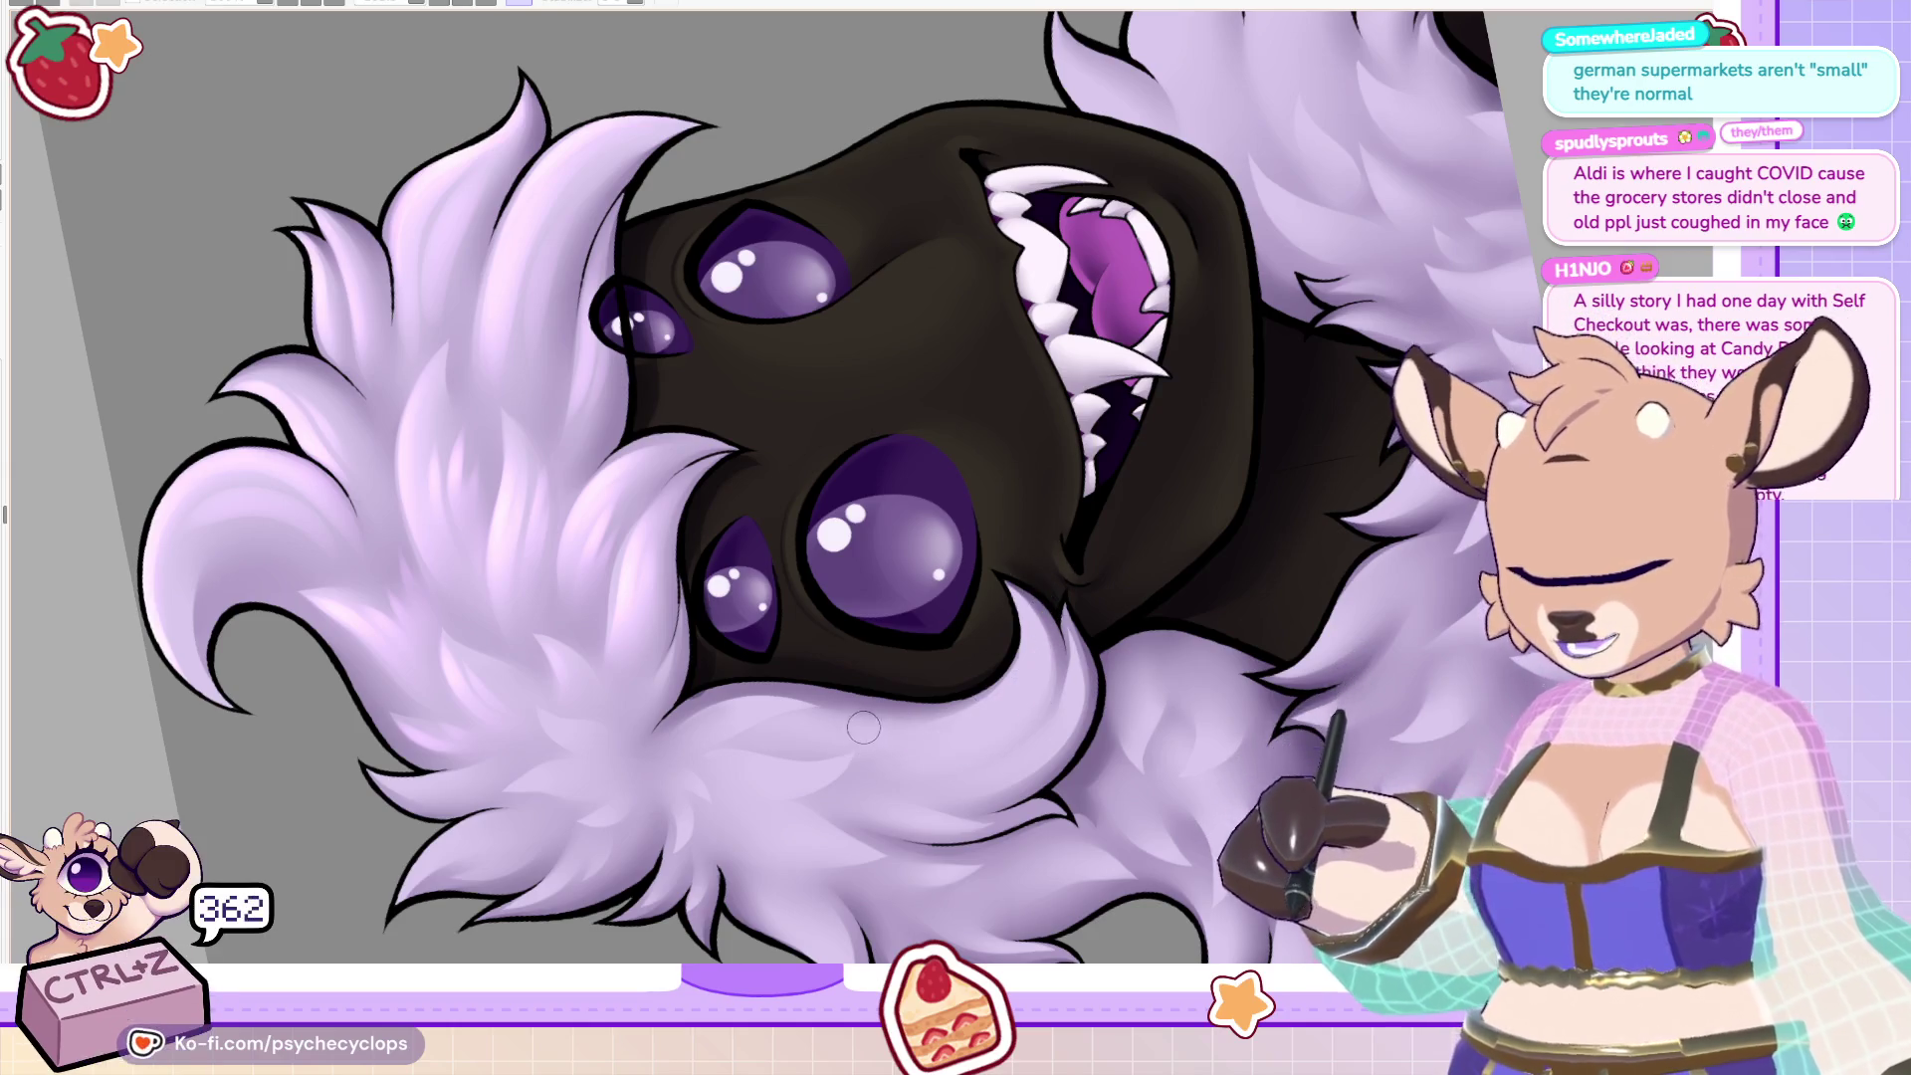
key("ctrl+z")
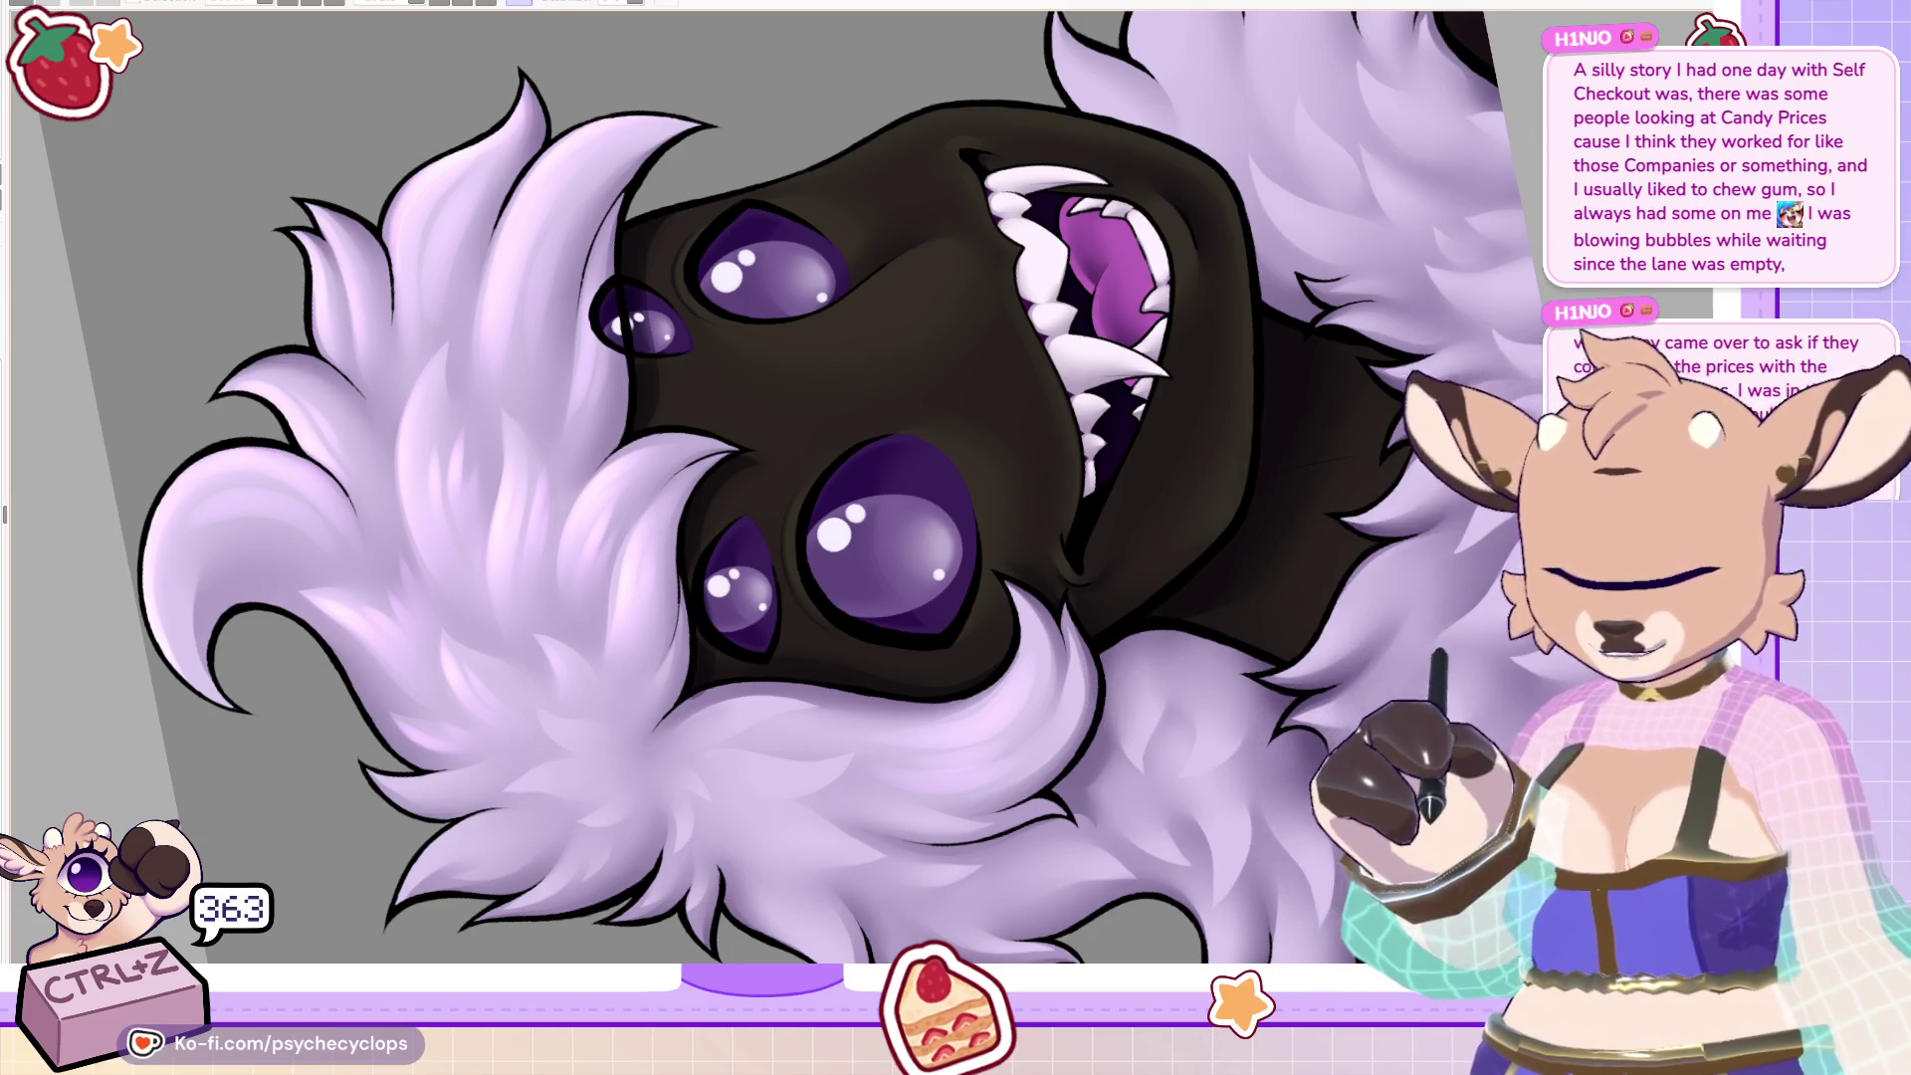
scroll(1100, 669, "up", 3)
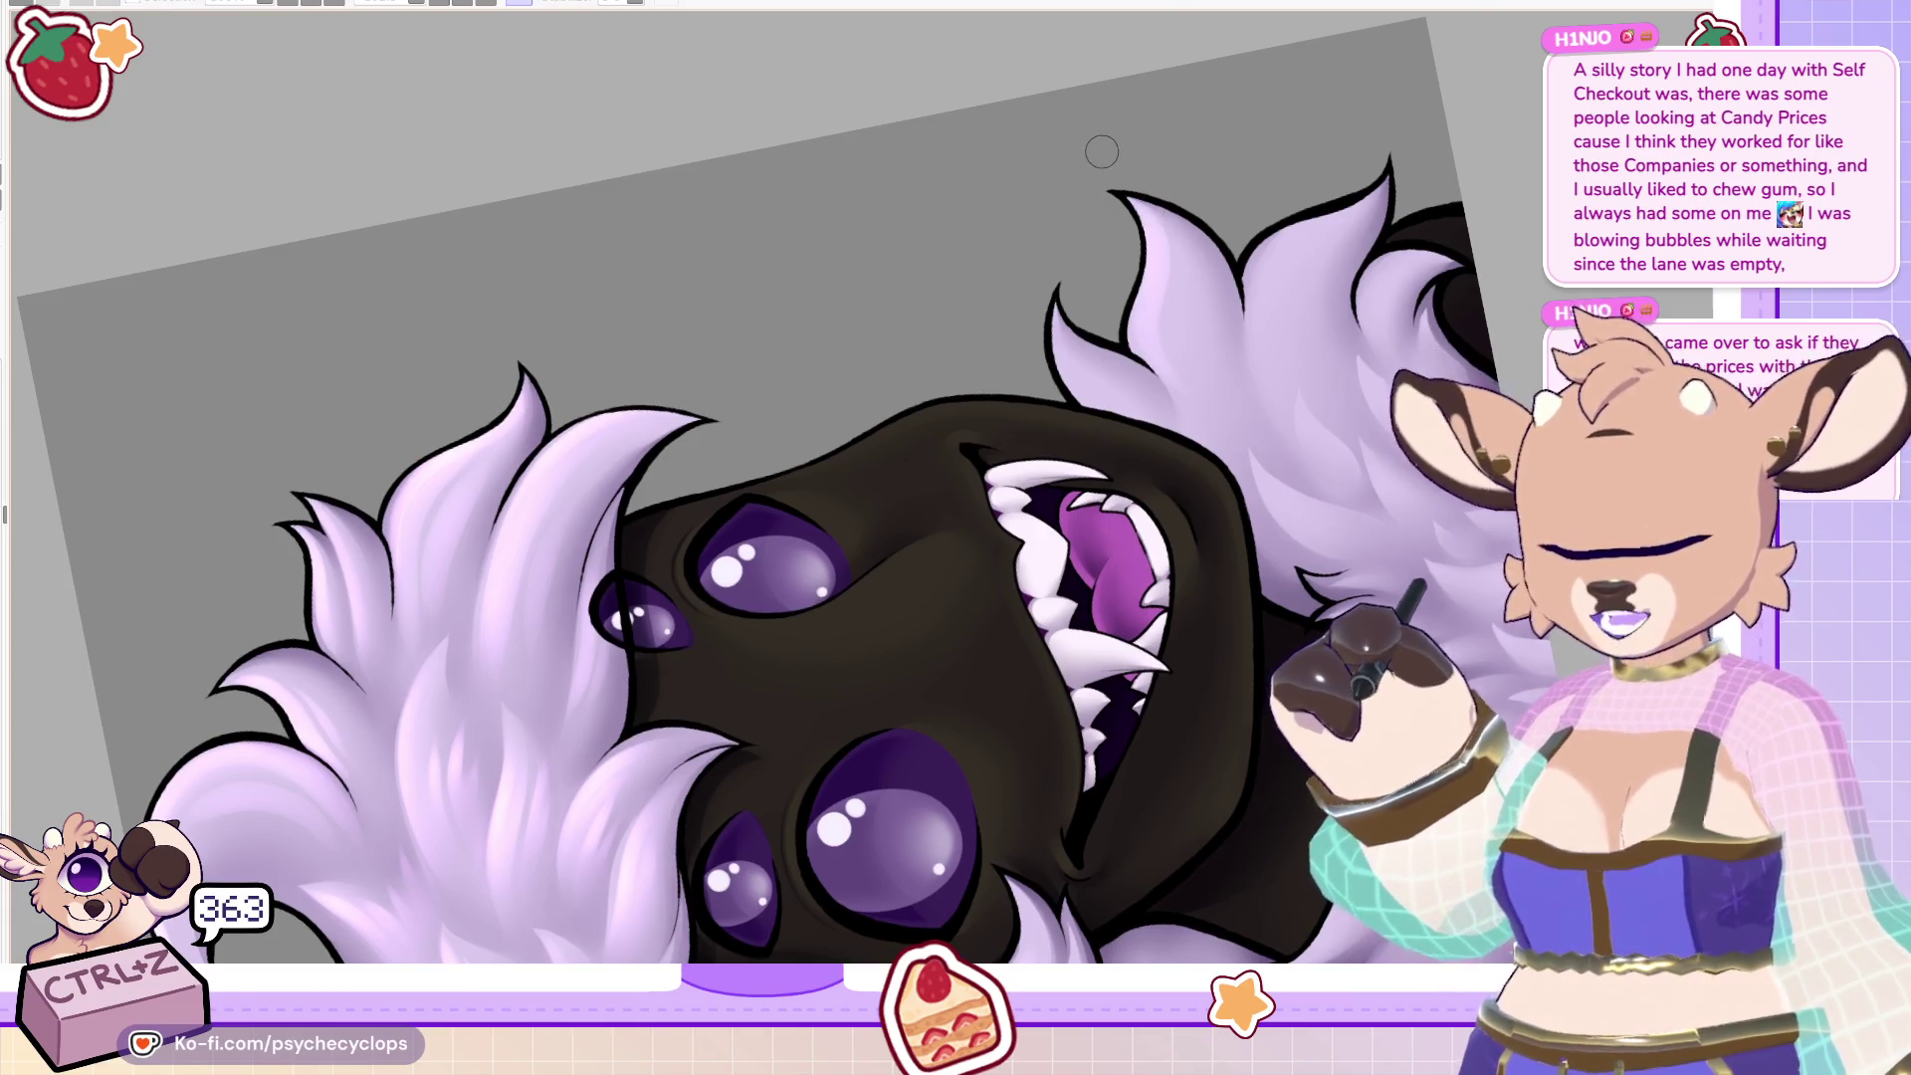
key("ctrl+z")
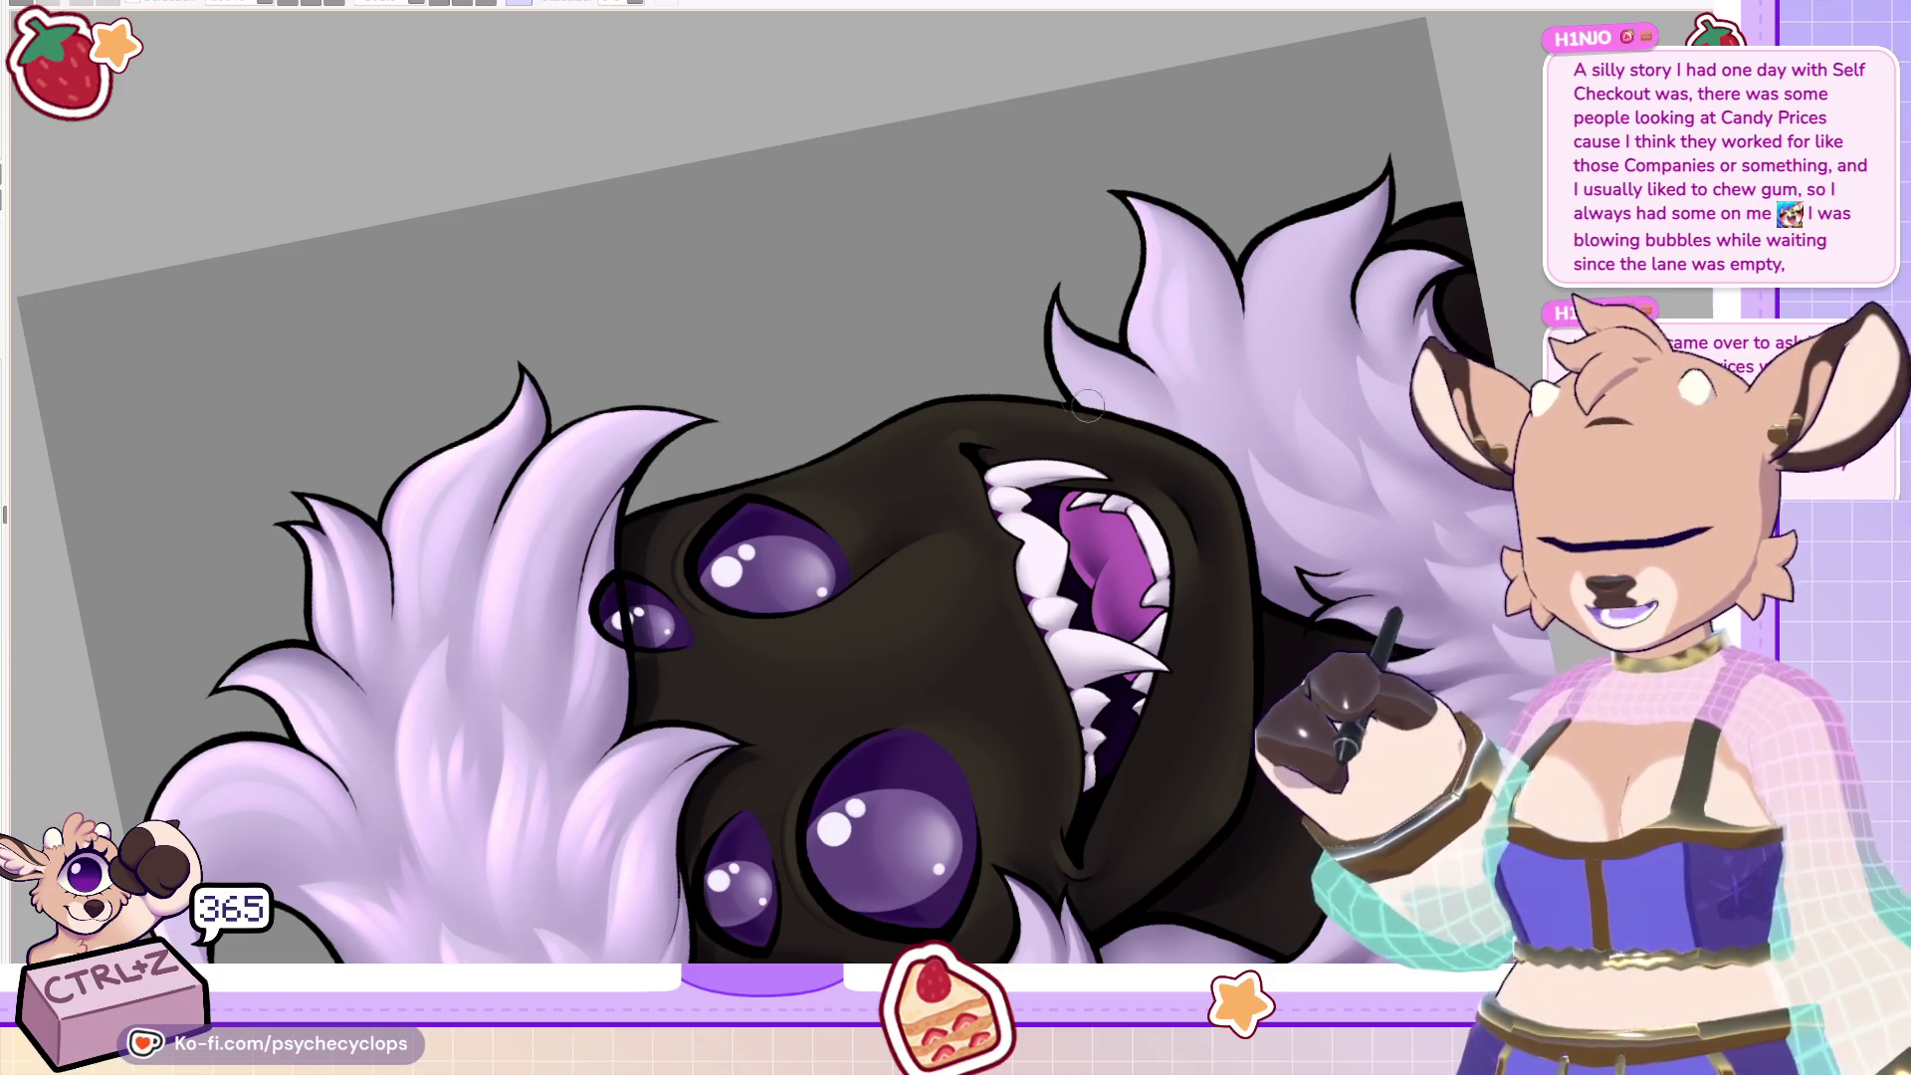
key("ctrl+z")
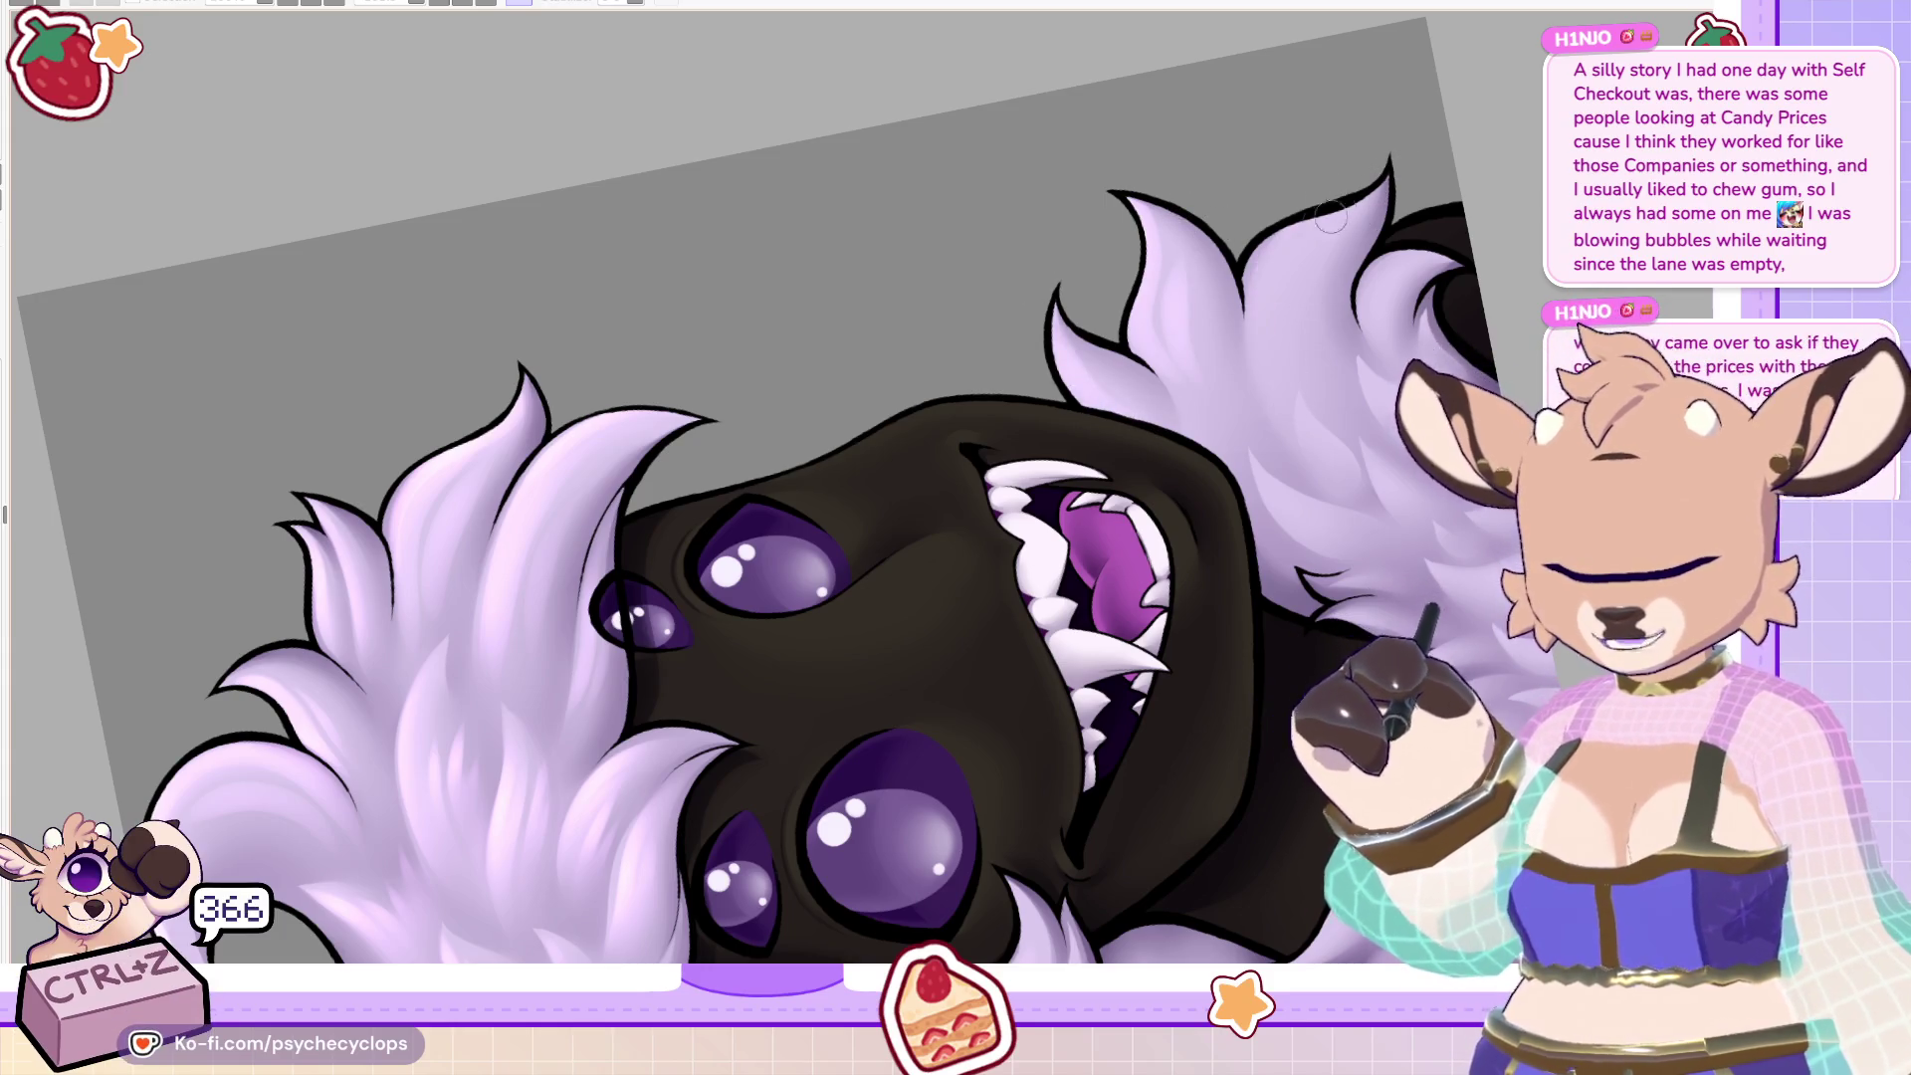
key("ctrl+z")
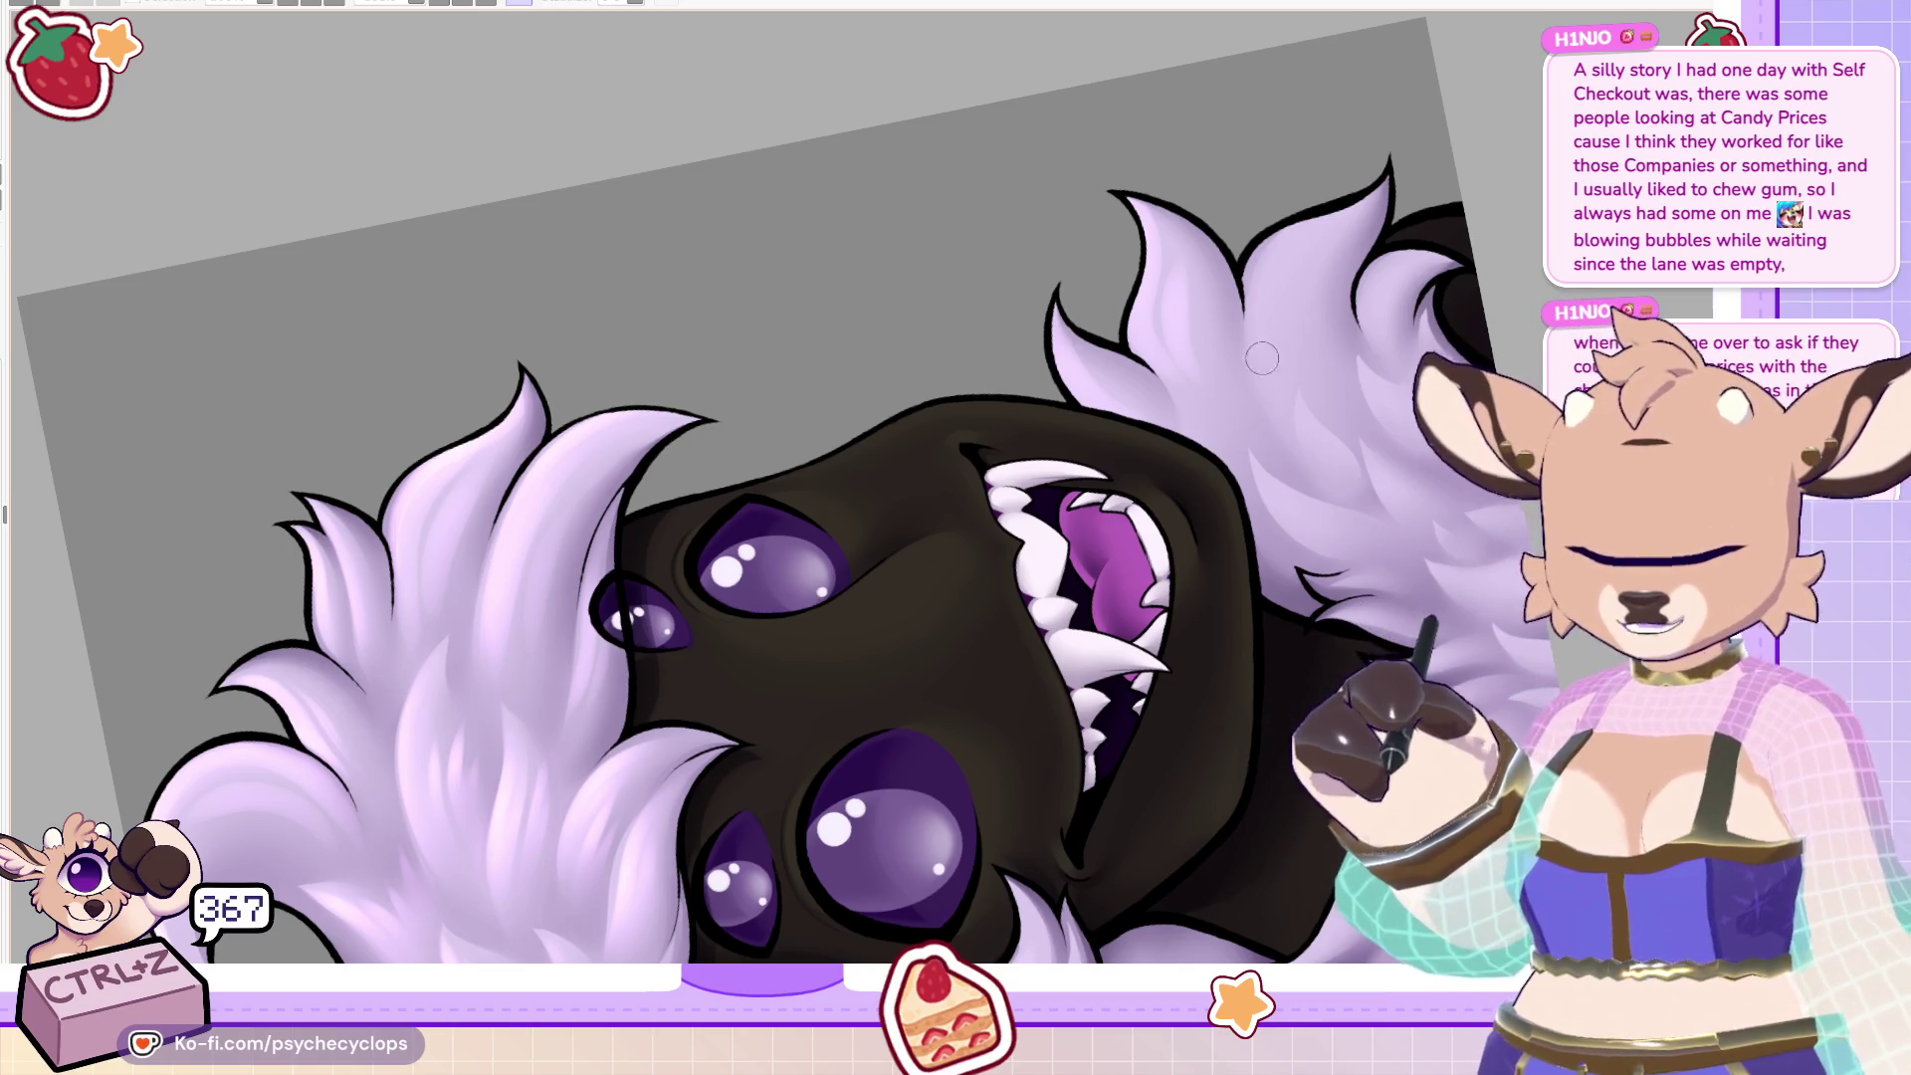
key("ctrl+z")
key("ctrl+z")
key("ctrl+z")
key("ctrl+z")
key("ctrl+z")
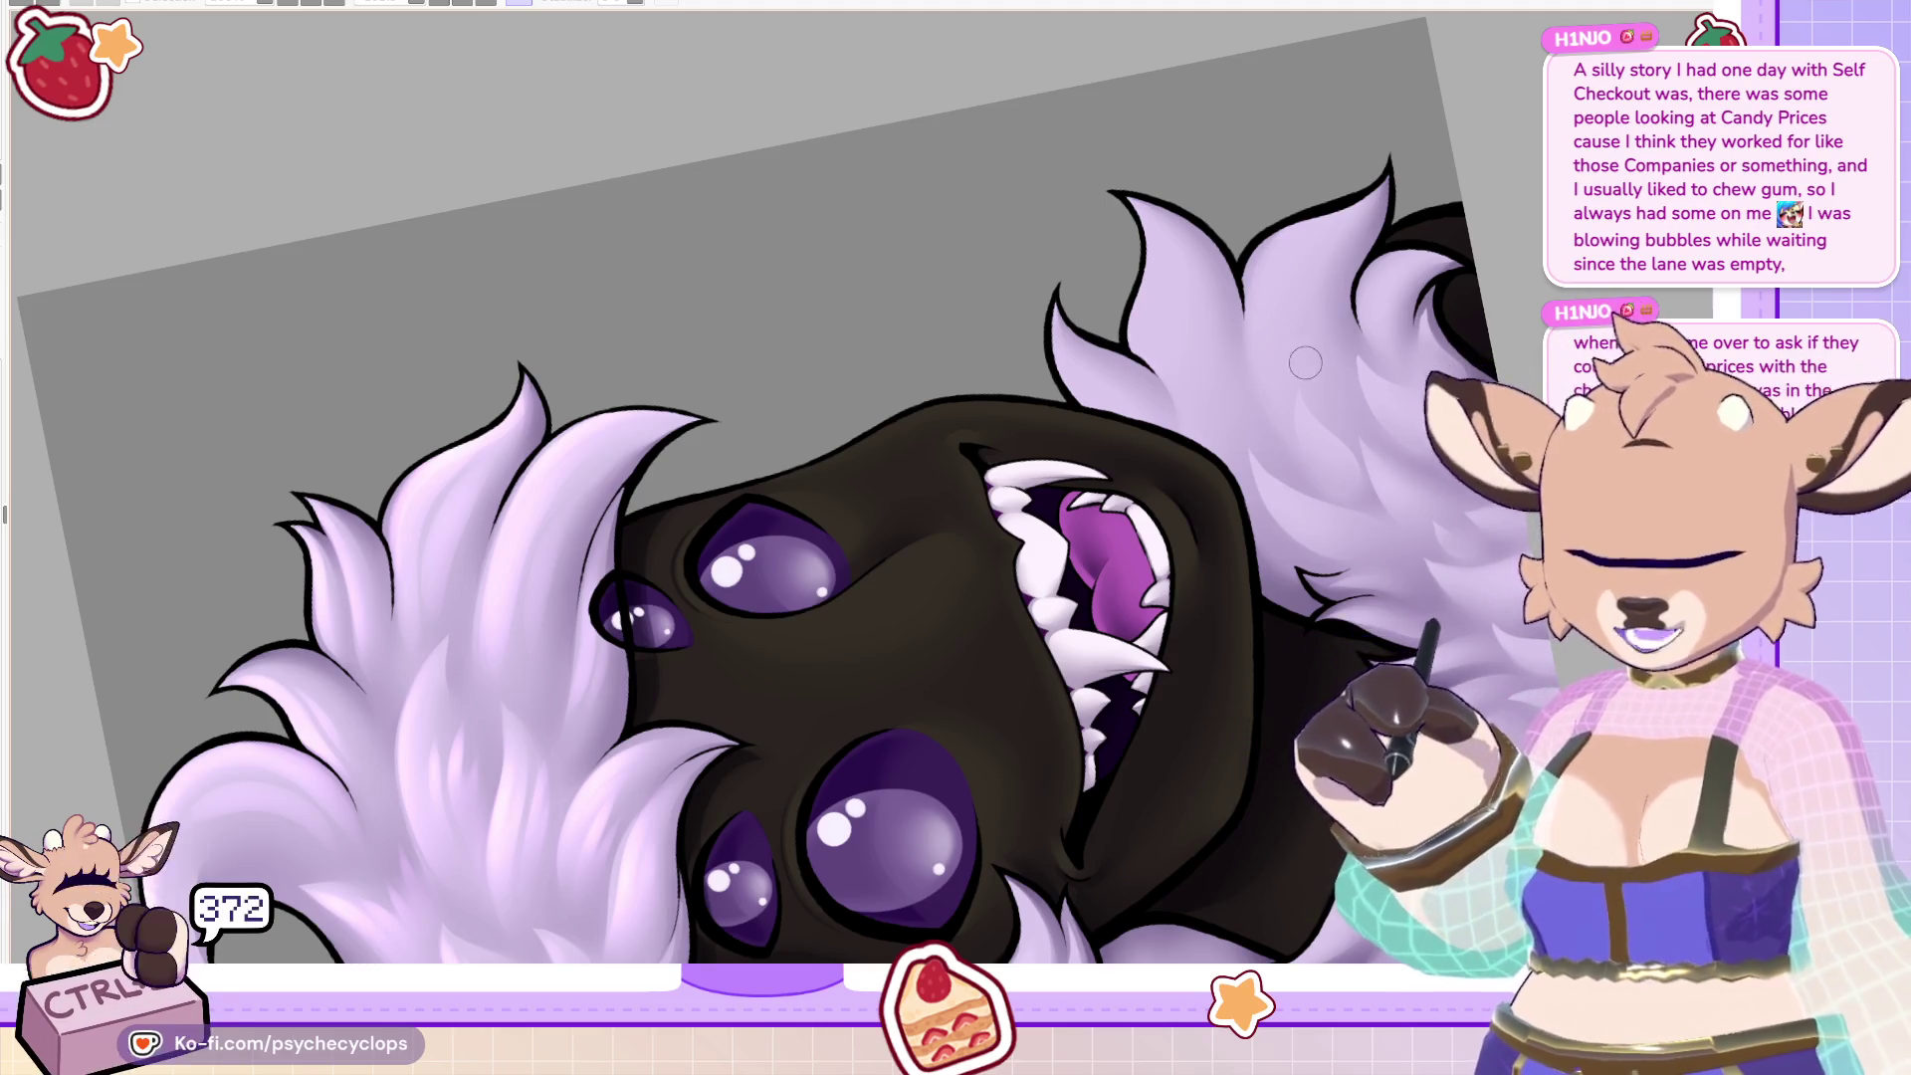
key("ctrl+z")
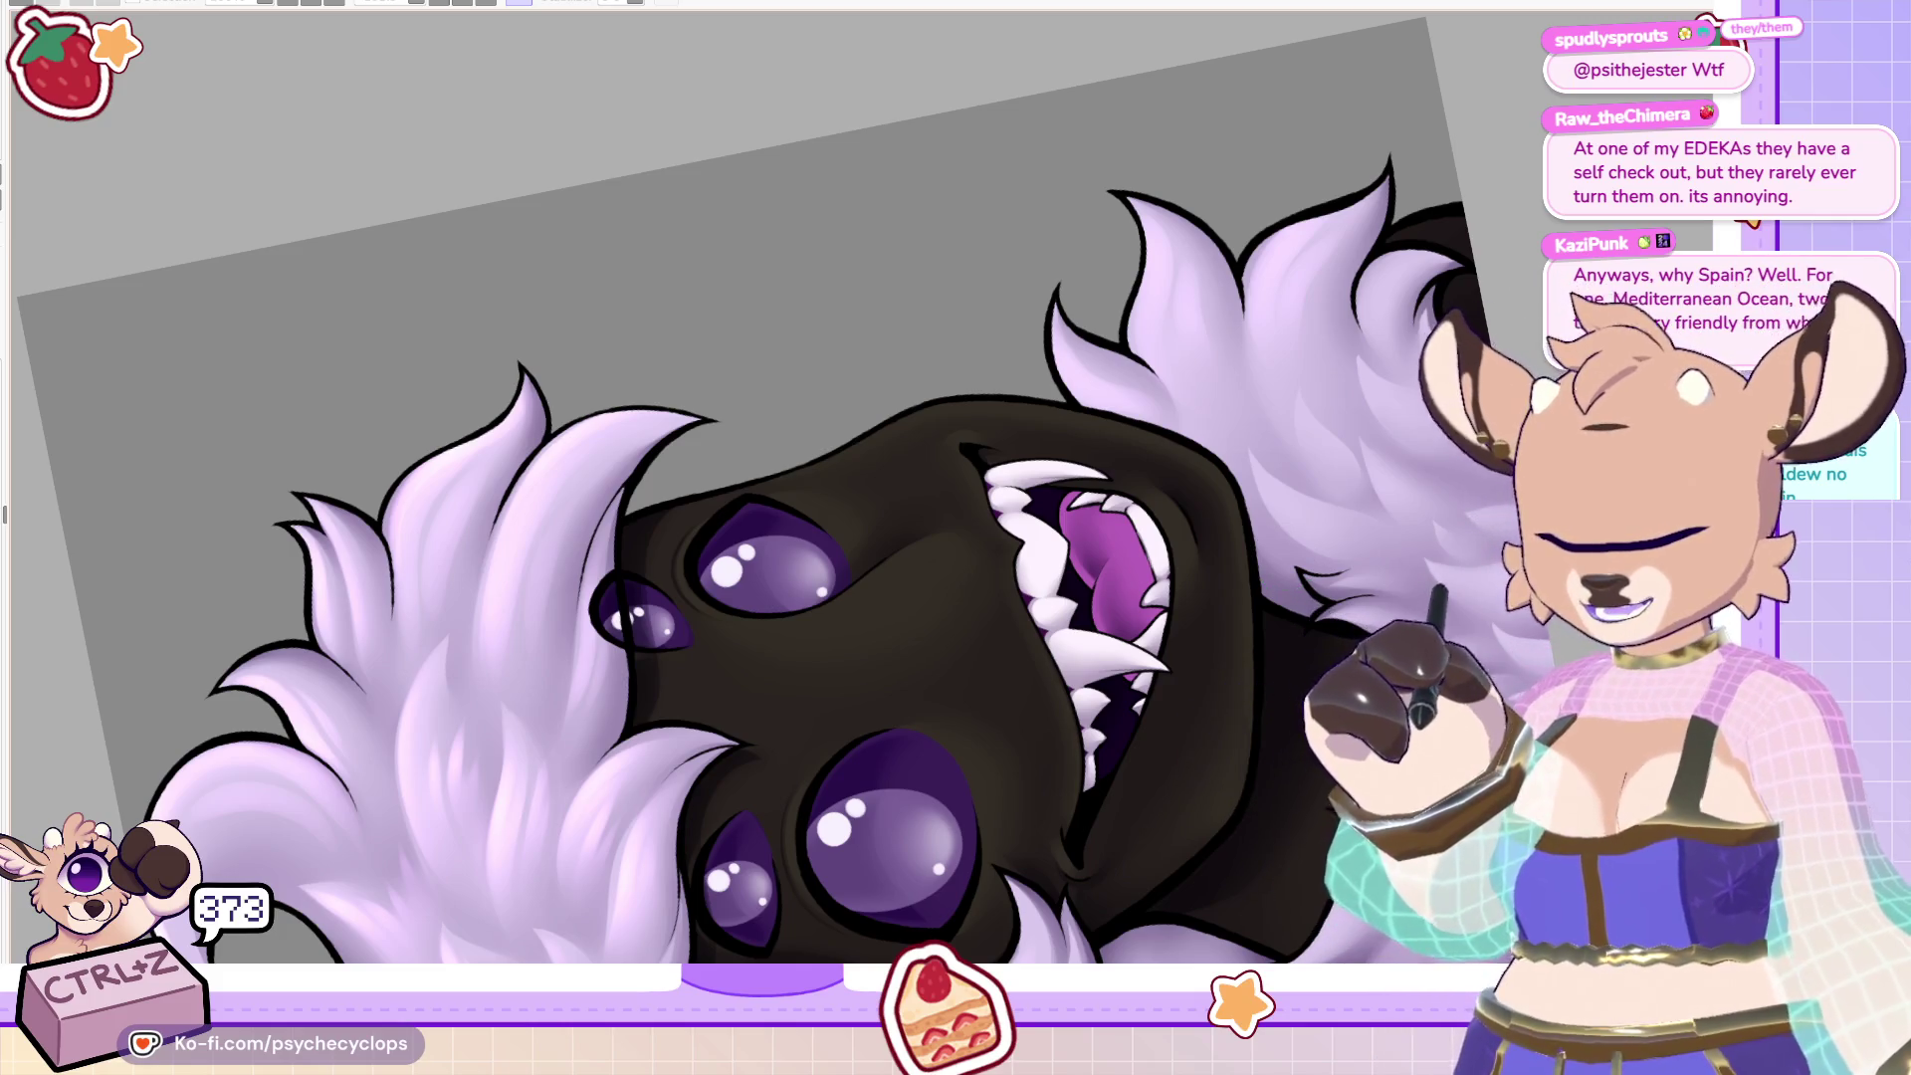
scroll(756, 488, "down", 3)
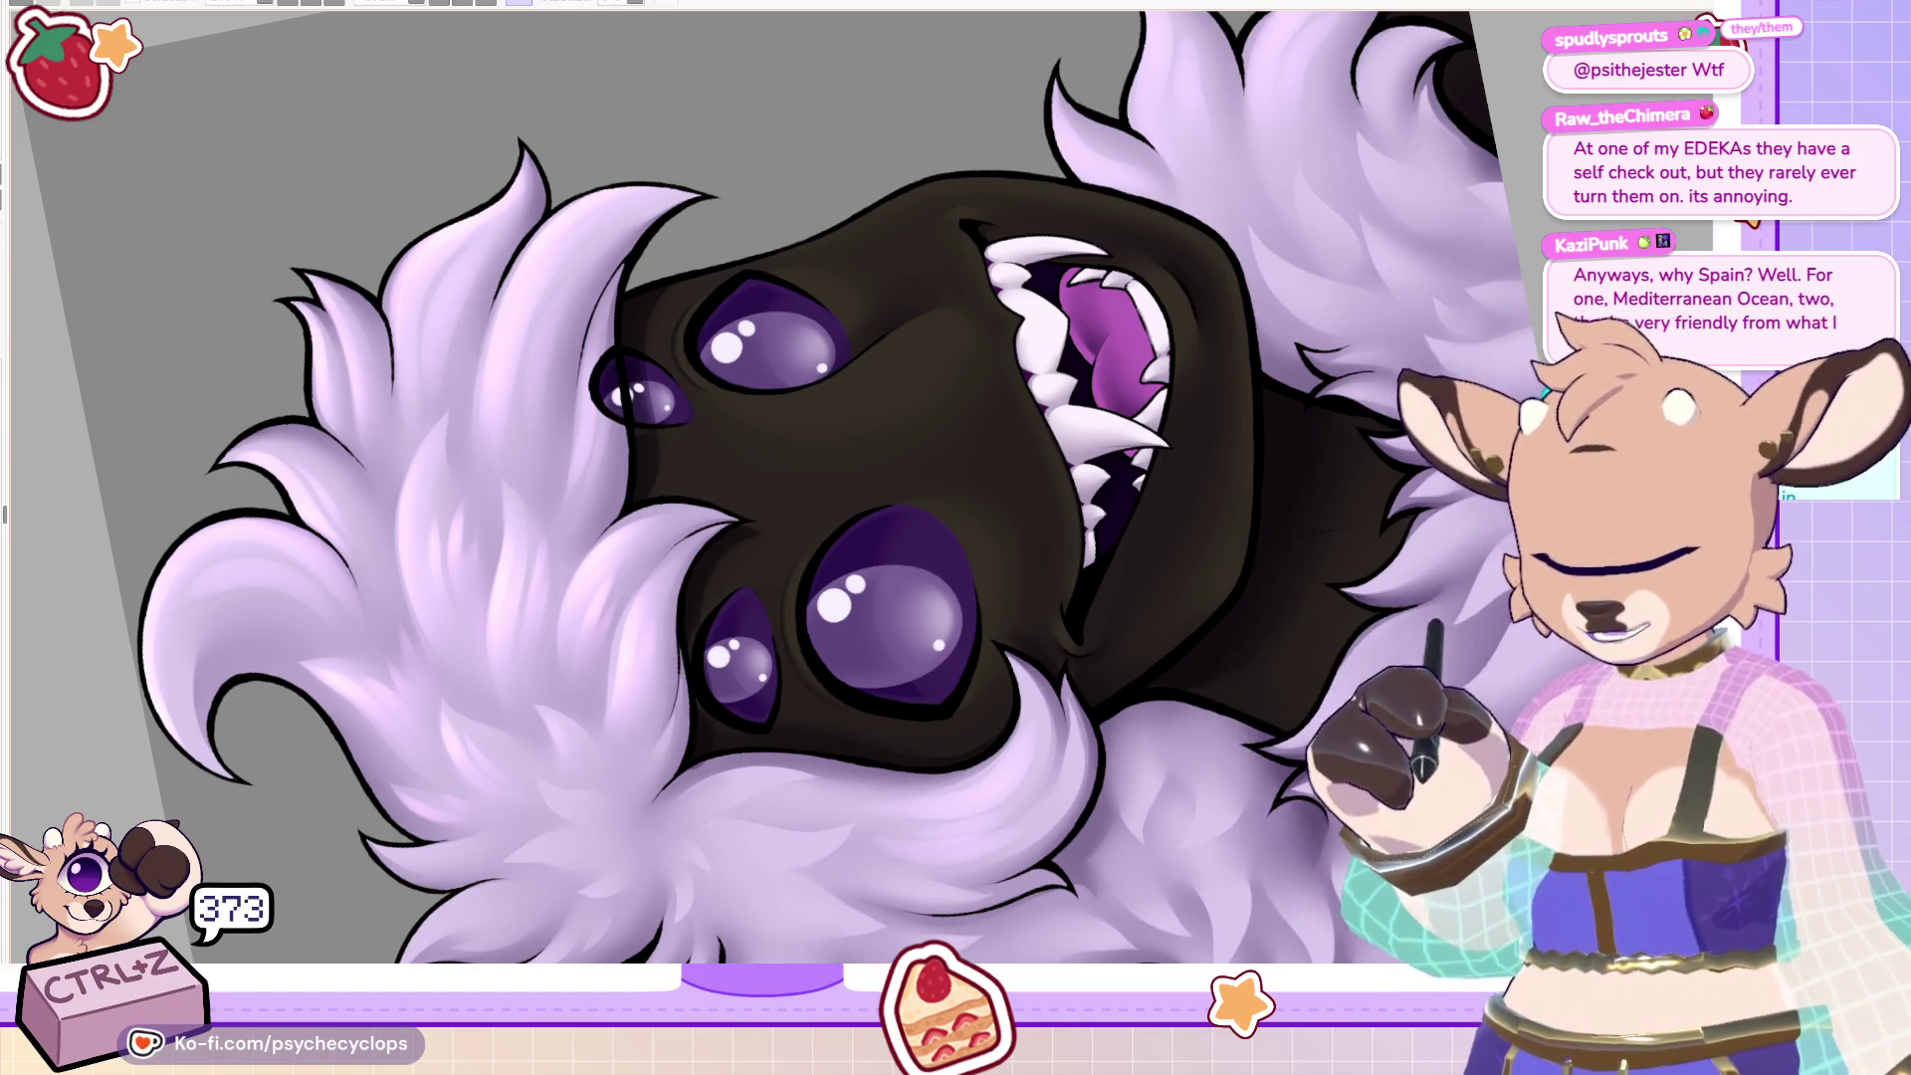
key("ctrl+0")
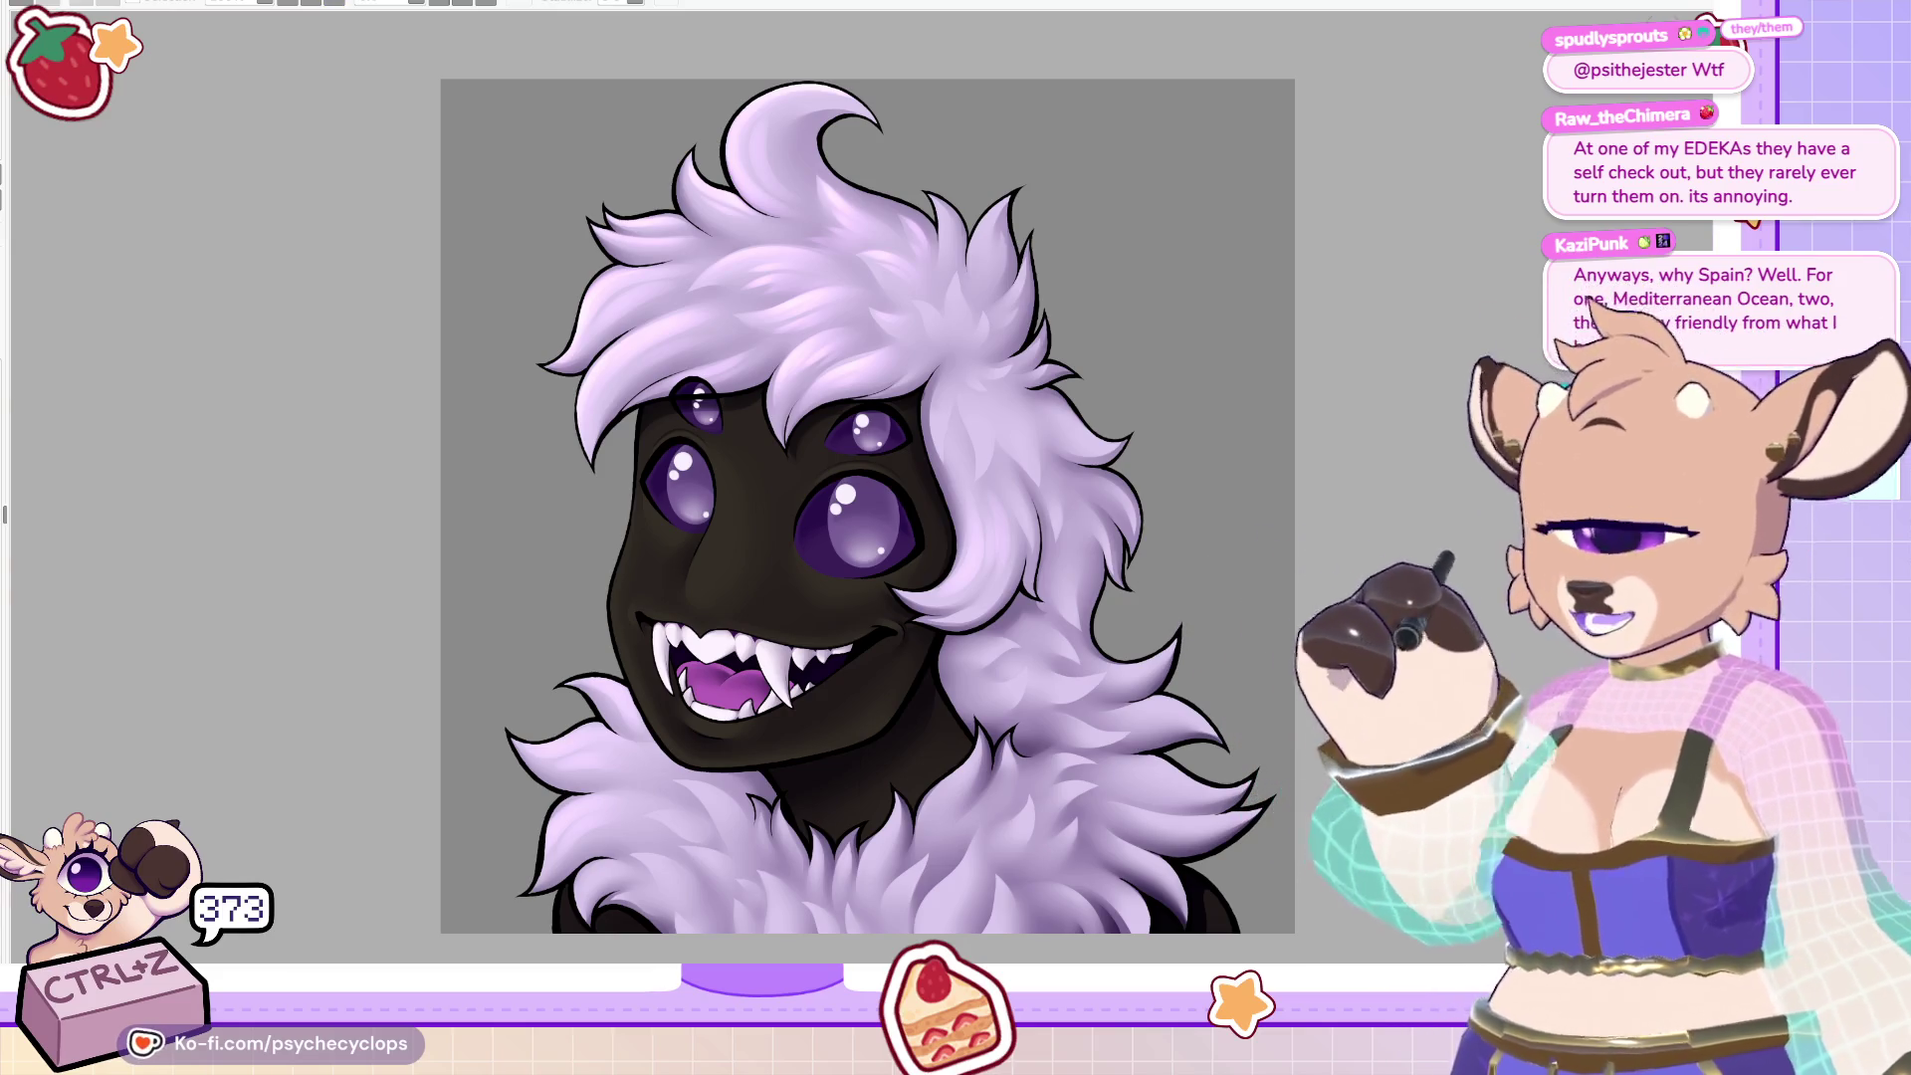
Zoom in and paint a light stroke down the hair's outer edge, undoing and redoing it.
scroll(751, 228, "down", 3)
scroll(662, 271, "up", 1)
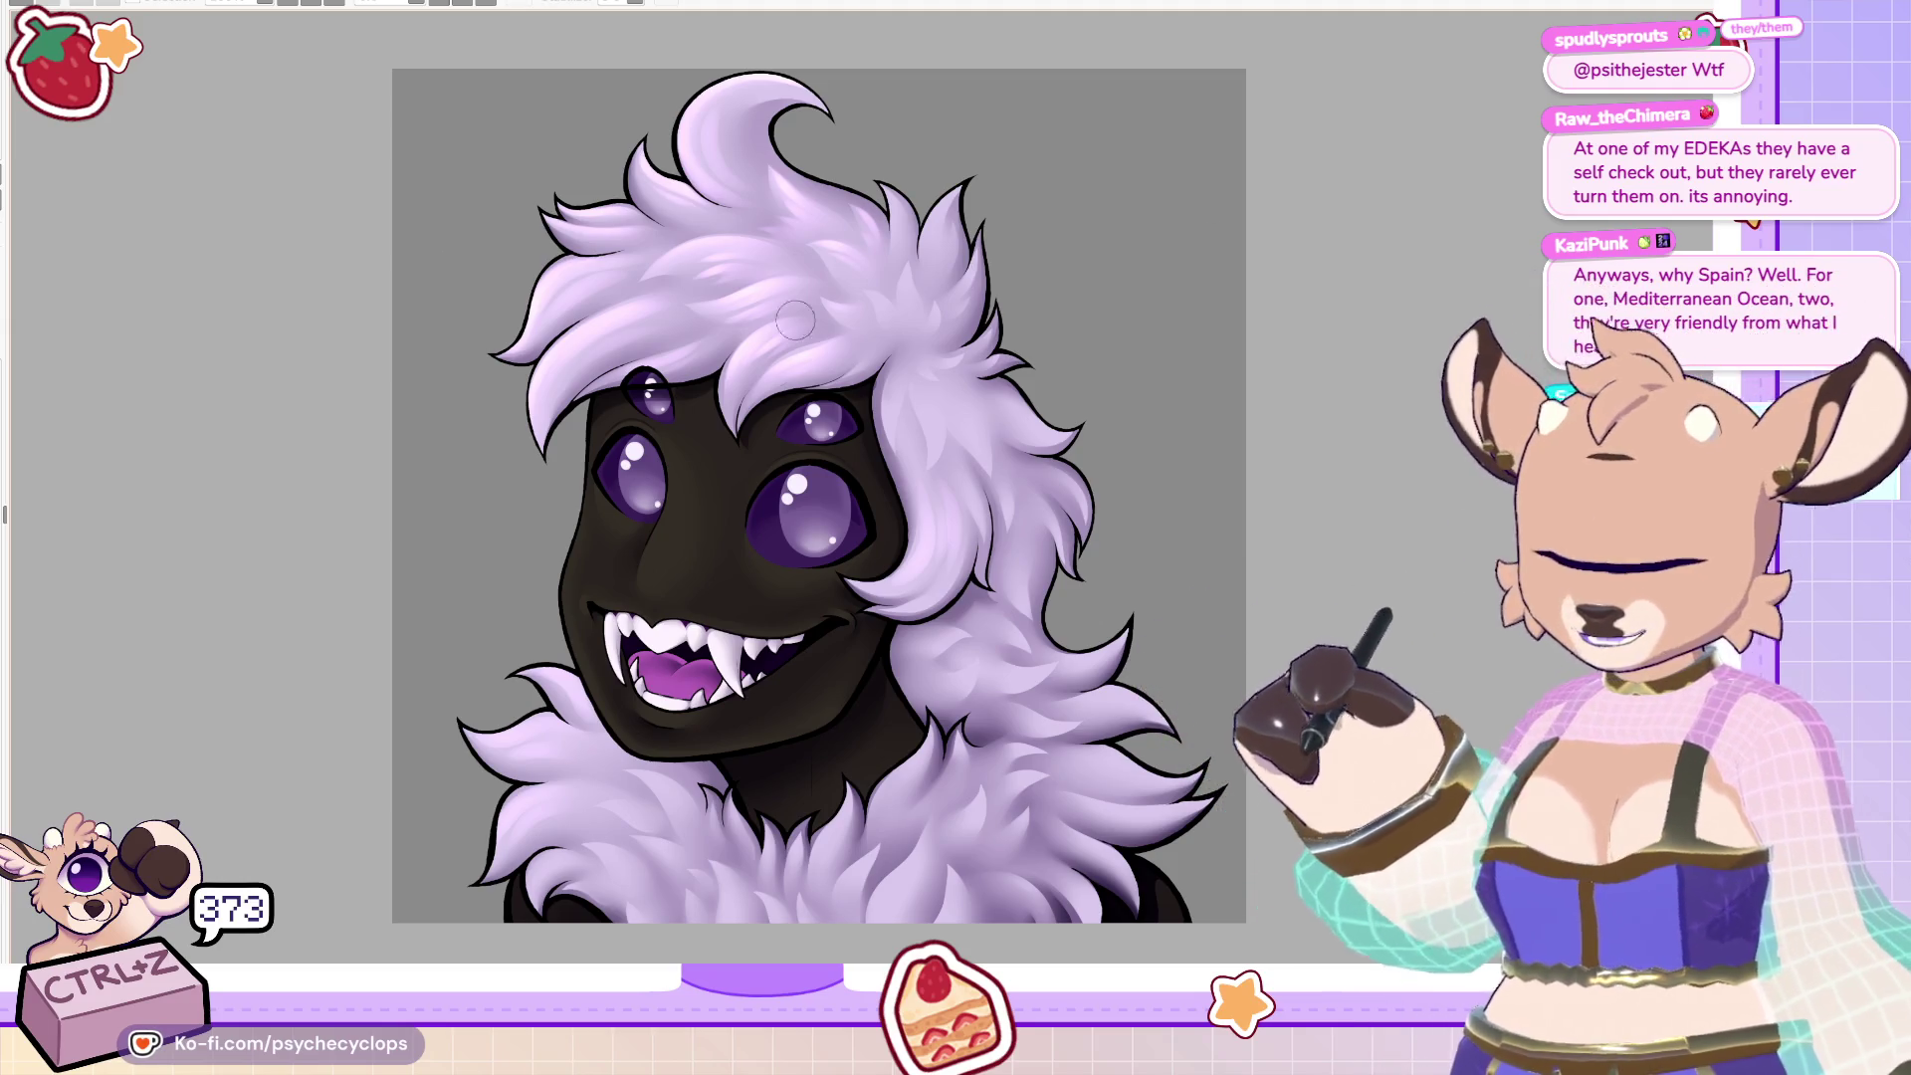
scroll(936, 358, "up", 3)
scroll(935, 359, "up", 3)
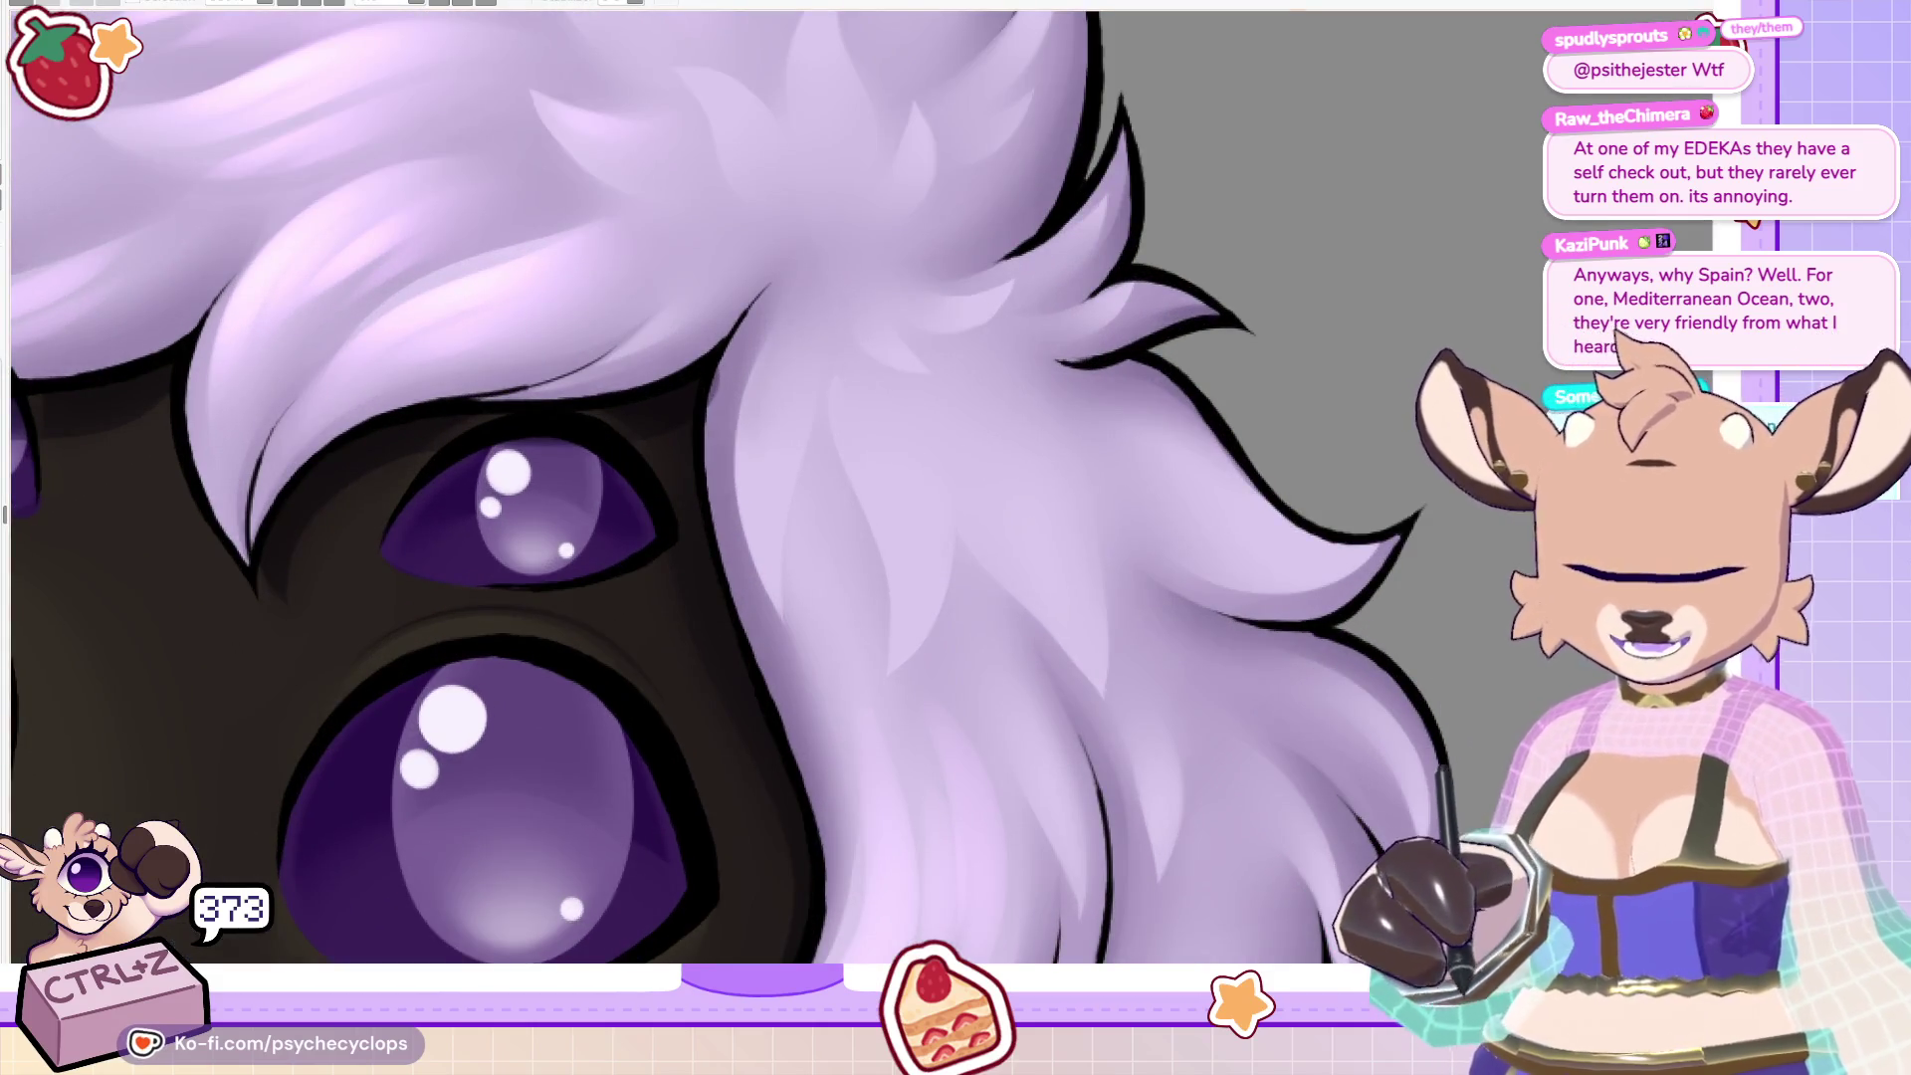
left_click_drag(782, 336, 758, 536)
key("ctrl+z")
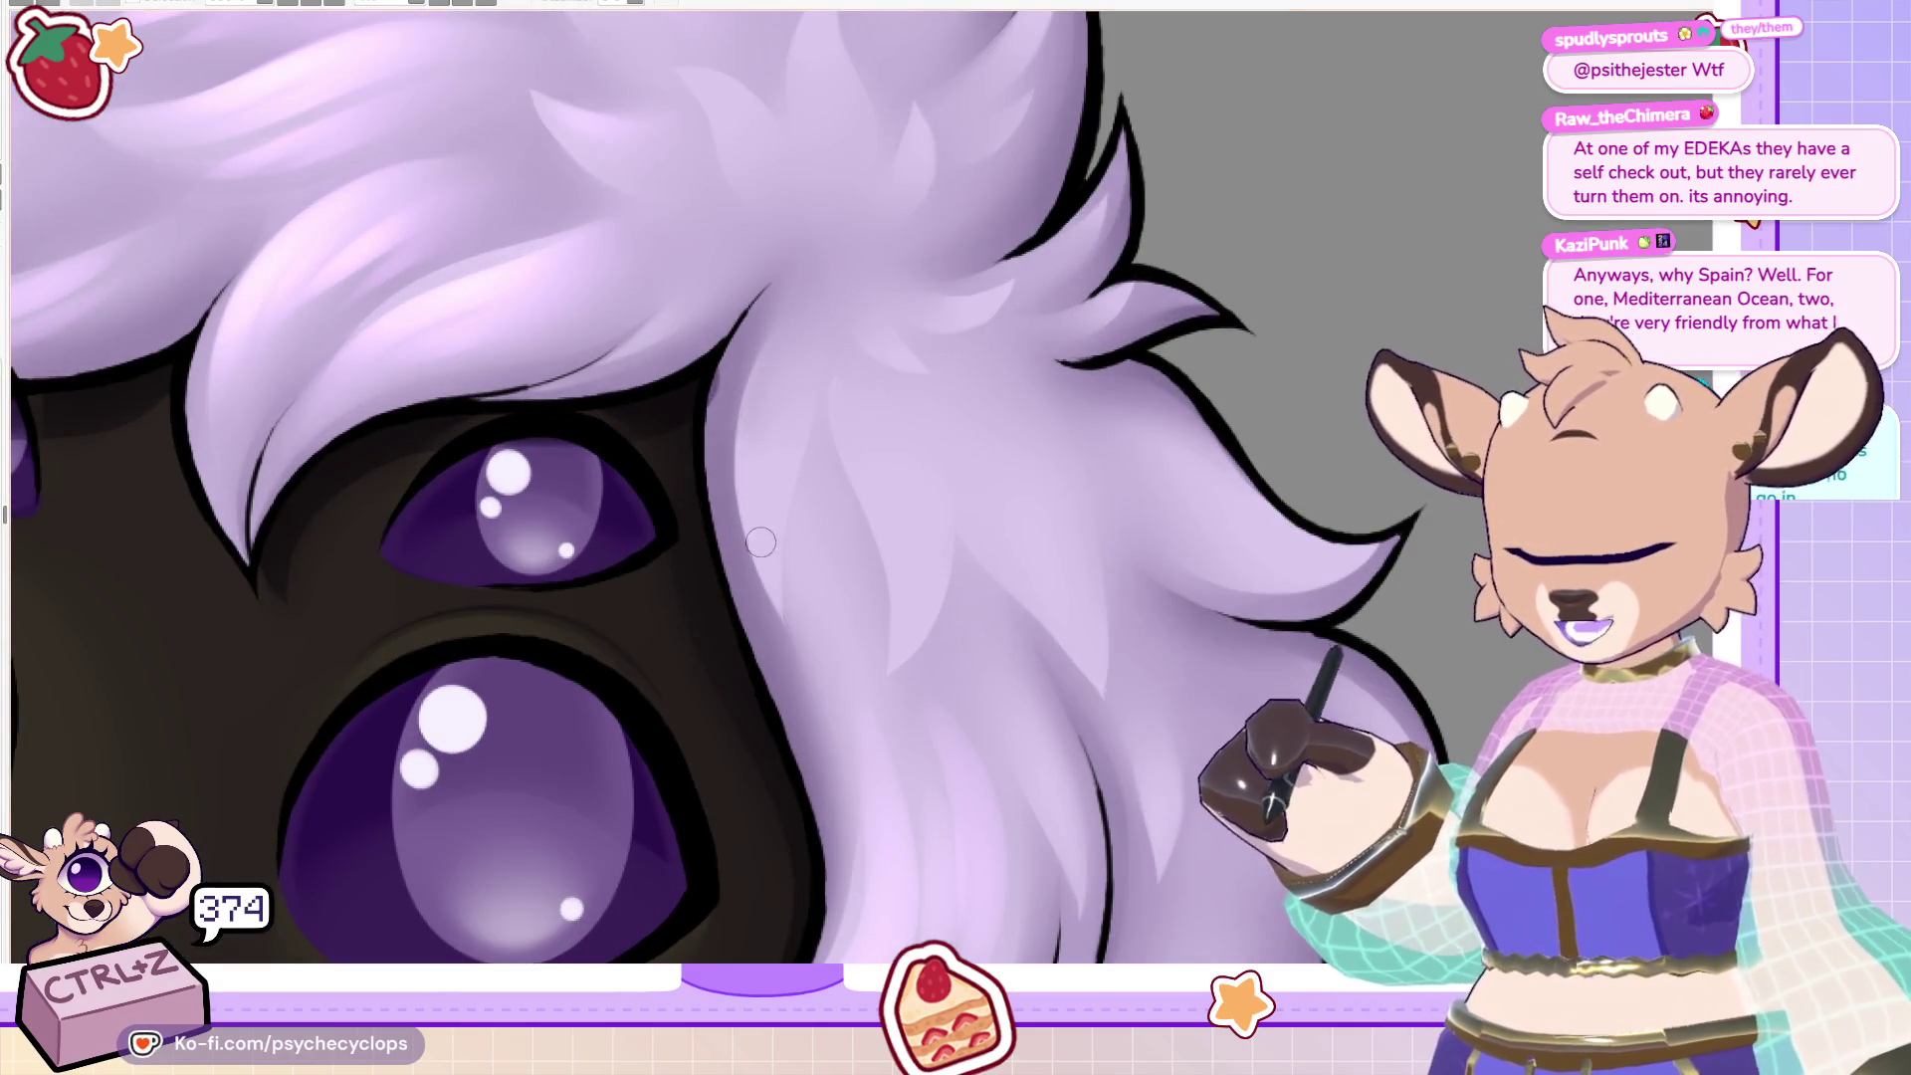
key("ctrl+y")
Brush several more light fur strokes into the hair with an enlarged brush, undoing the last.
left_click_drag(841, 409, 901, 559)
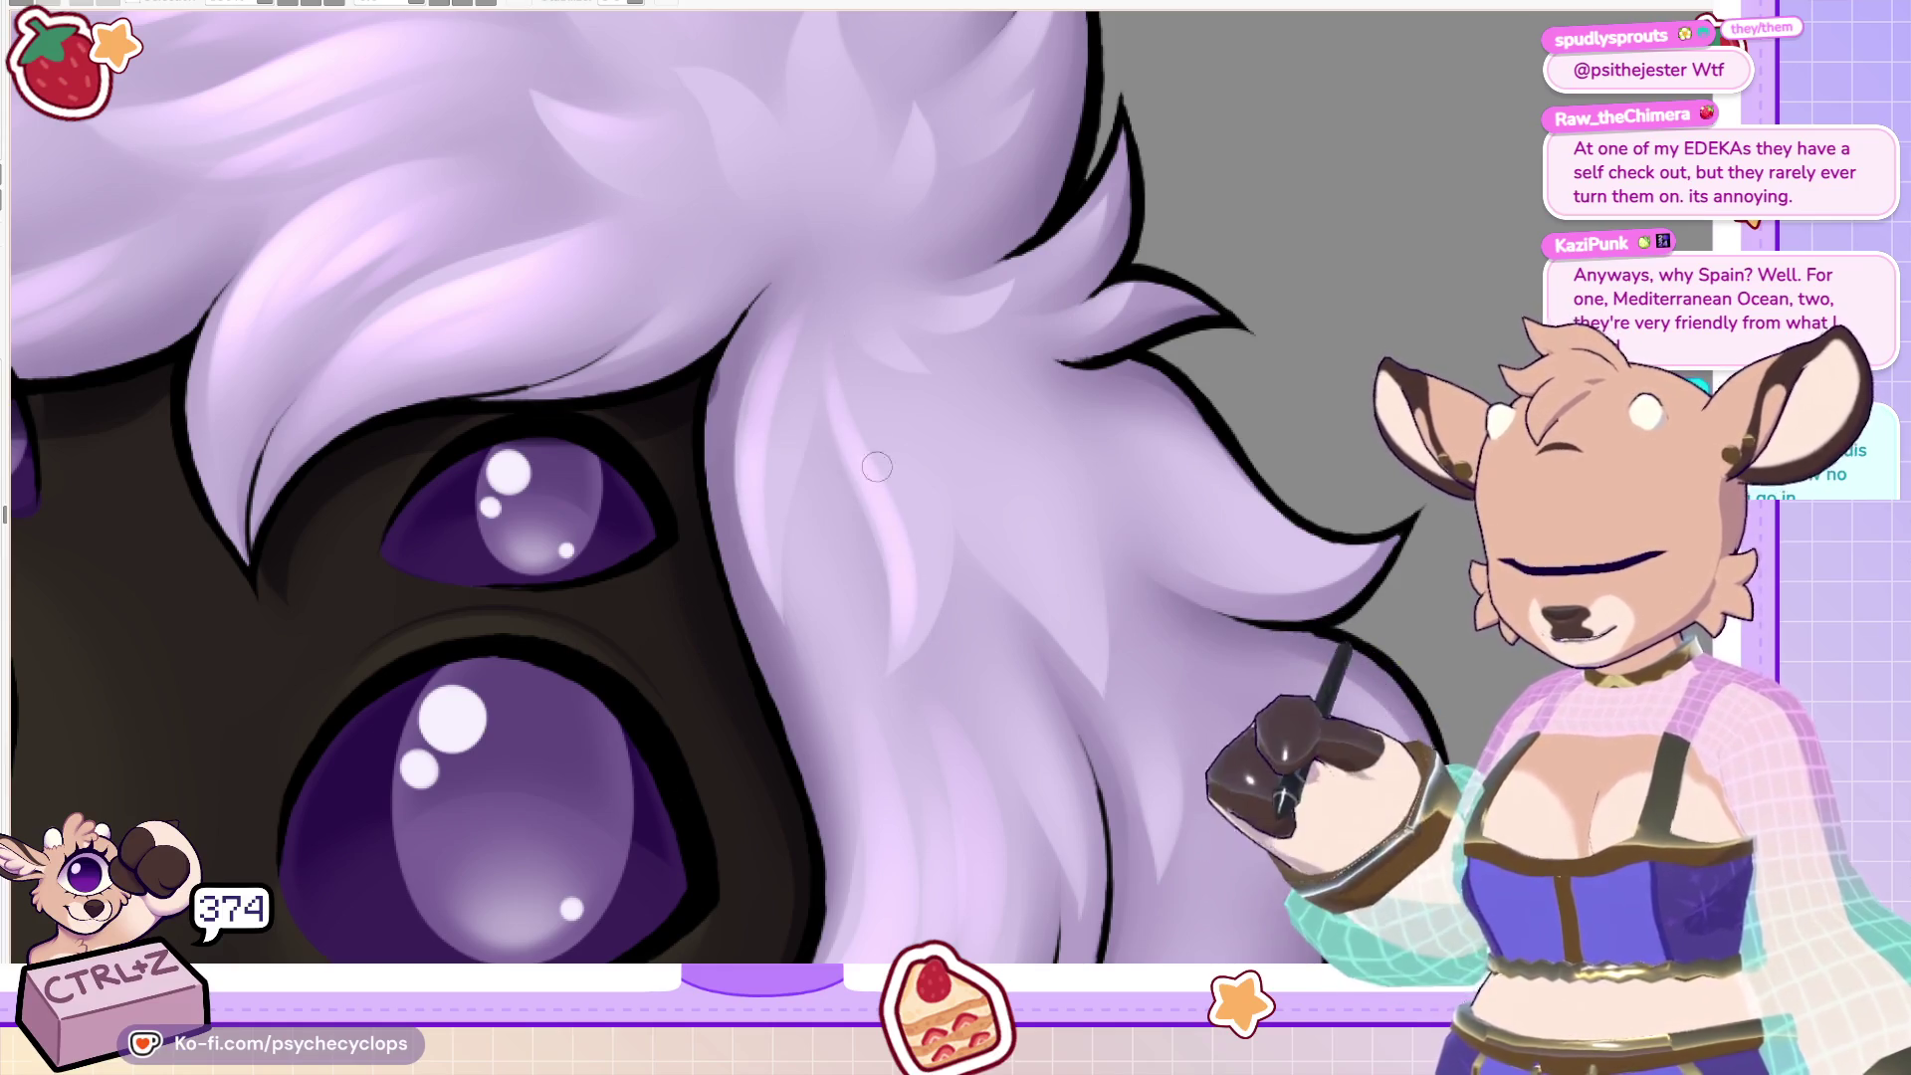
left_click_drag(881, 422, 916, 557)
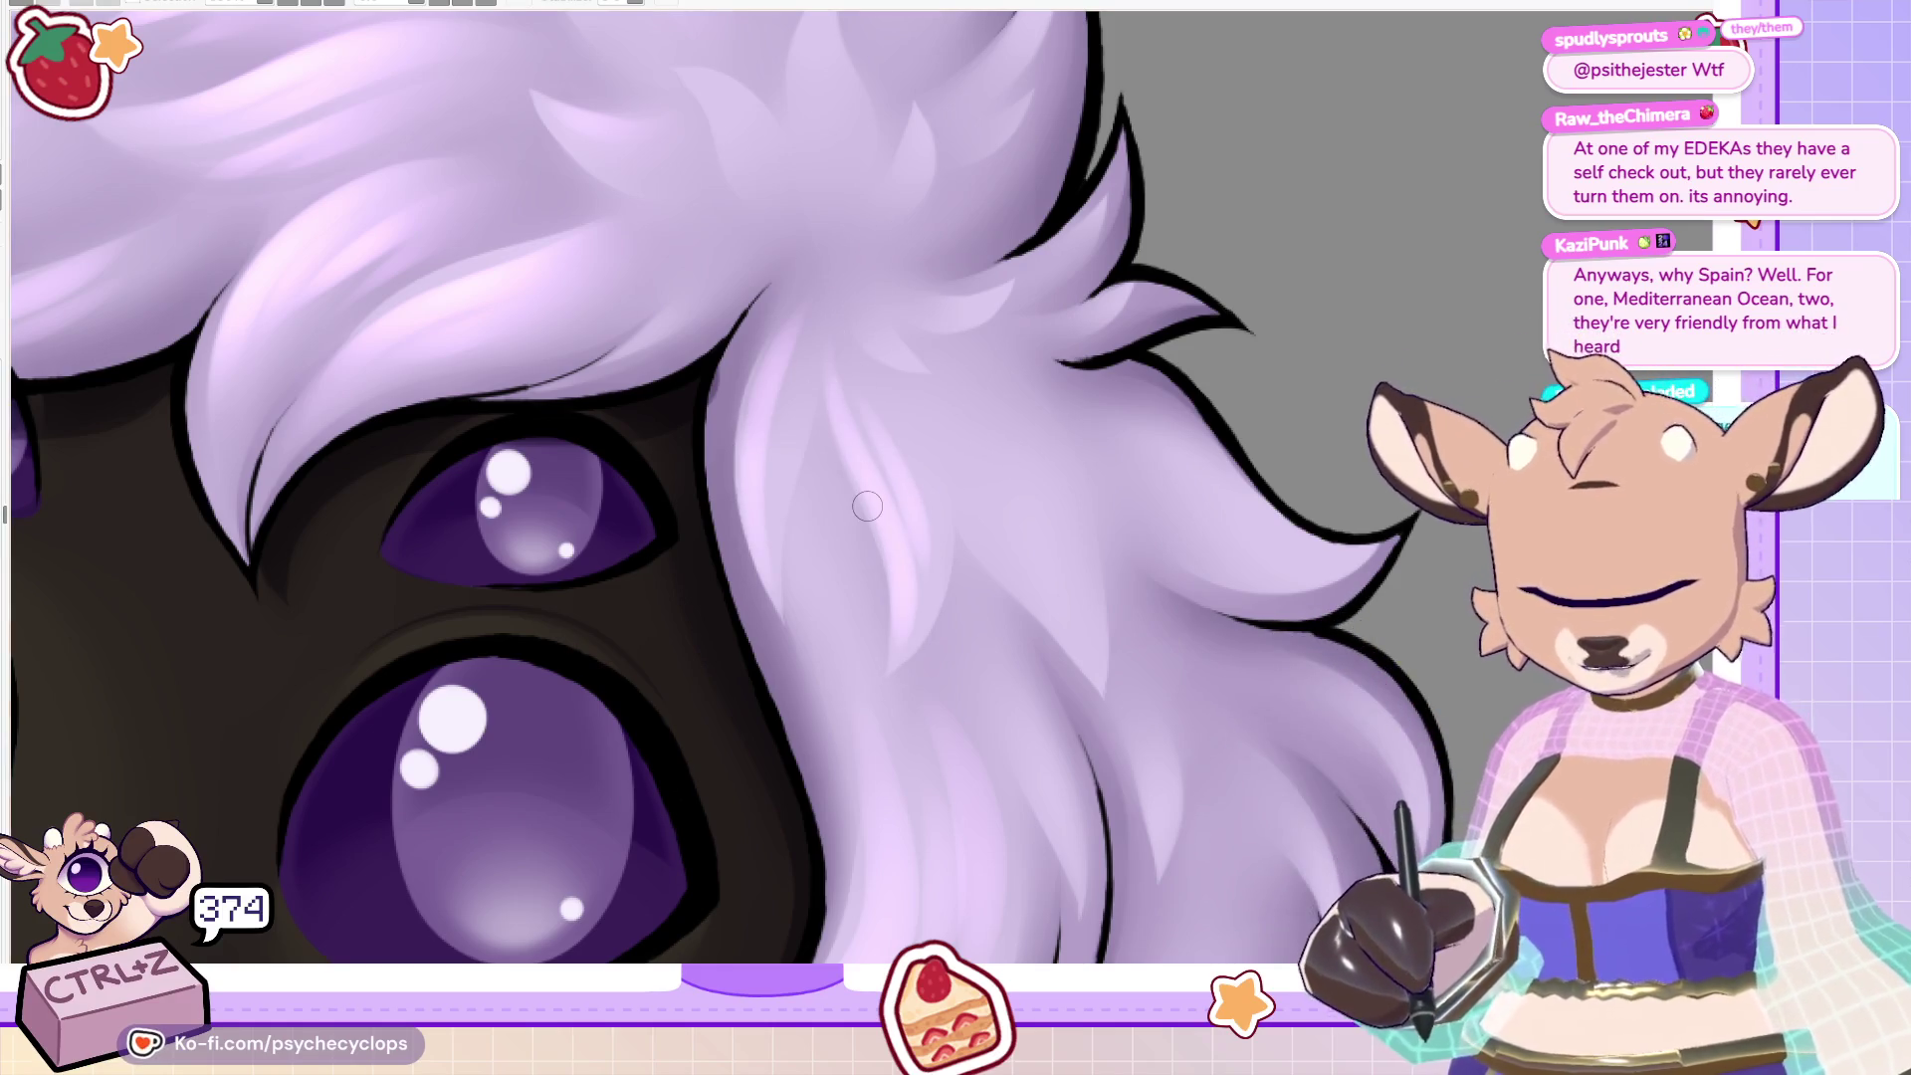
left_click_drag(1055, 428, 950, 617)
left_click_drag(1004, 471, 1060, 547)
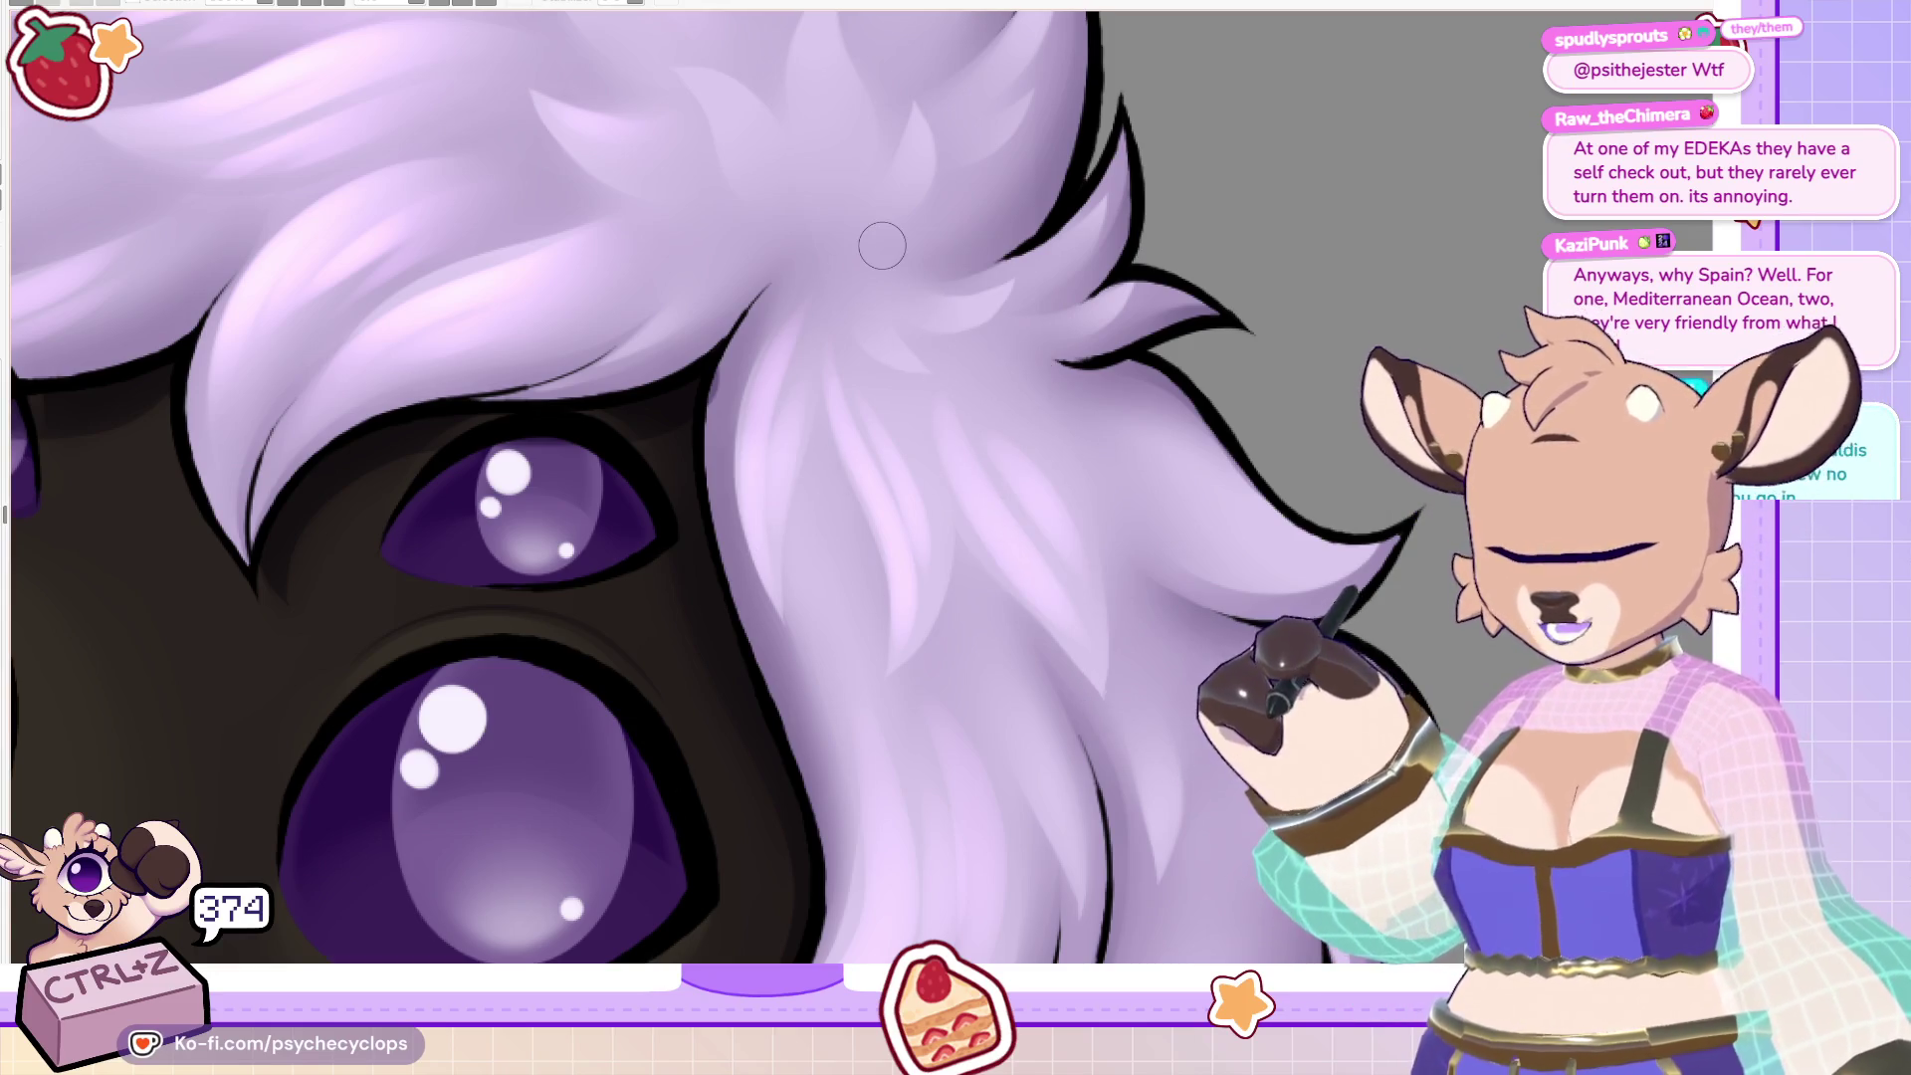
key("bracketright")
key("bracketright")
key("bracketright")
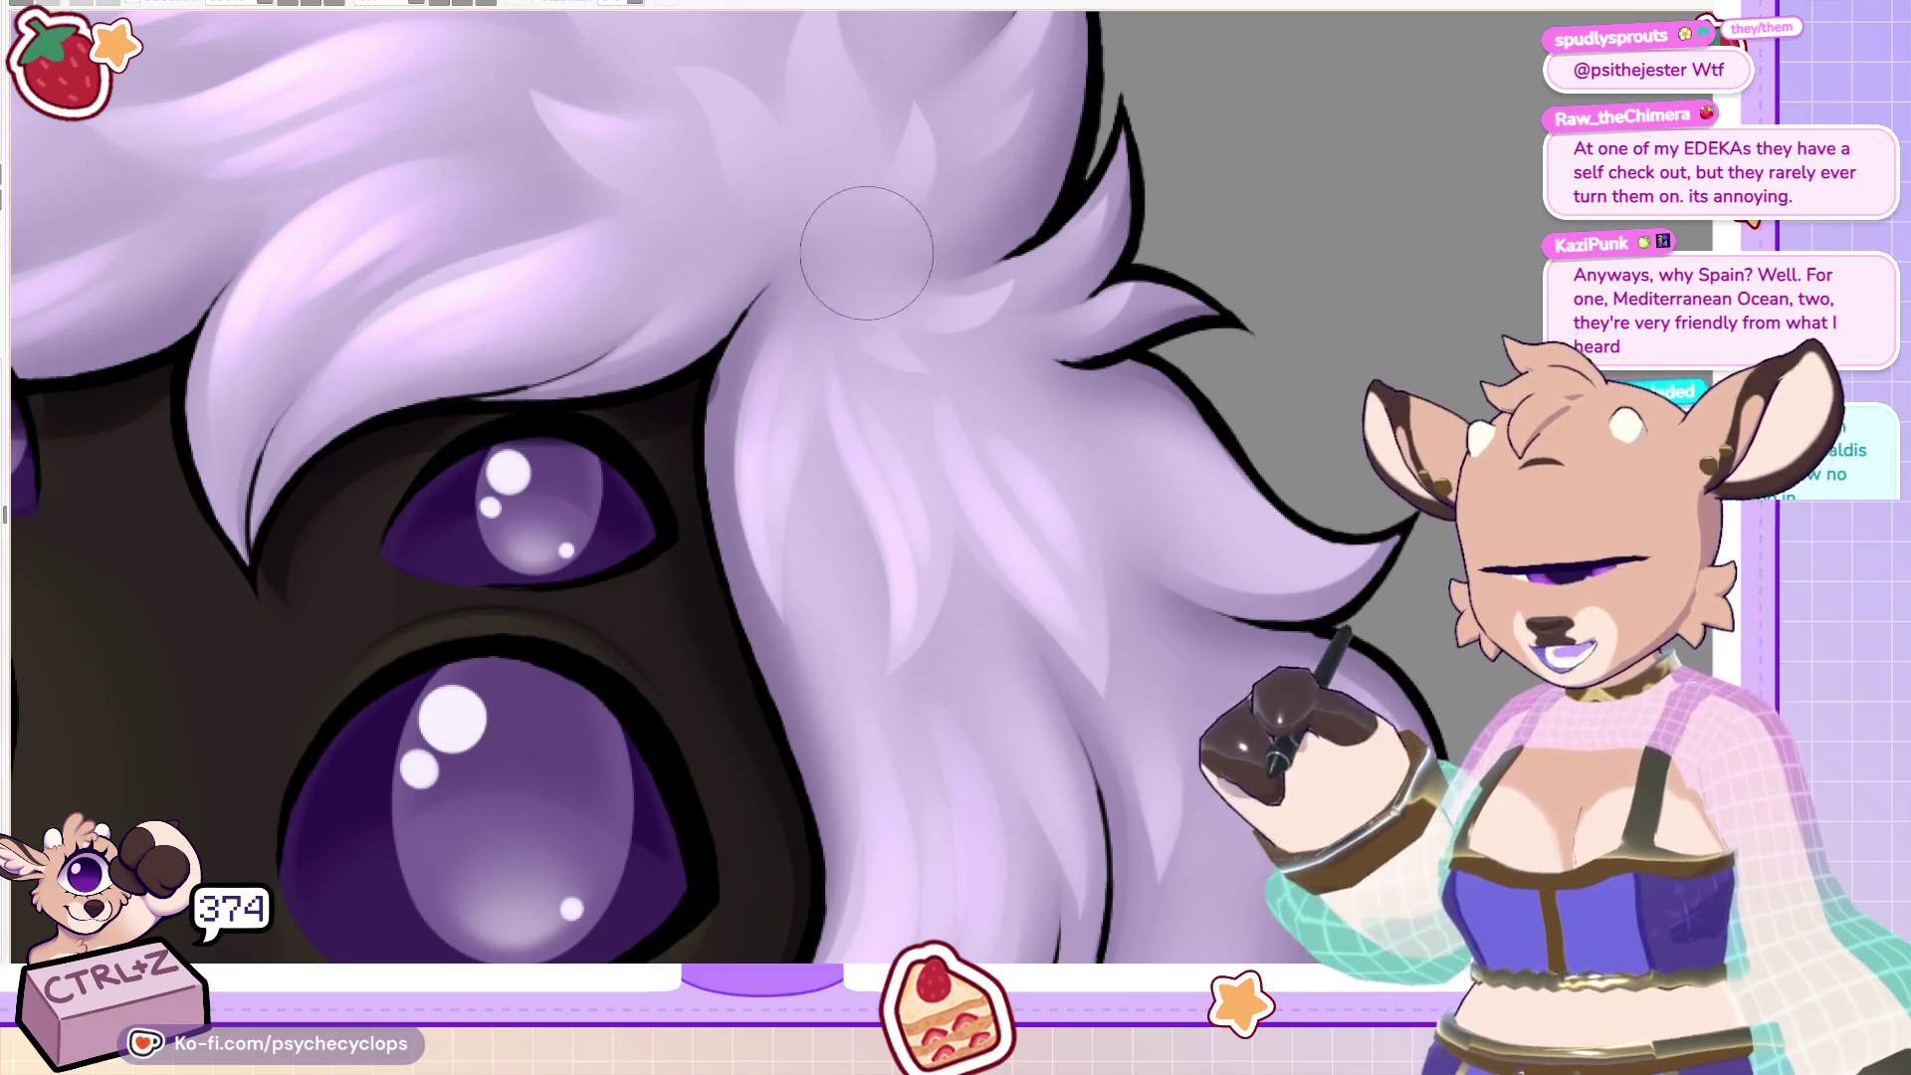
scroll(991, 212, "up", 3)
scroll(625, 487, "up", 1)
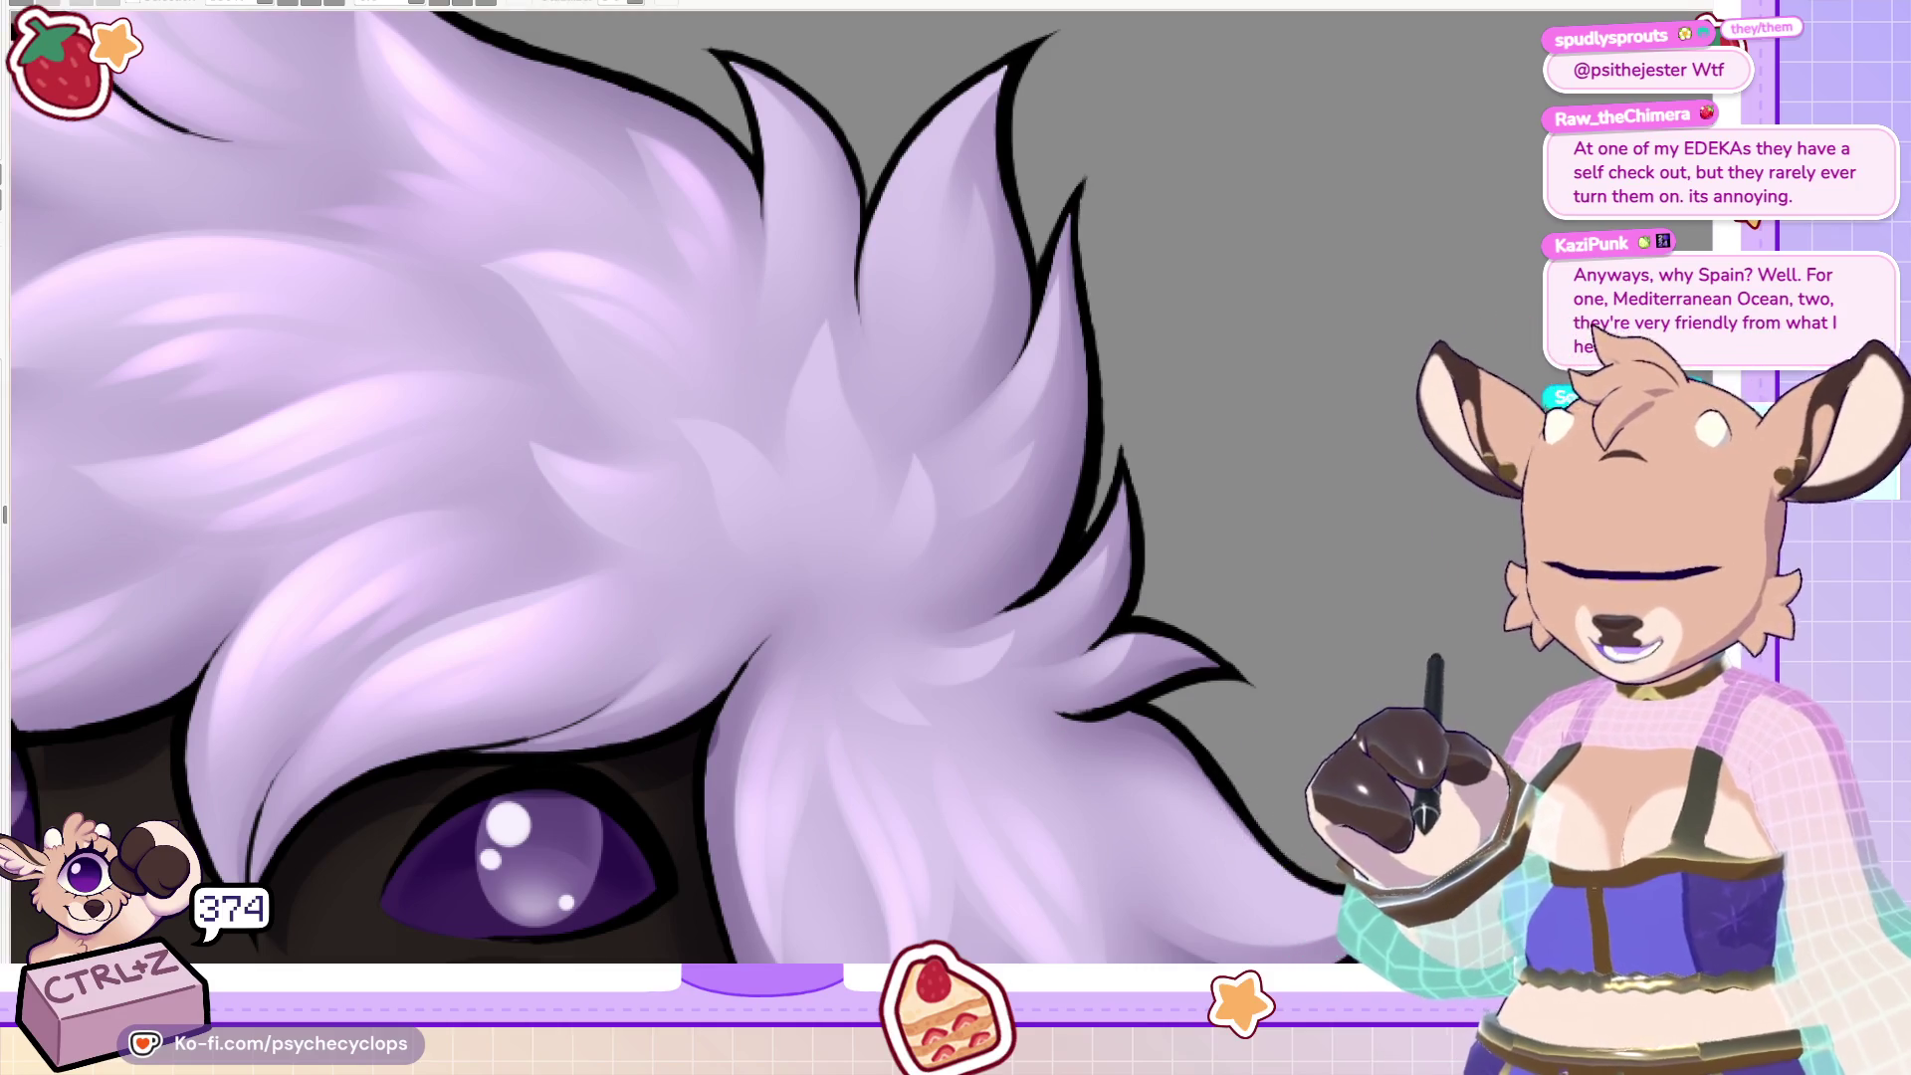
scroll(625, 487, "up", 2)
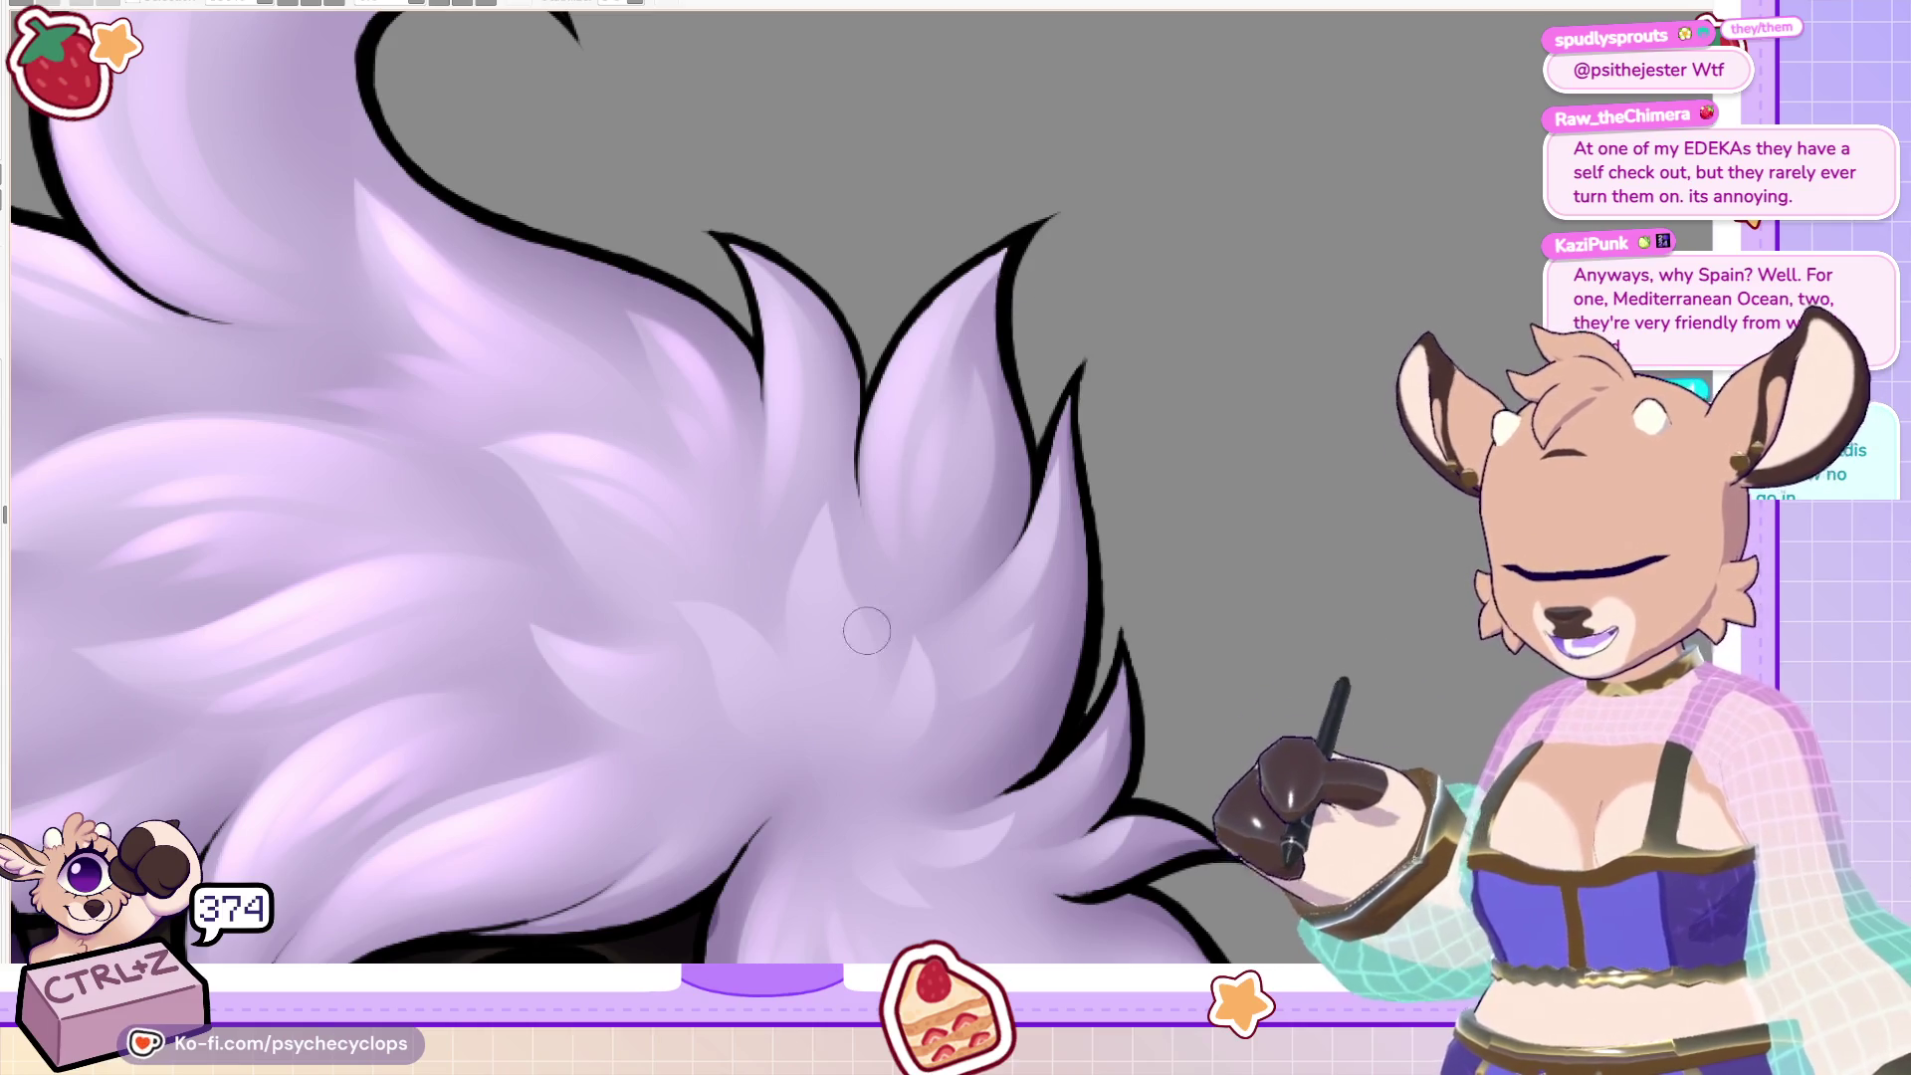
key("ctrl+z")
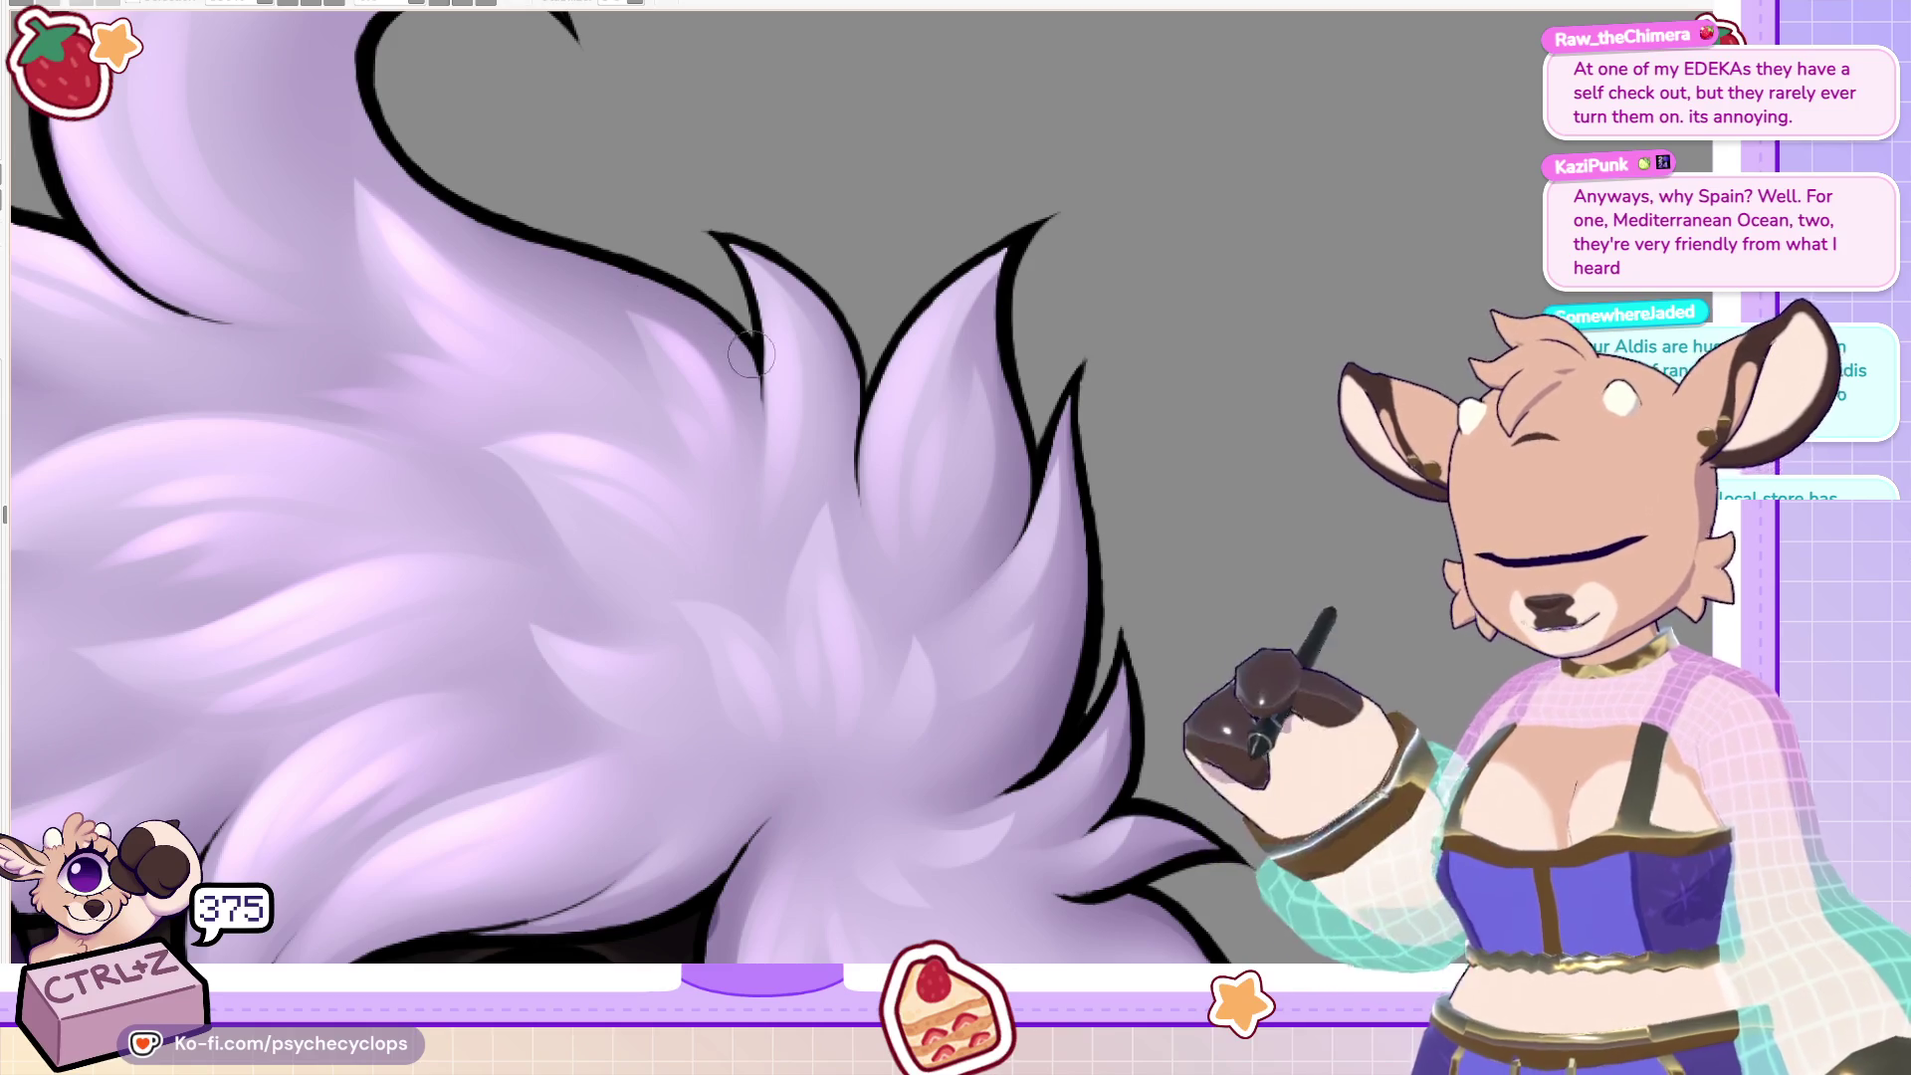
Fit the illustration to the window, zoom to the eyes, and mirror the view to check.
key("ctrl+0")
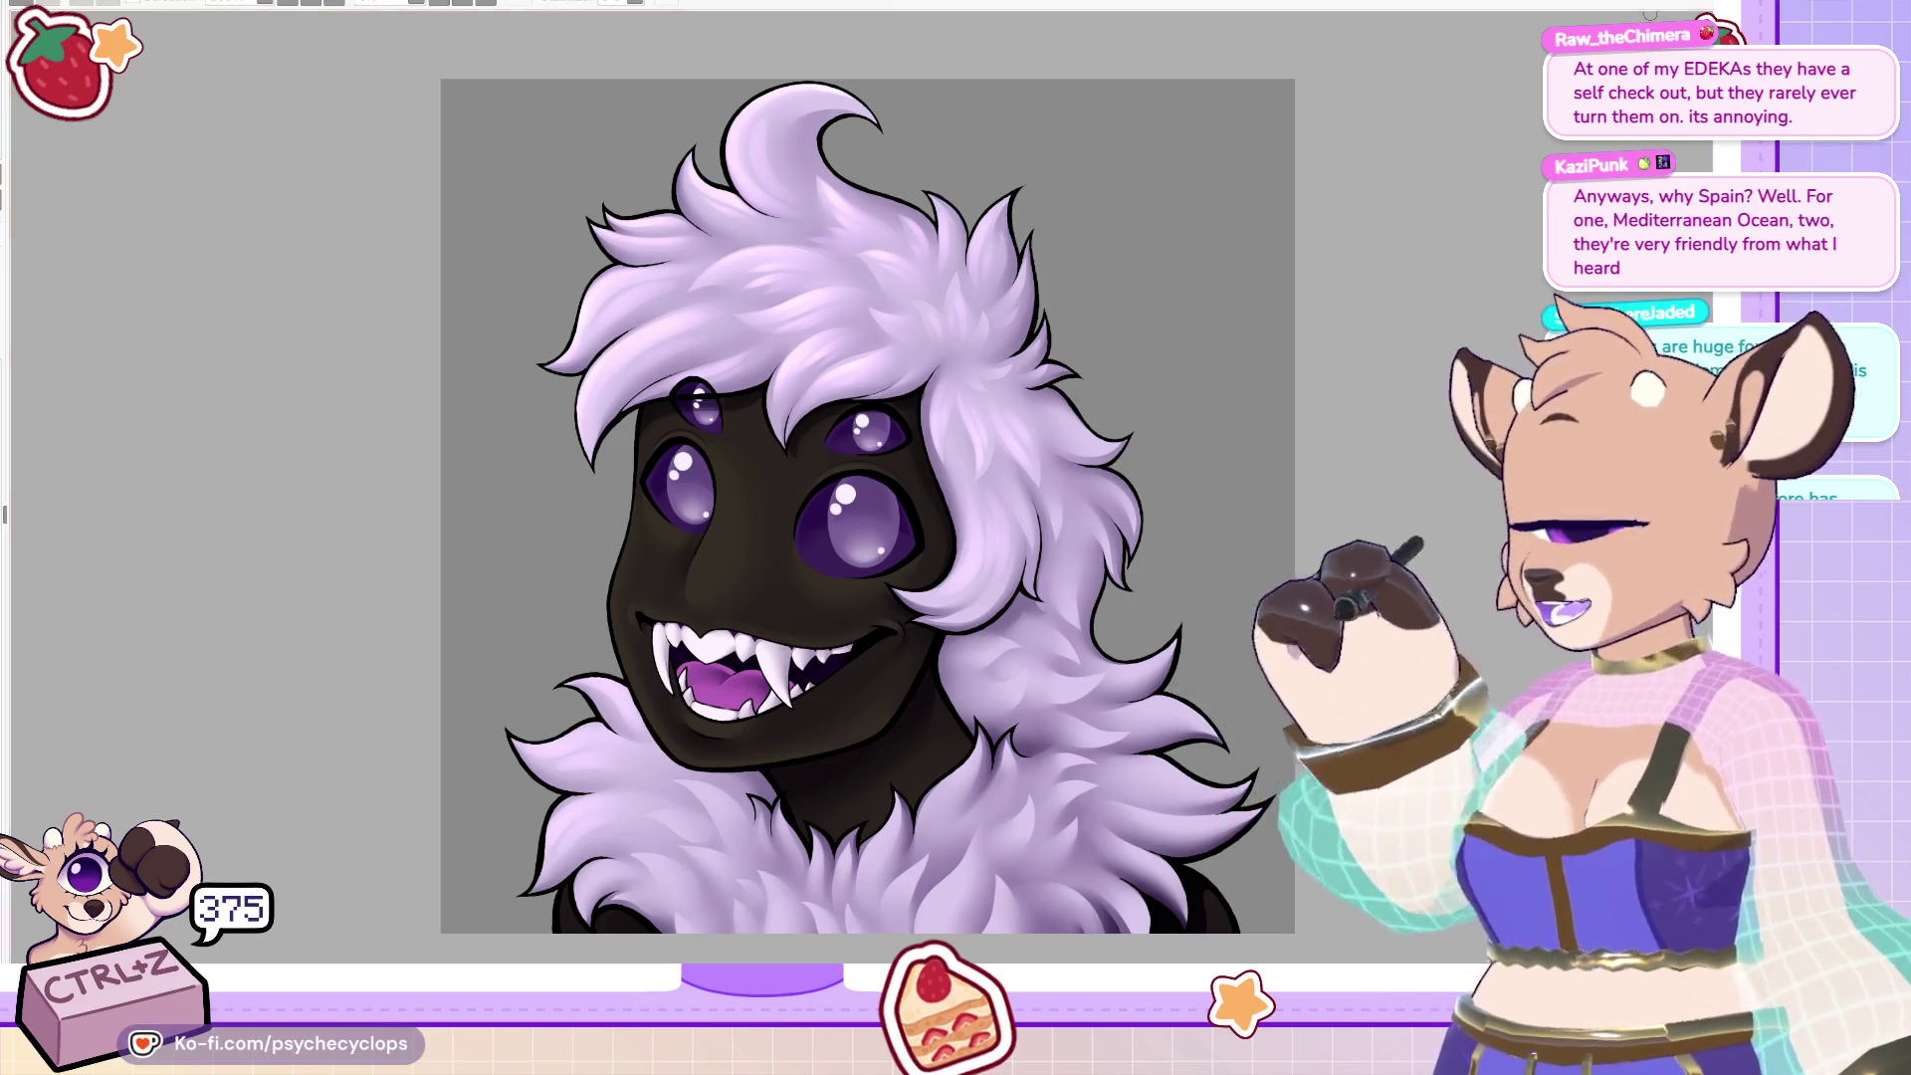
key("ctrl+minus")
key("ctrl+plus")
key("ctrl+plus")
key("ctrl+plus")
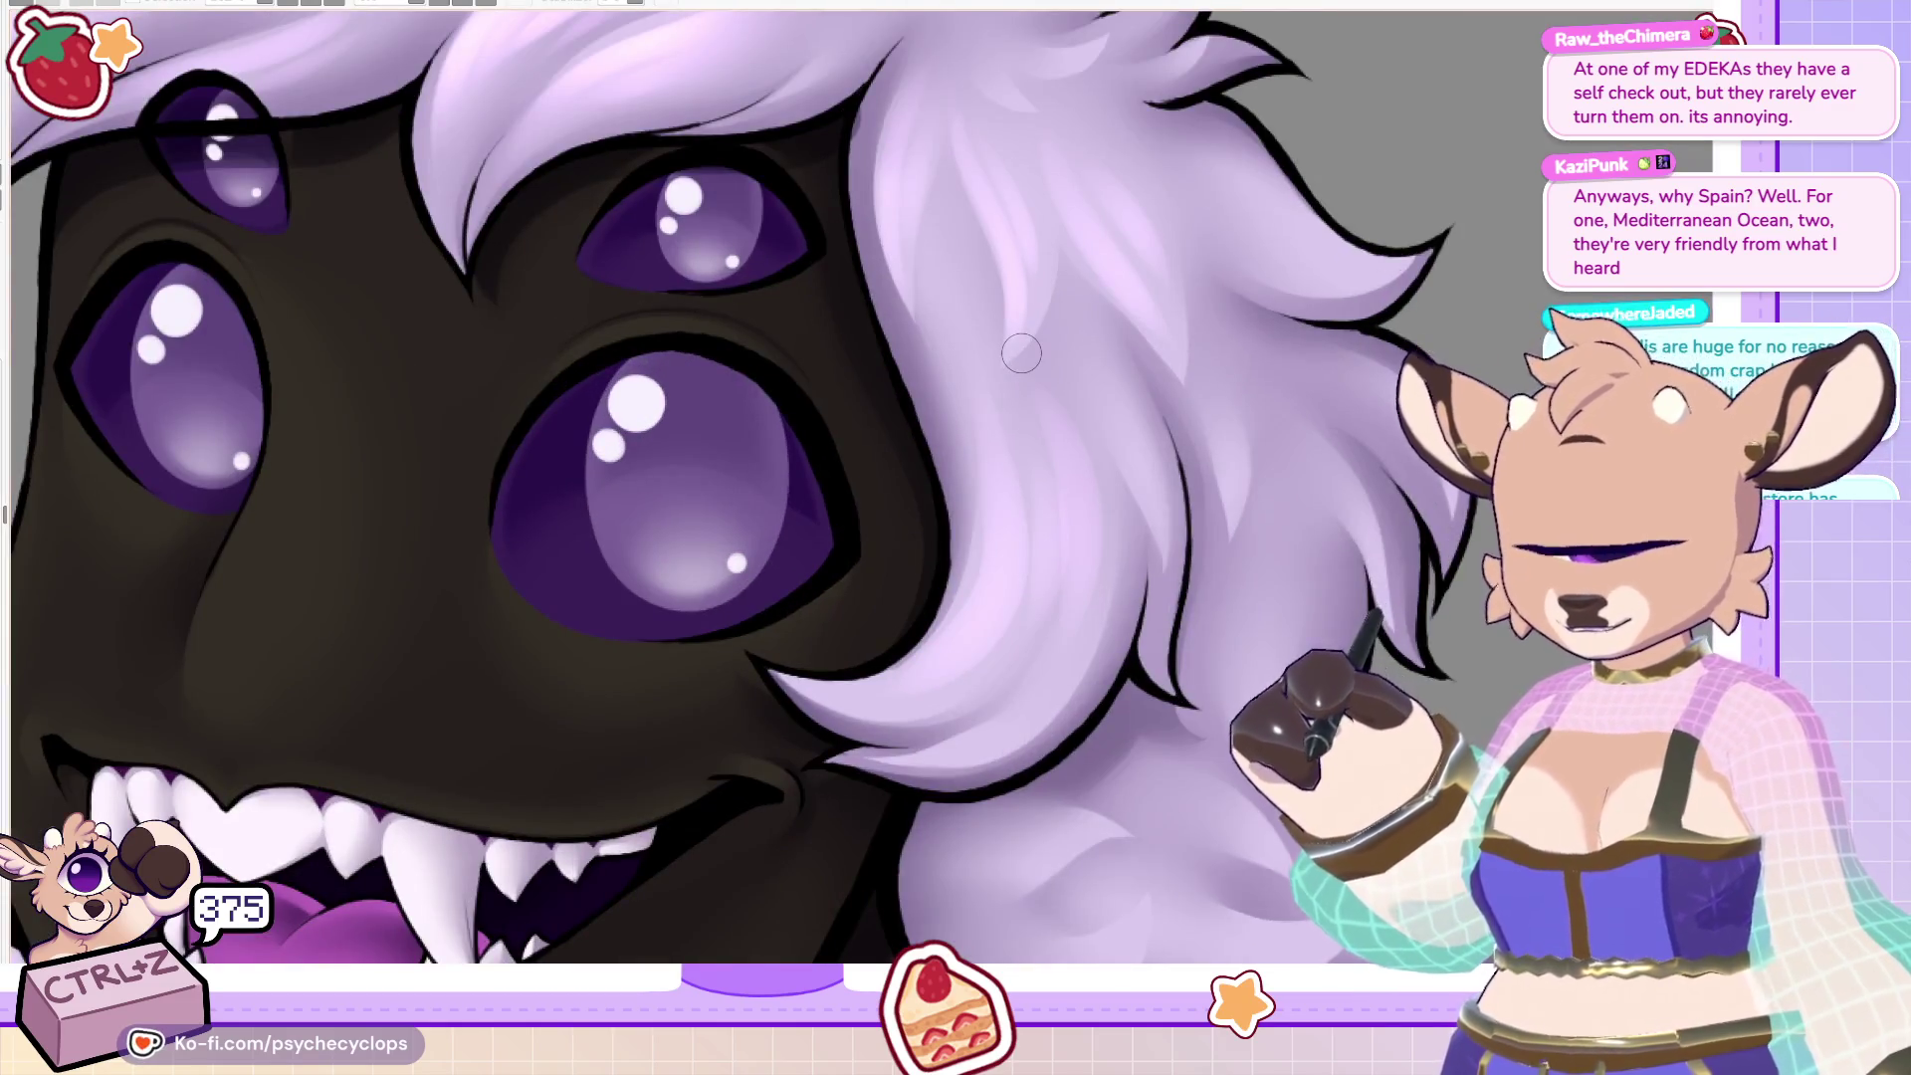
key("h")
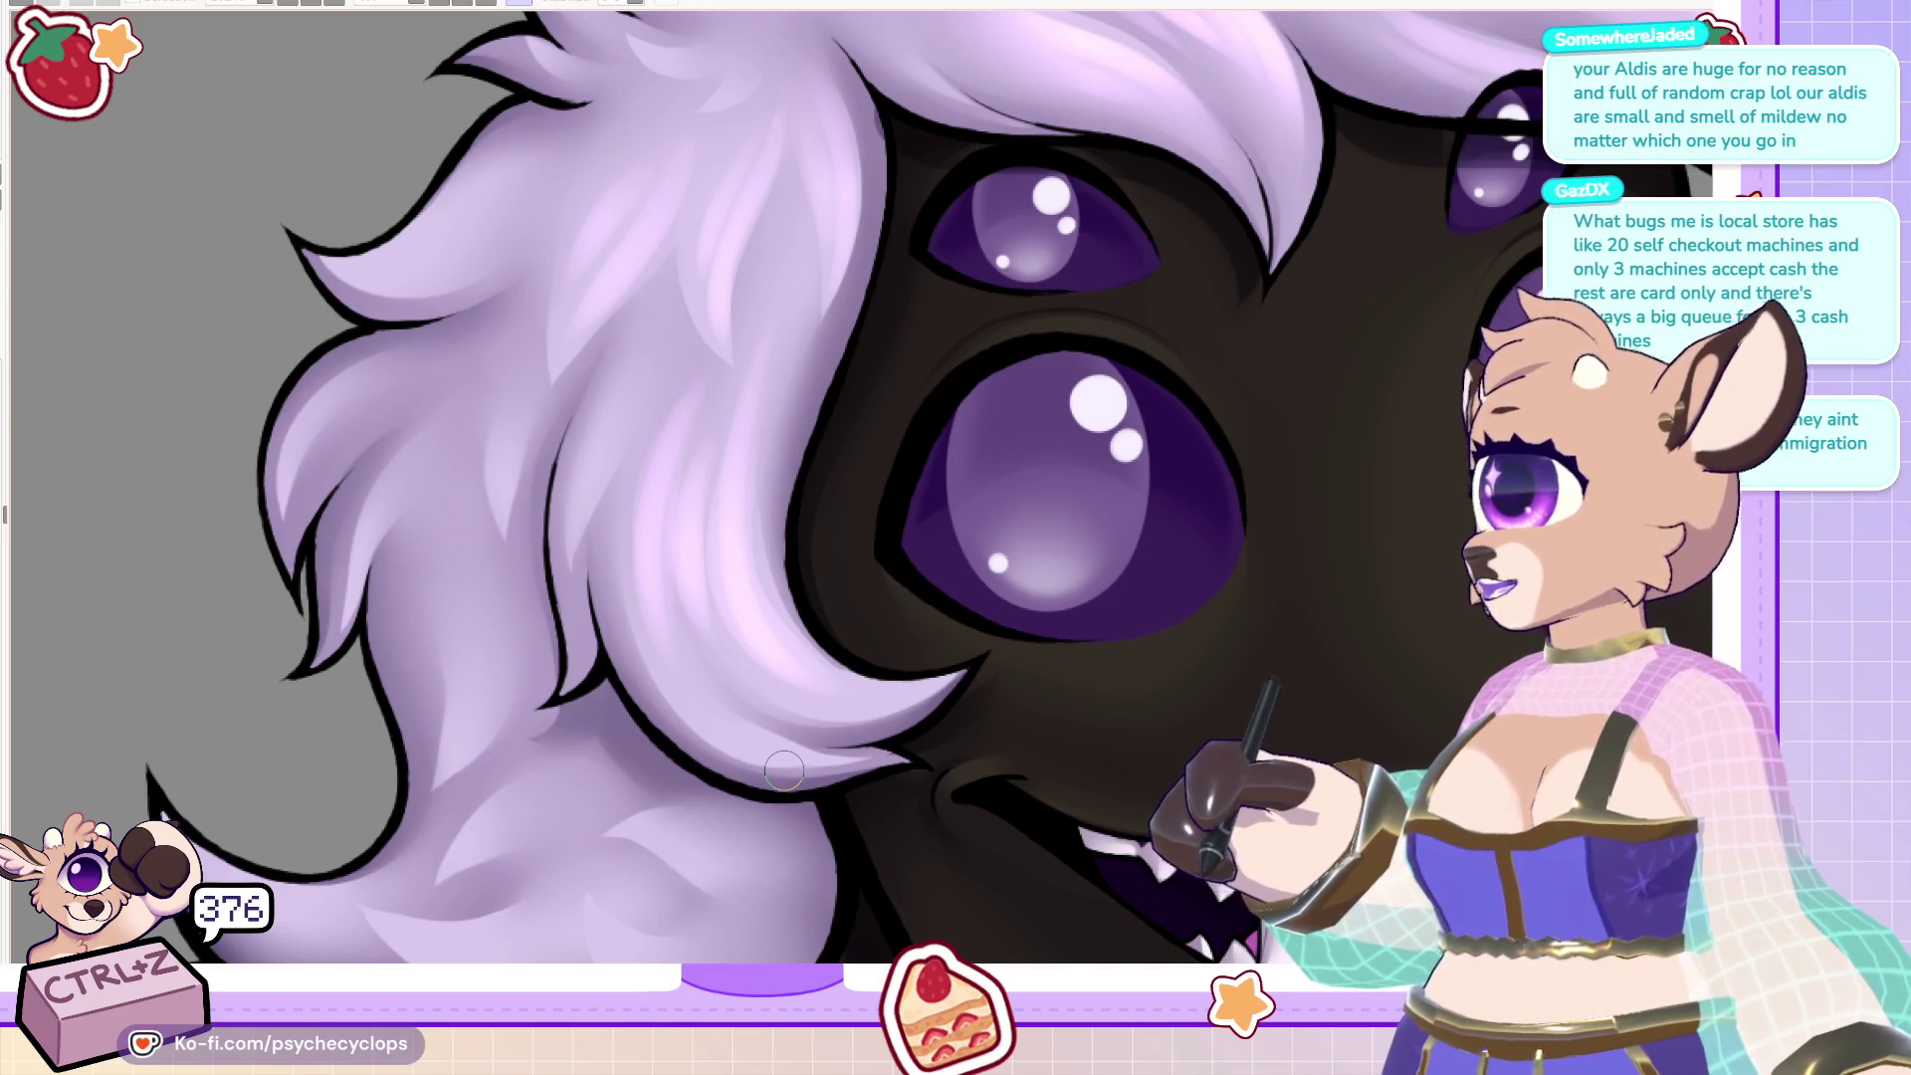
key("ctrl+0")
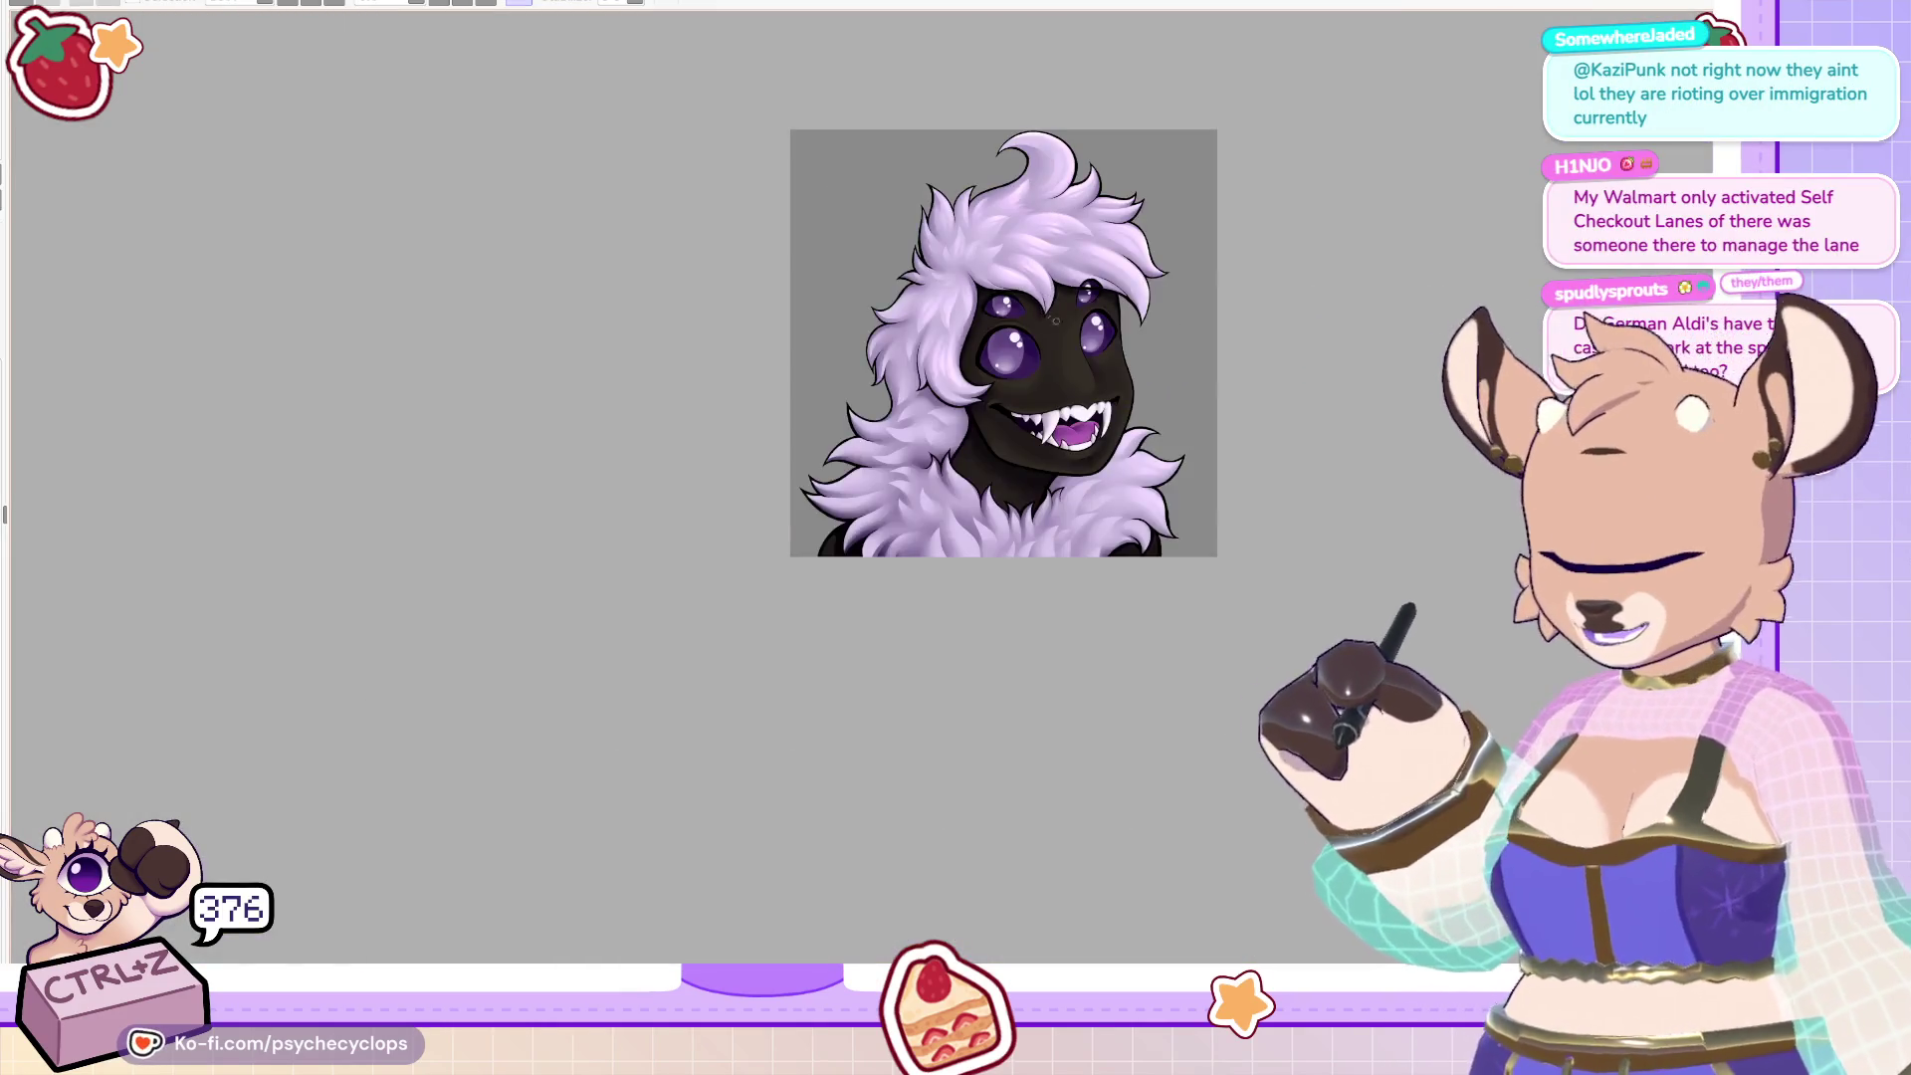
scroll(1118, 343, "up", 1)
scroll(1118, 343, "up", 2)
scroll(934, 829, "up", 1)
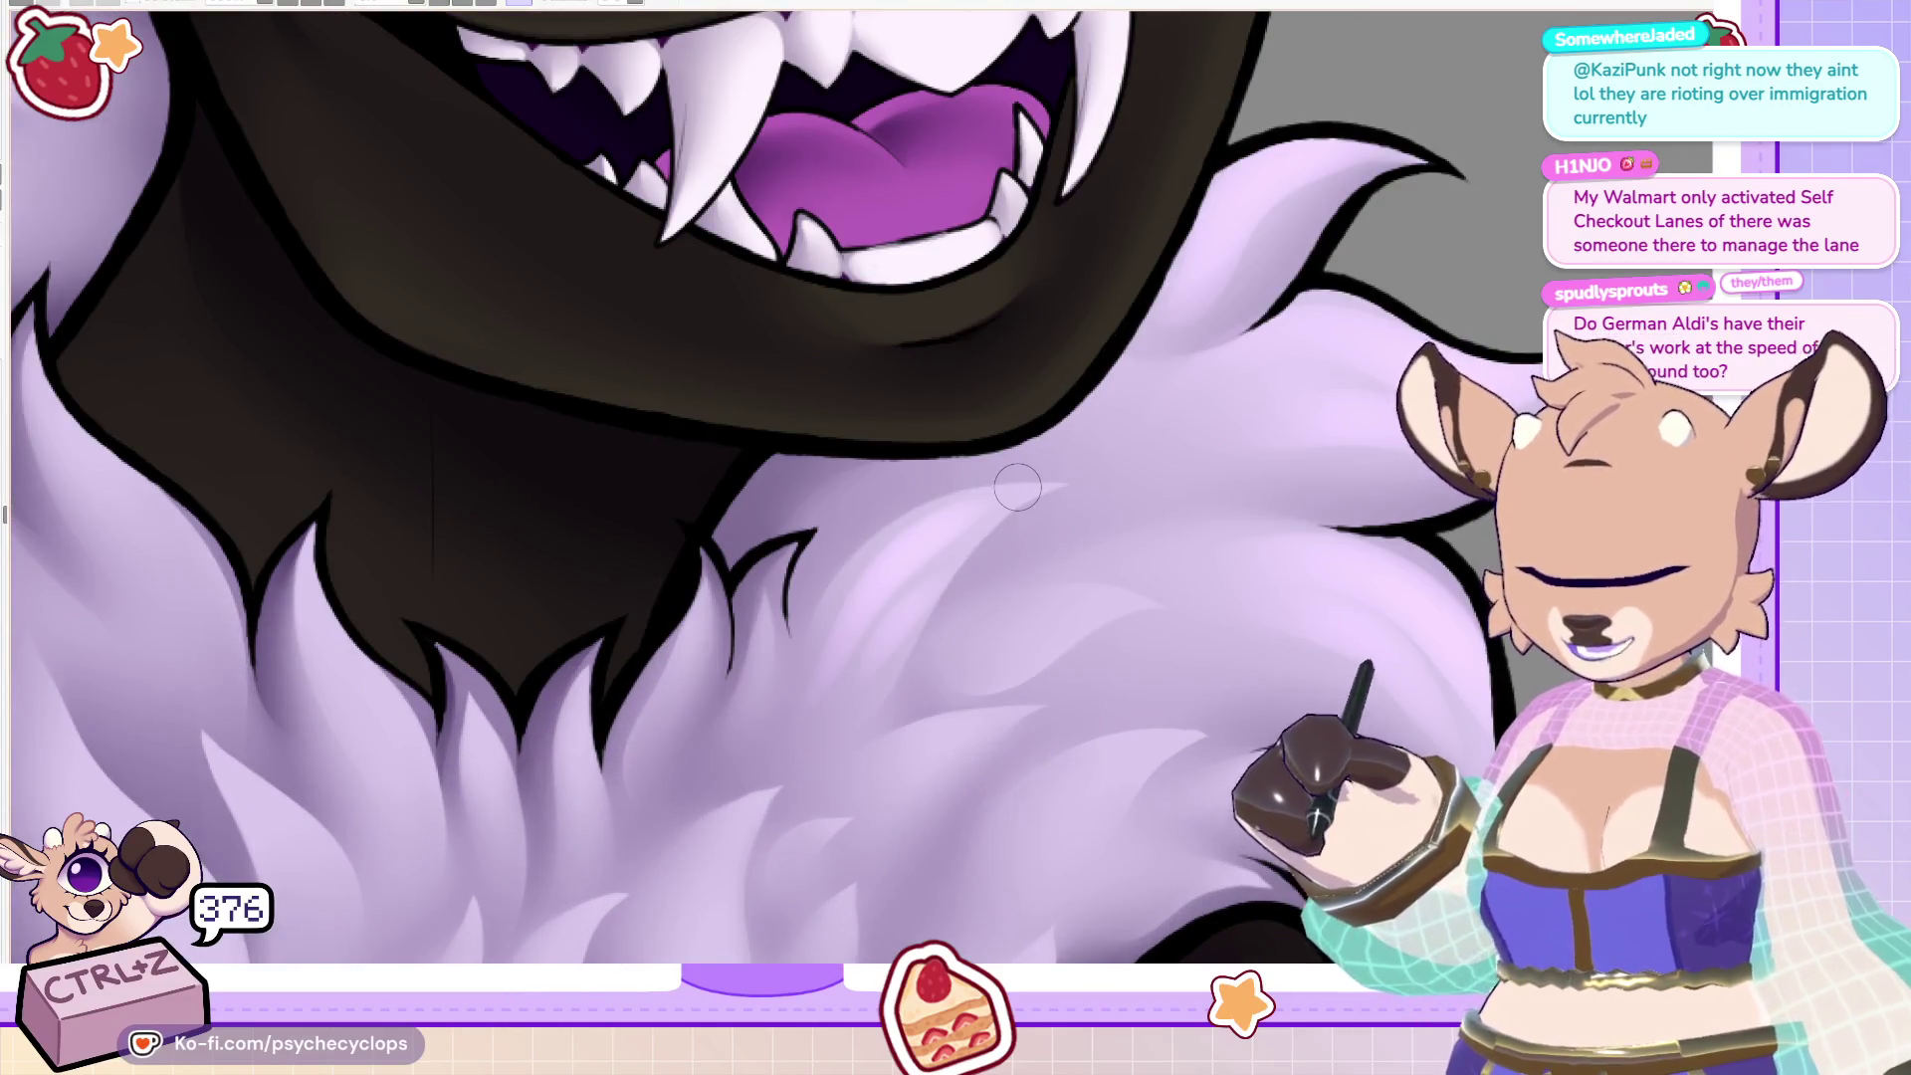
scroll(1017, 487, "down", 4)
scroll(856, 637, "down", 1)
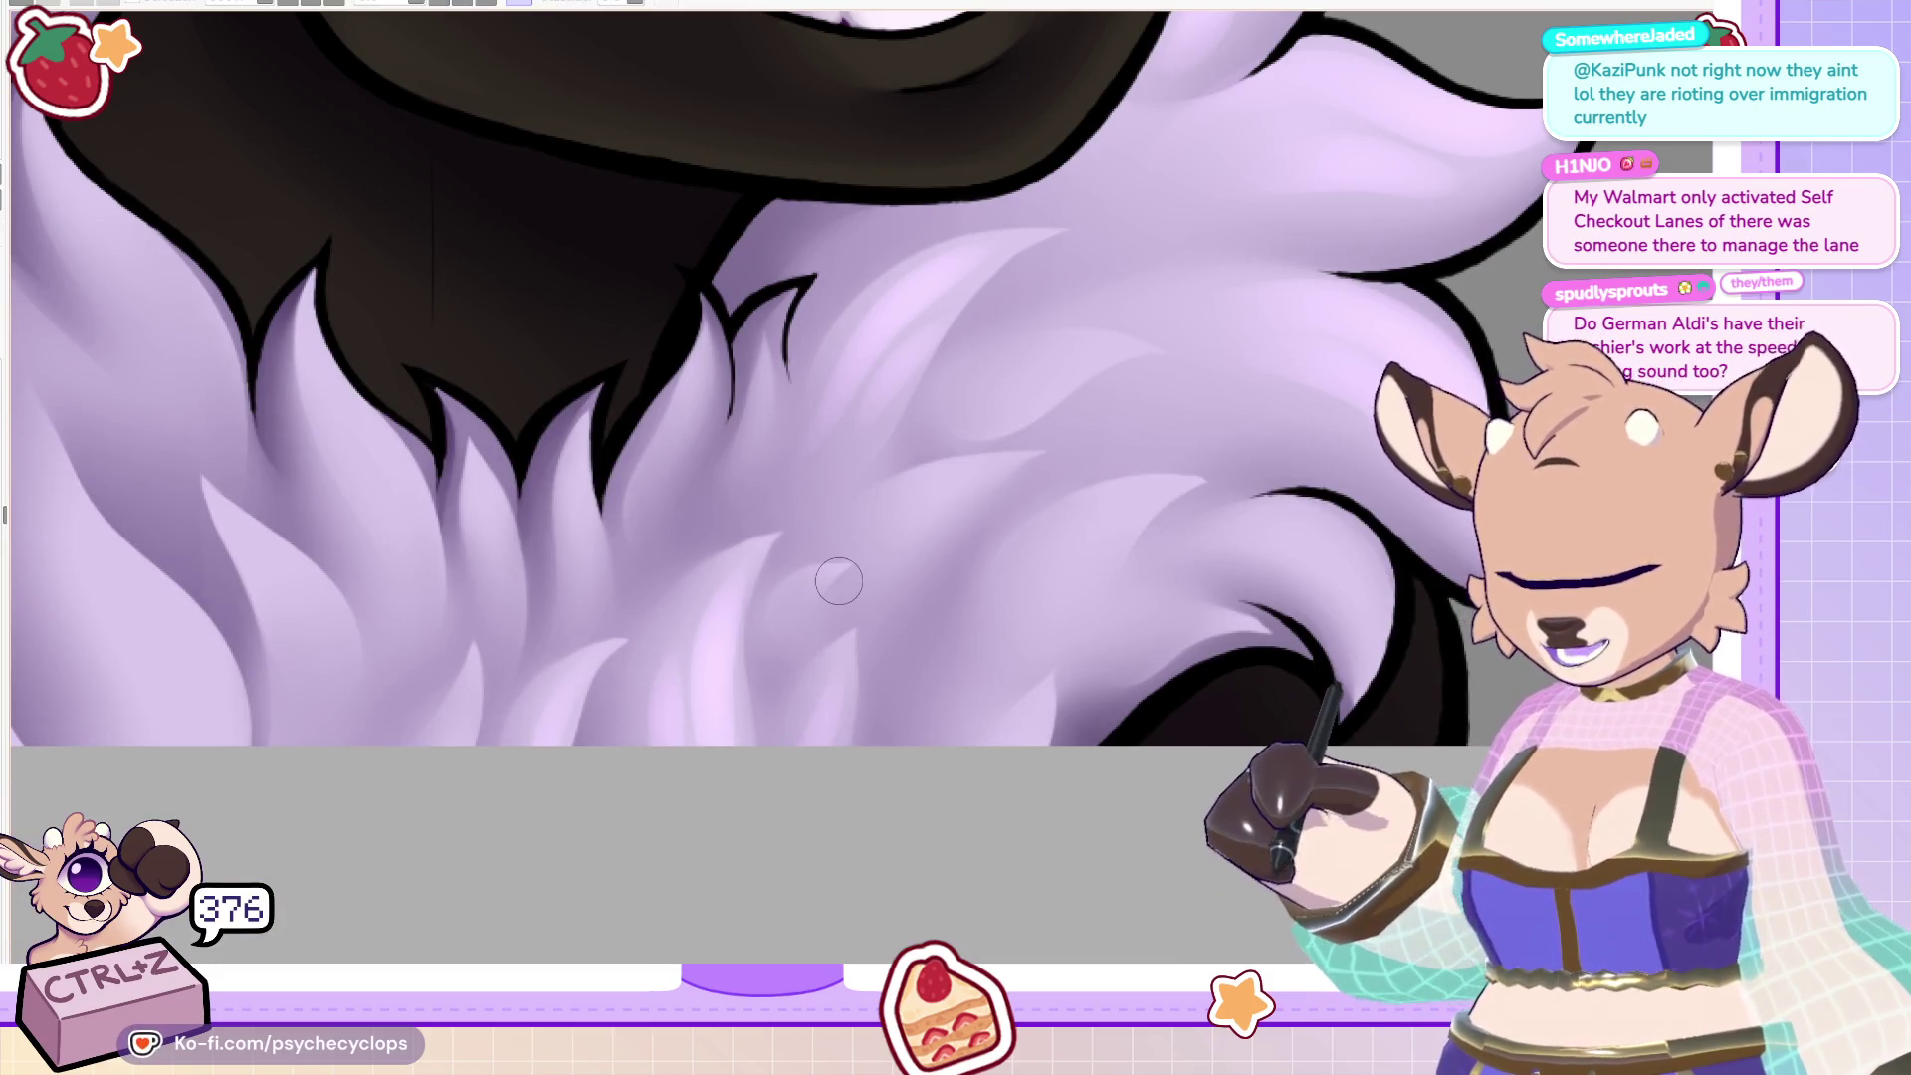
key("bracketright")
key("bracketright")
key("bracketright")
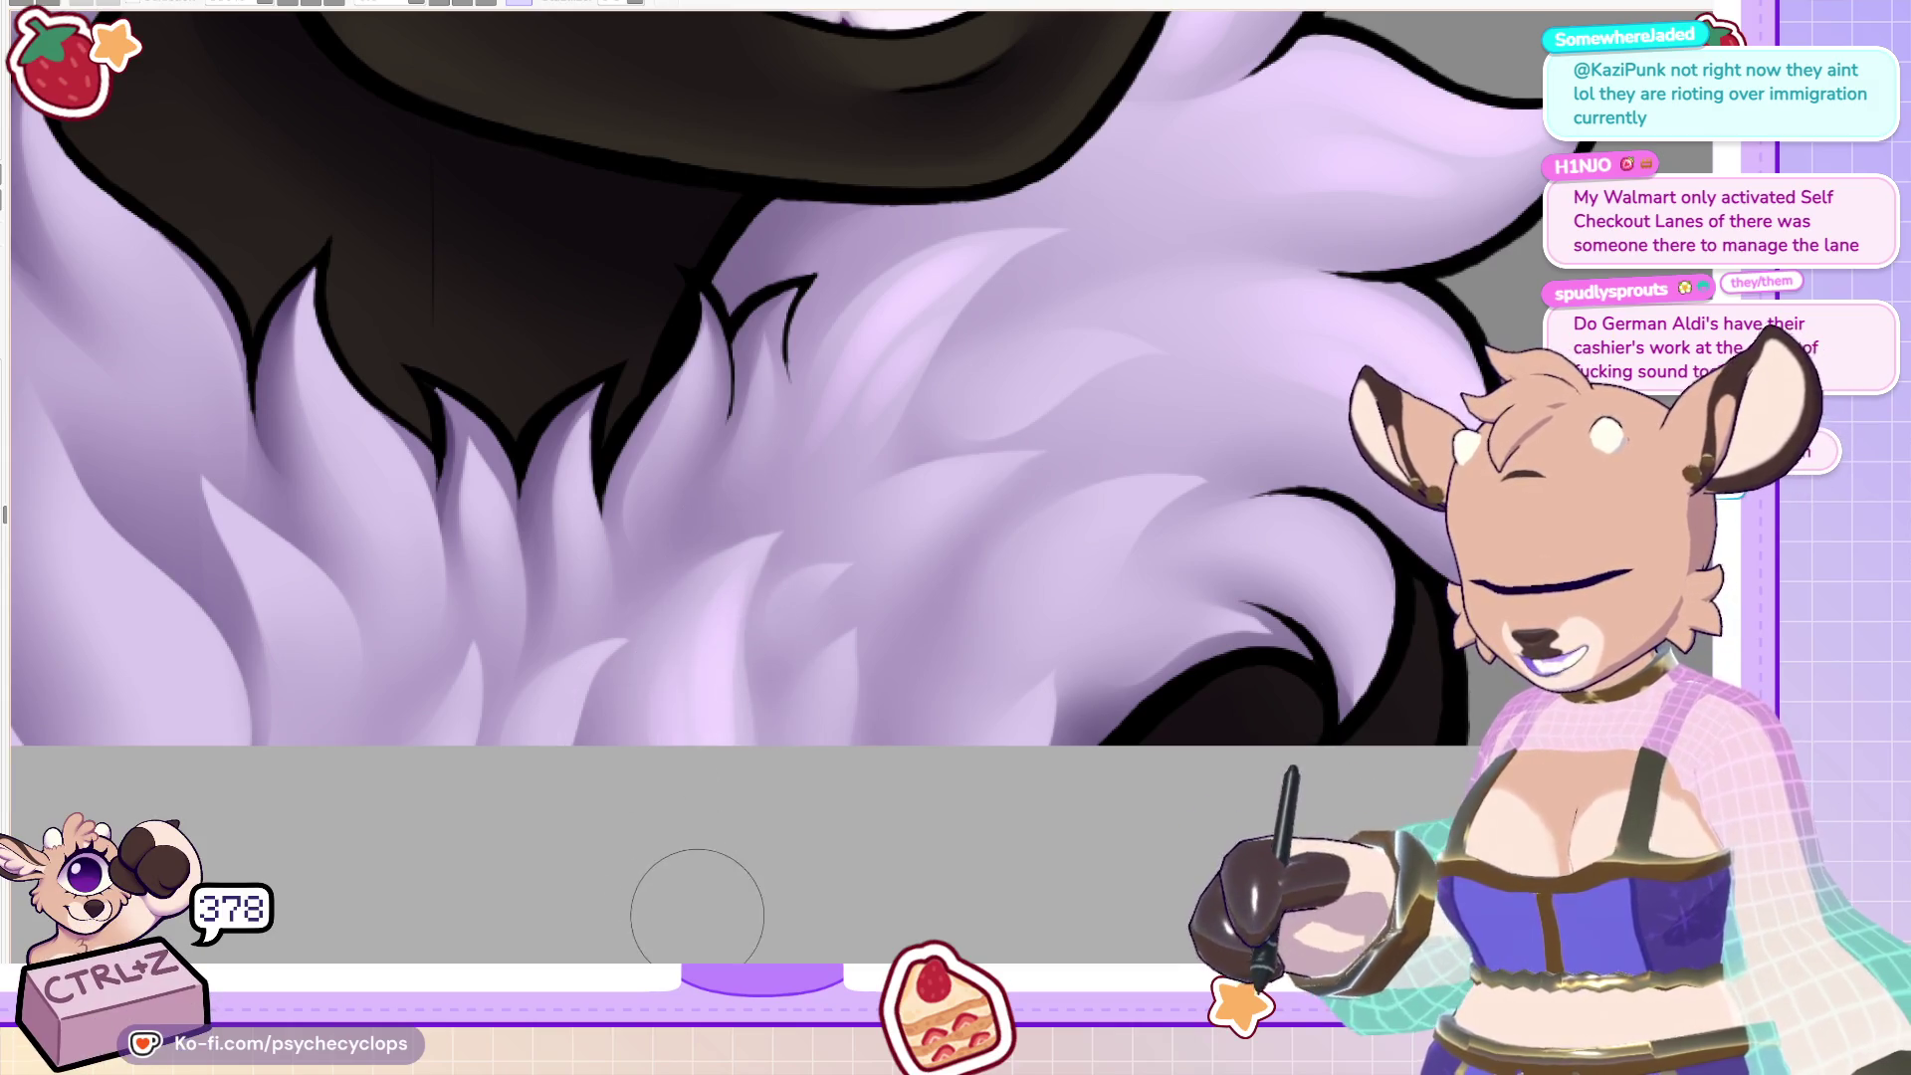
key("ctrl+z")
key("ctrl+z")
key("ctrl+z")
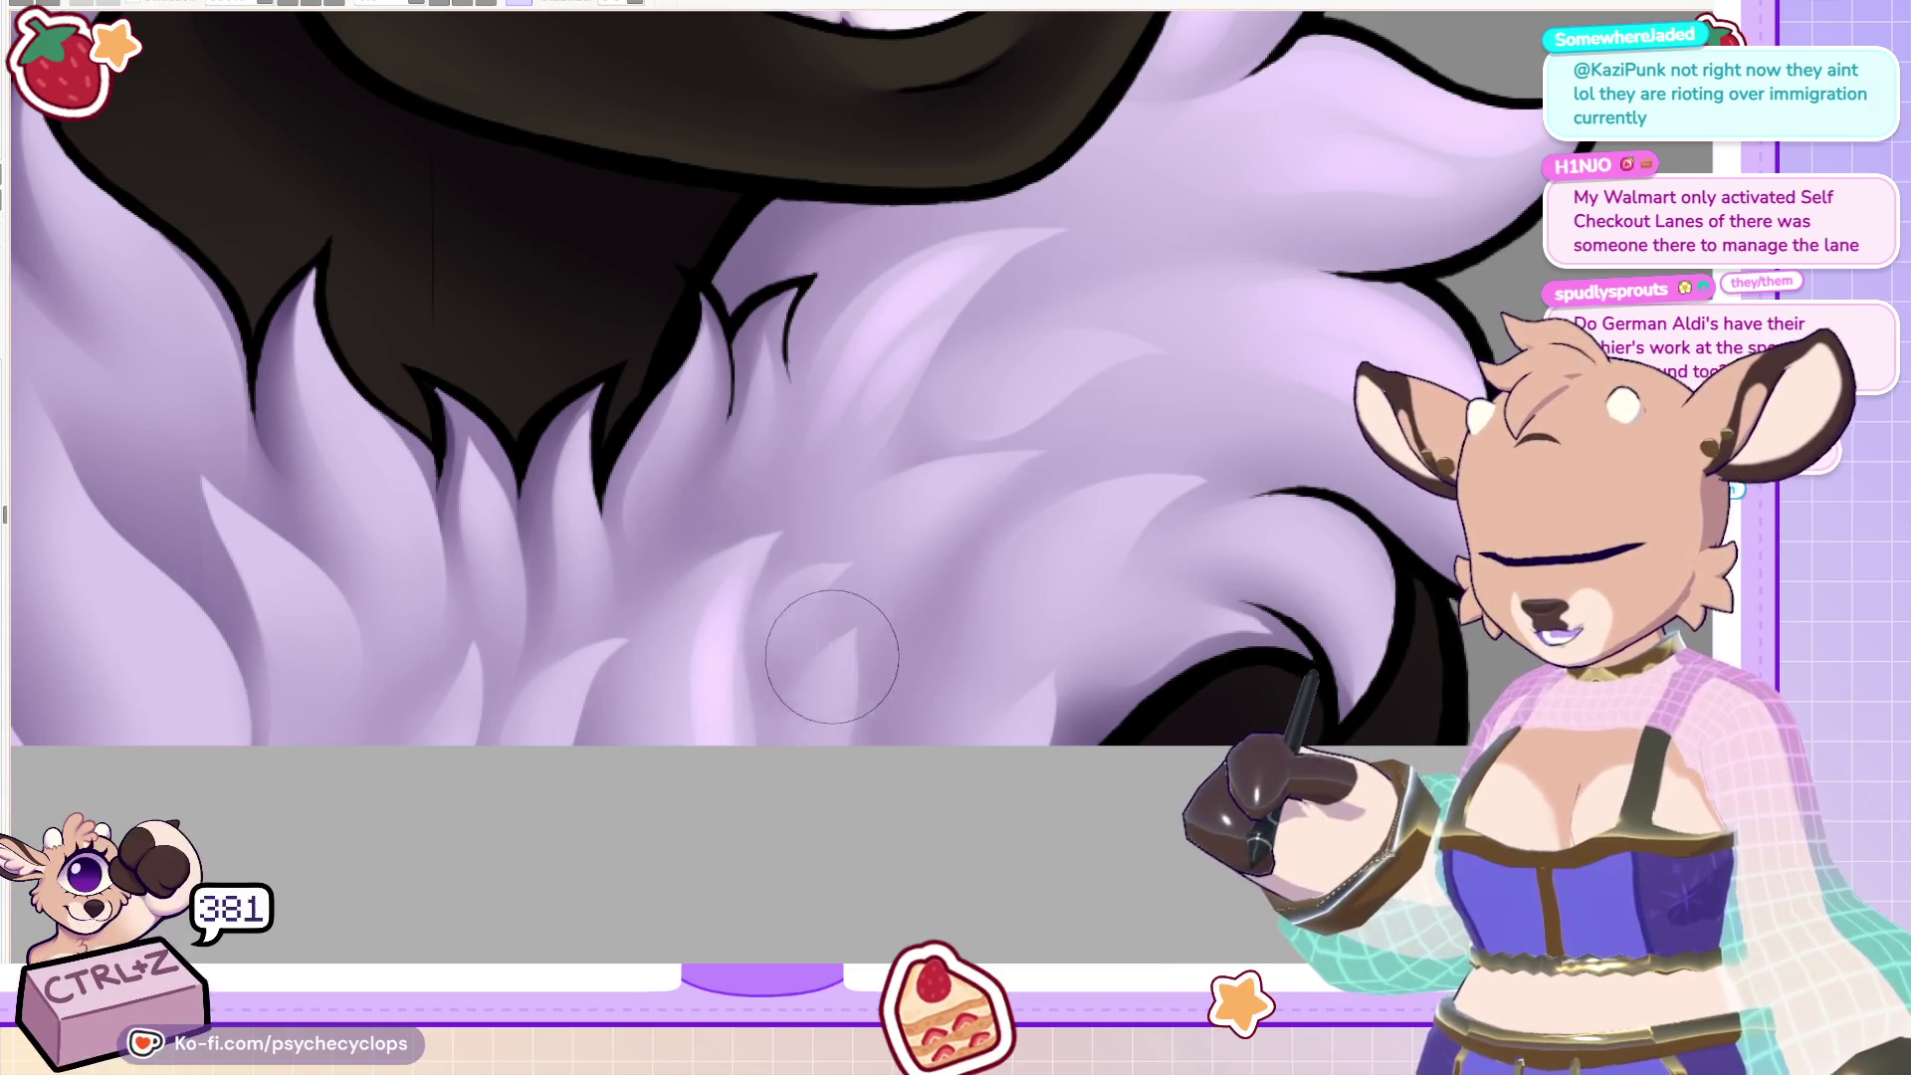
key("ctrl+z")
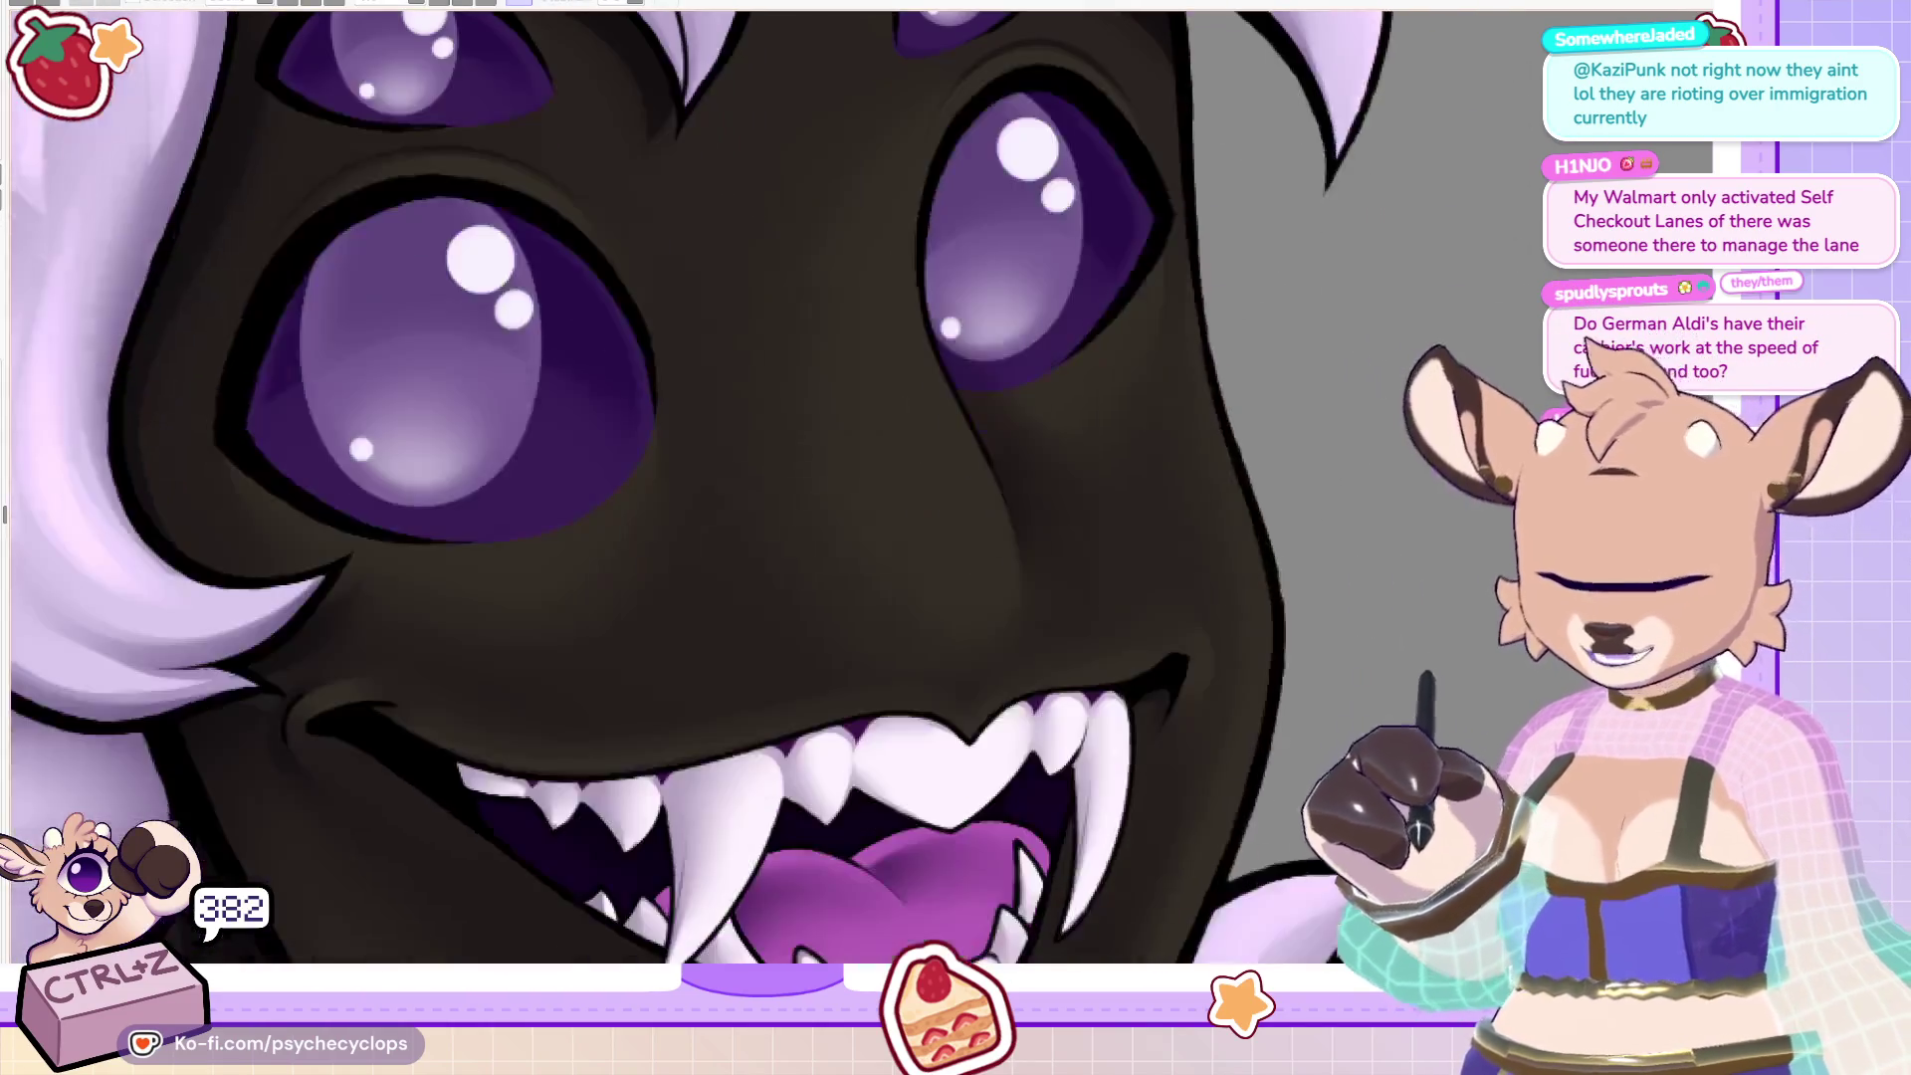
On the mirrored canvas, paint and blend a soft light highlight down the nose ridge.
key("h")
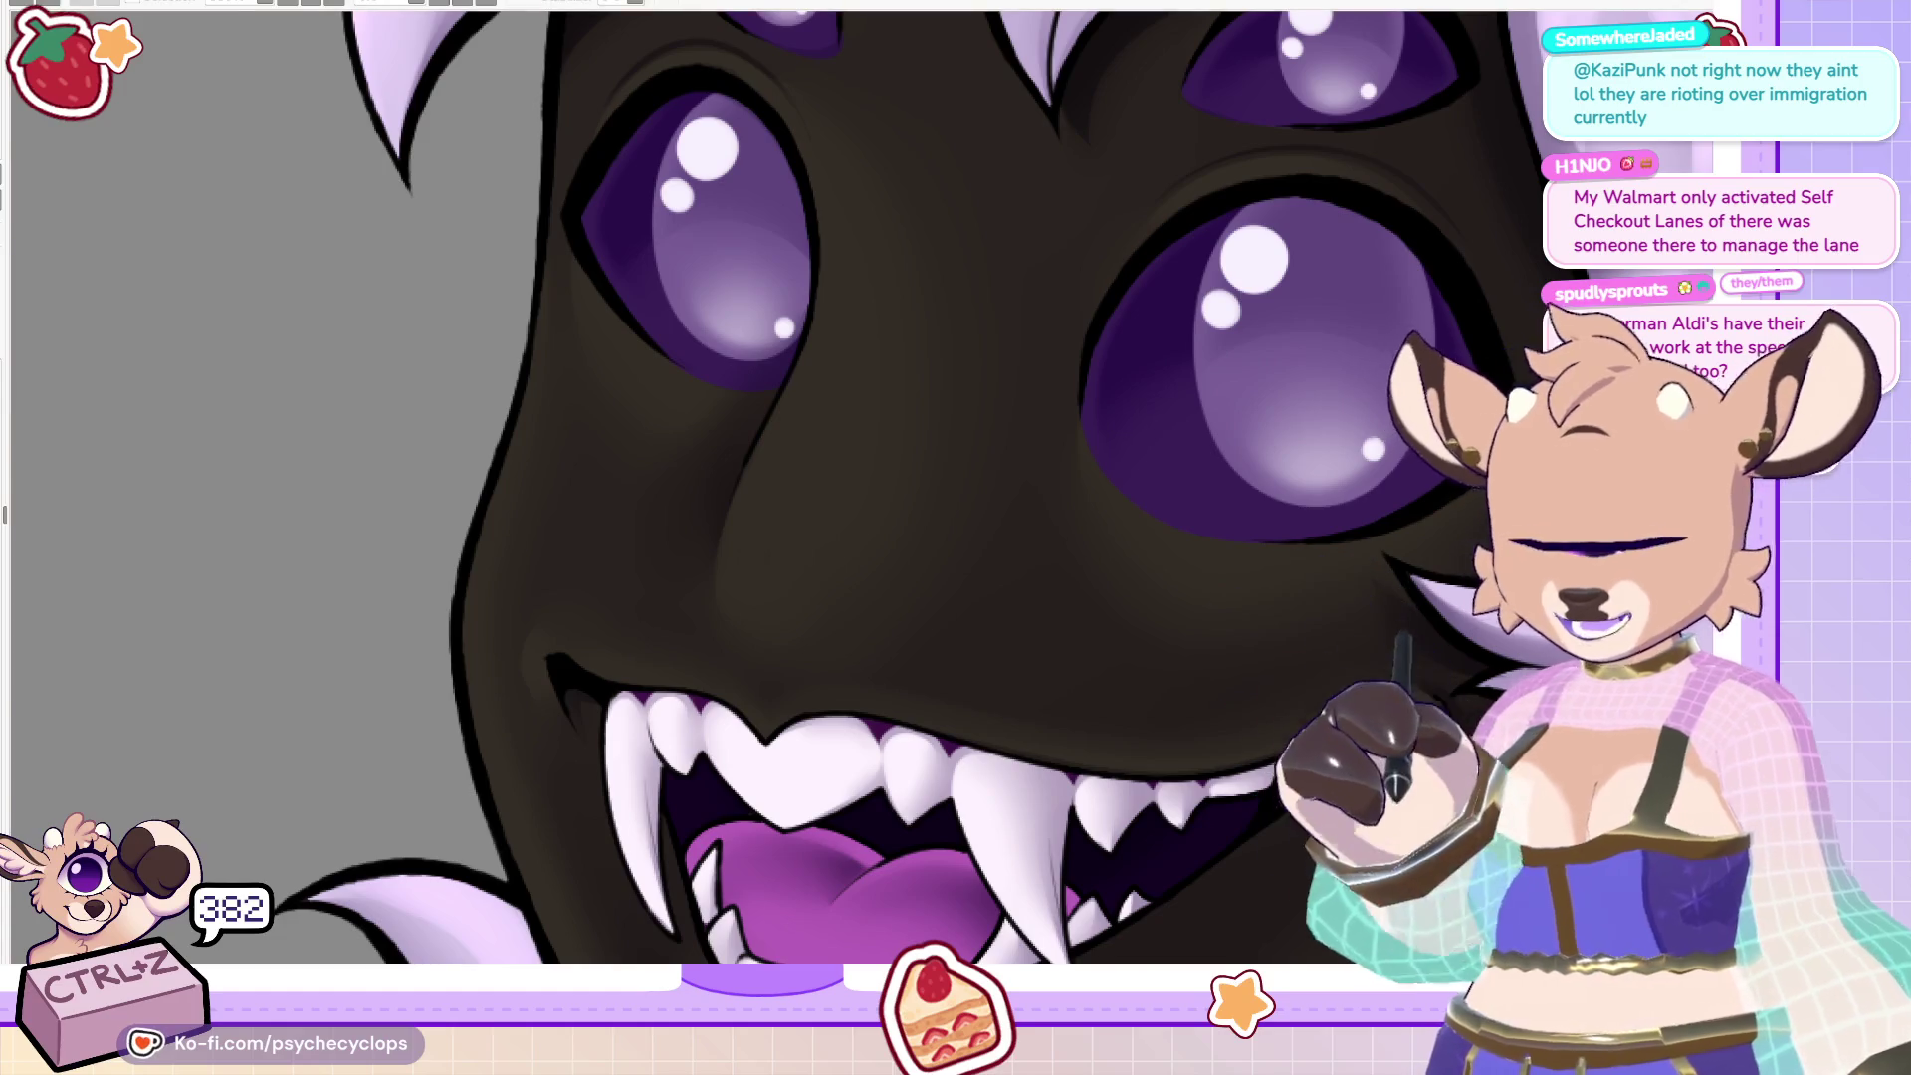
left_click_drag(728, 543, 831, 109)
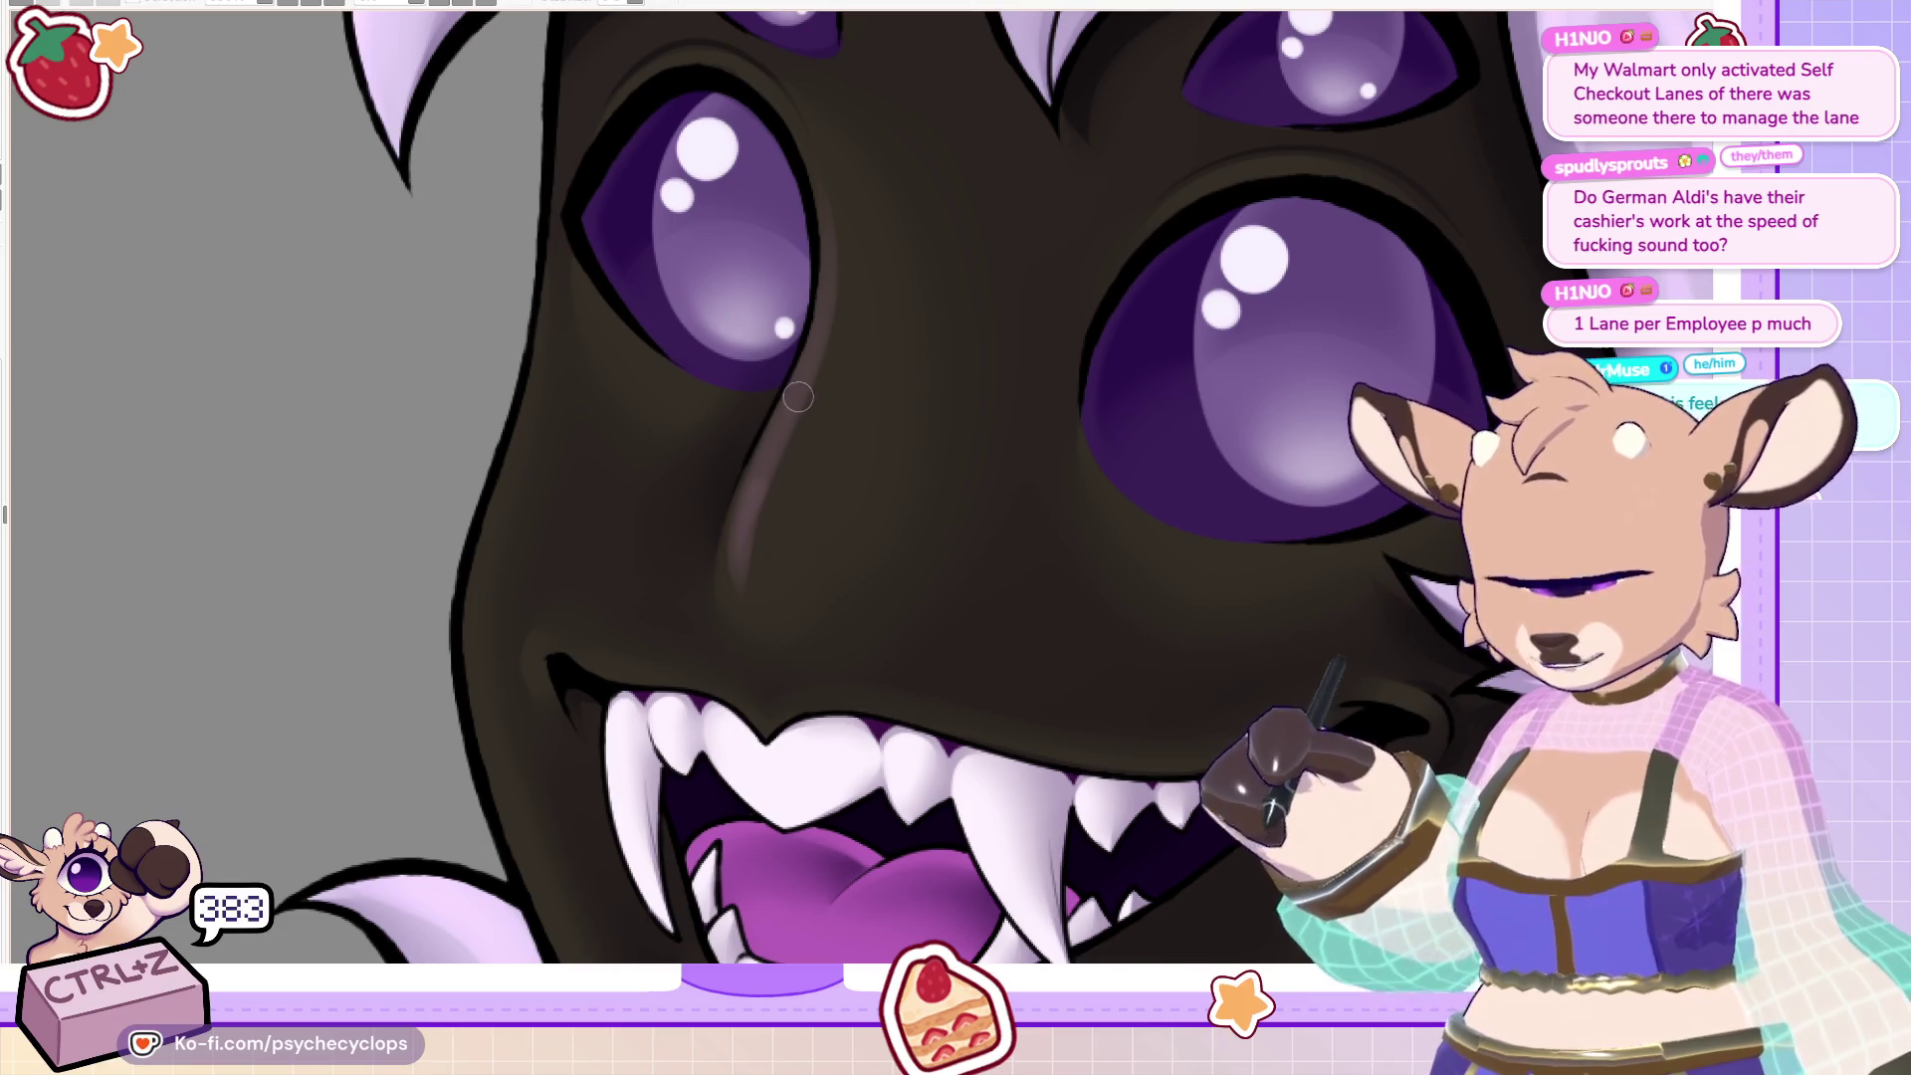
left_click_drag(751, 493, 824, 226)
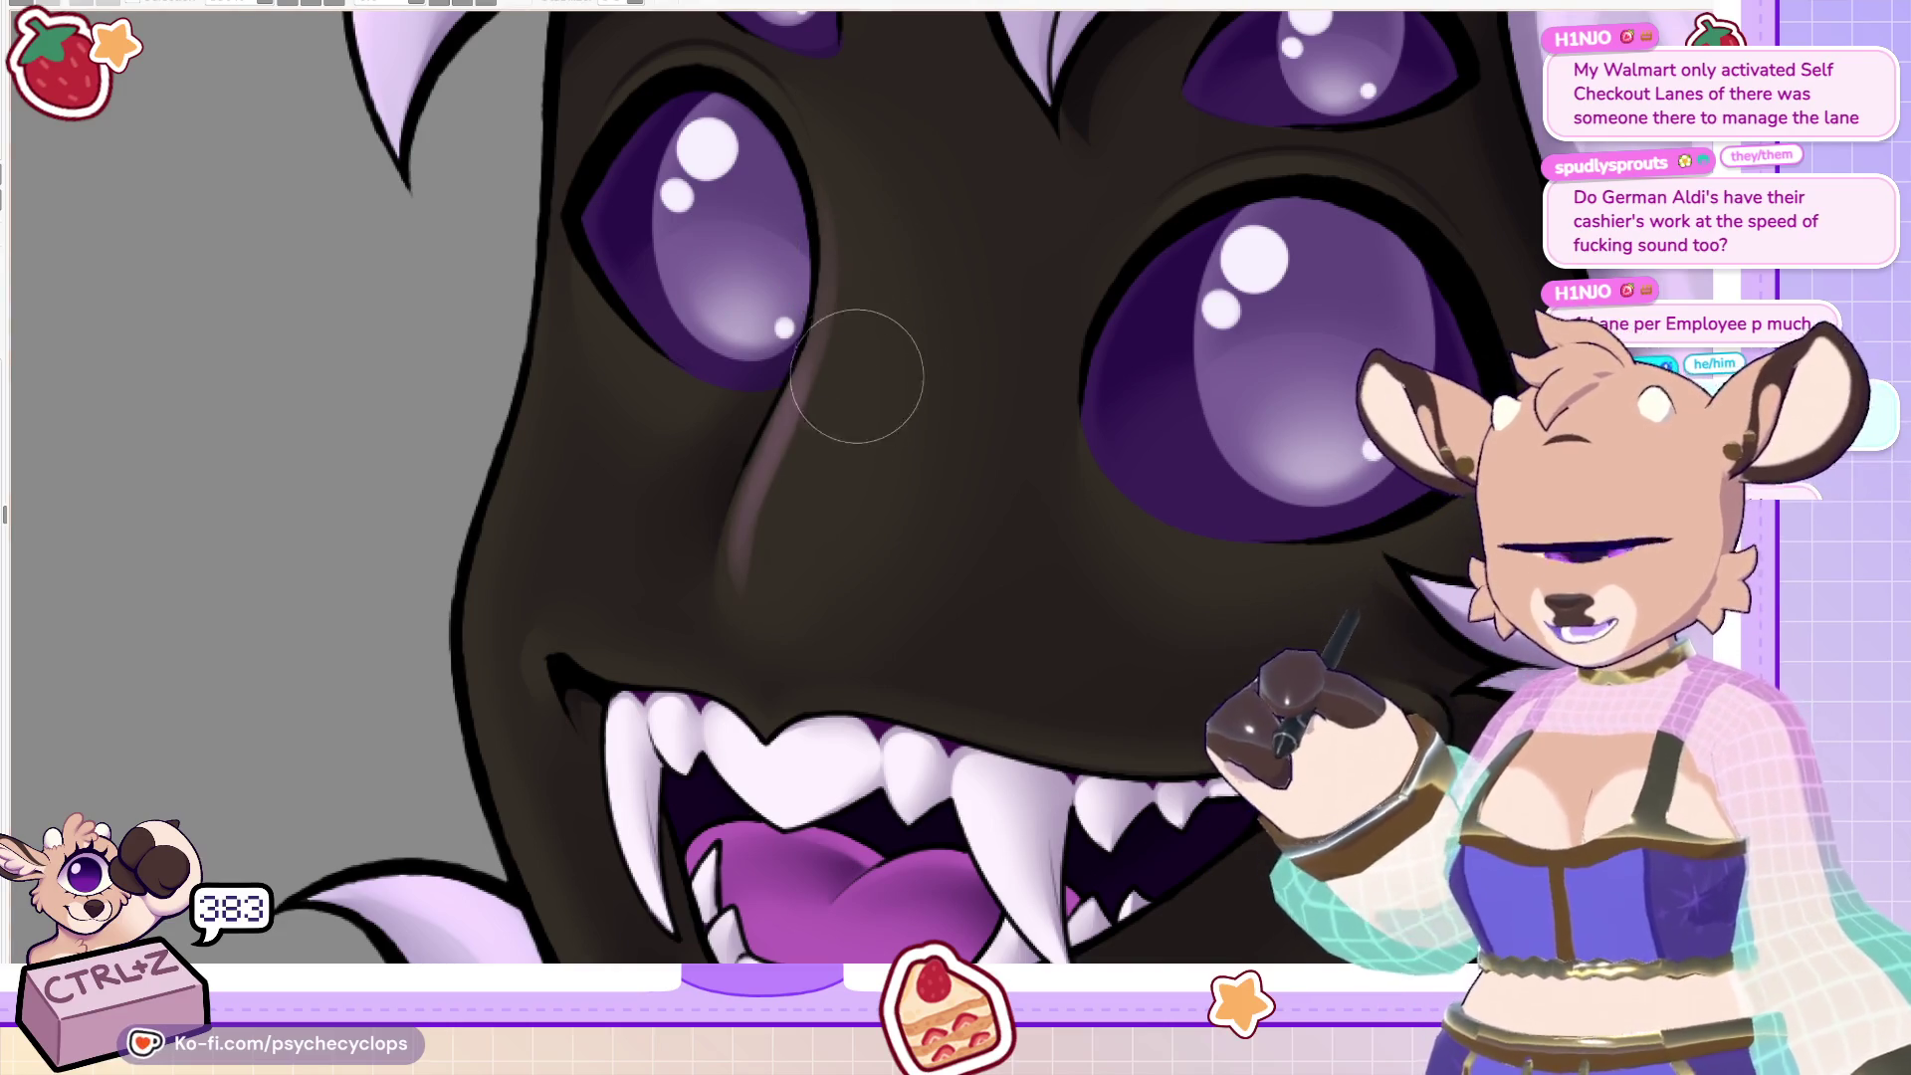
left_click_drag(776, 614, 810, 488)
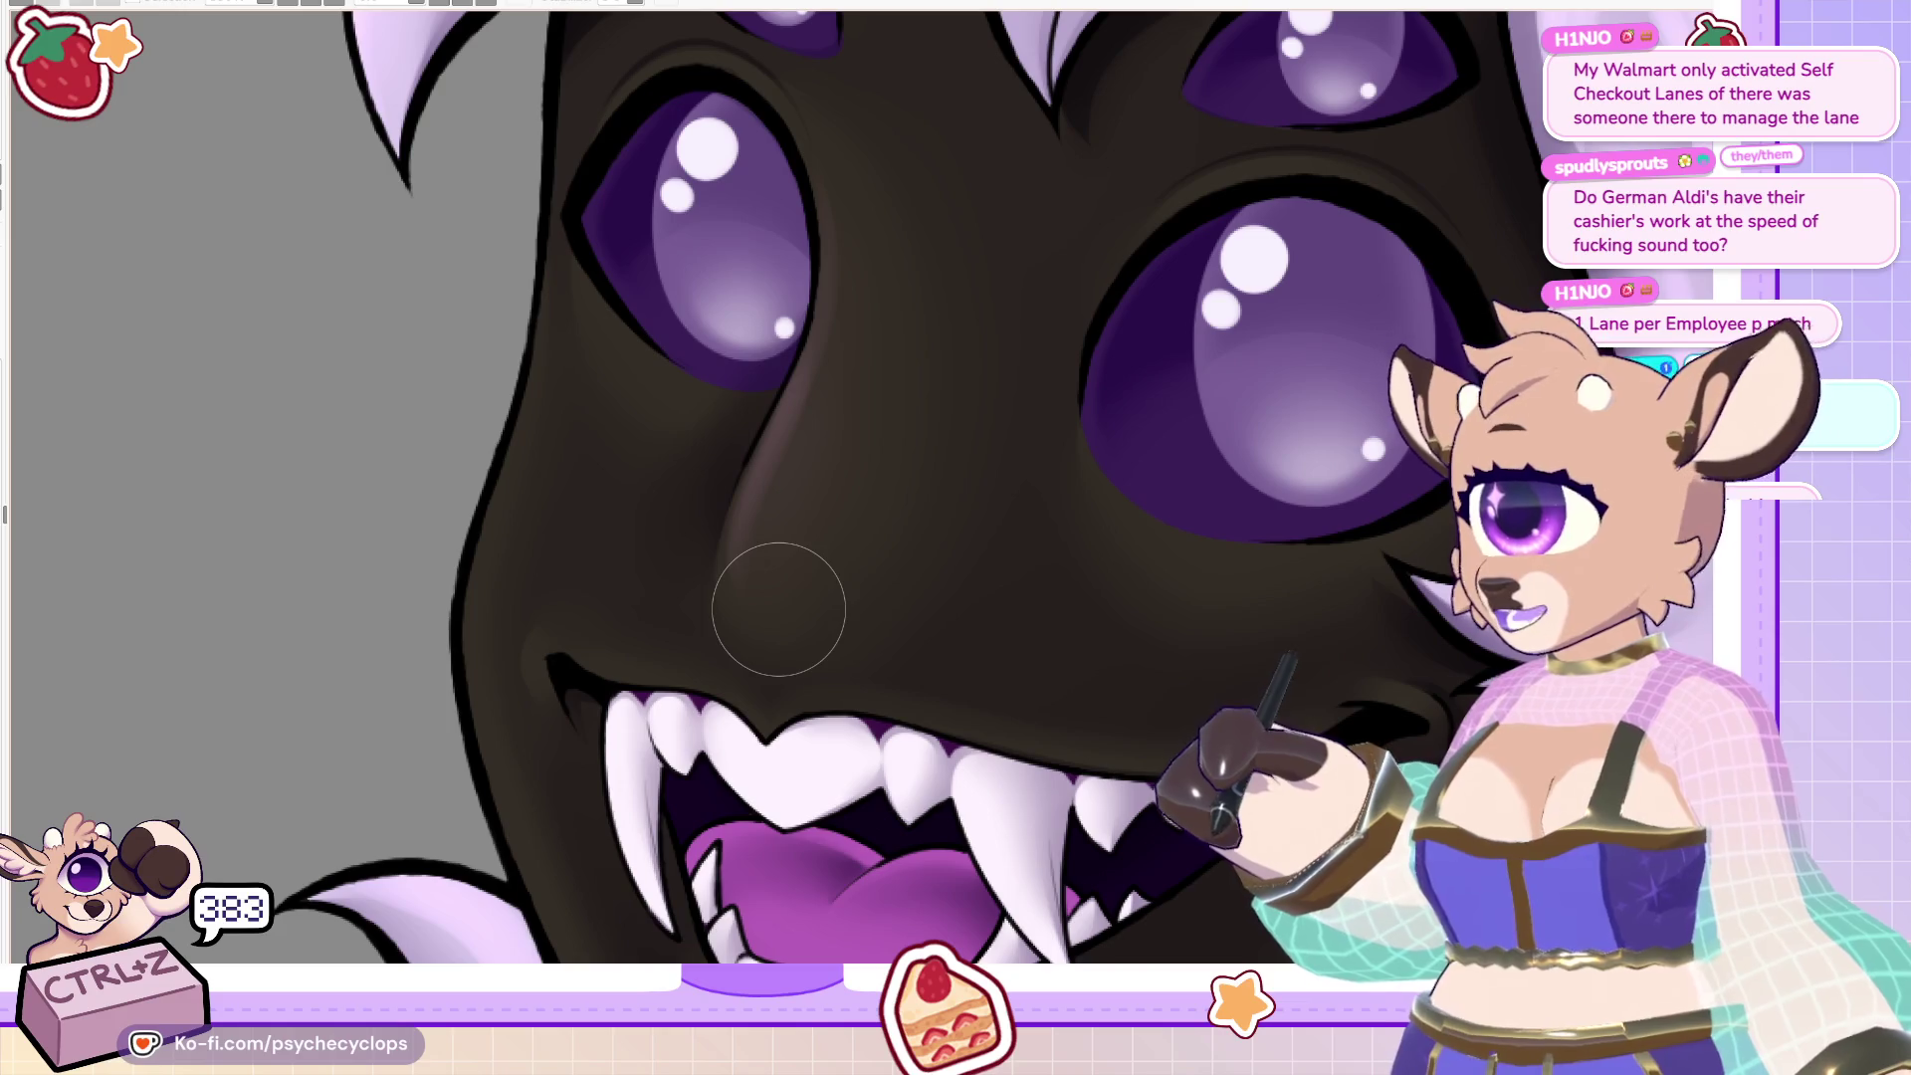
Shrink the brush and try a light eye-highlight stroke, then undo it.
key("e")
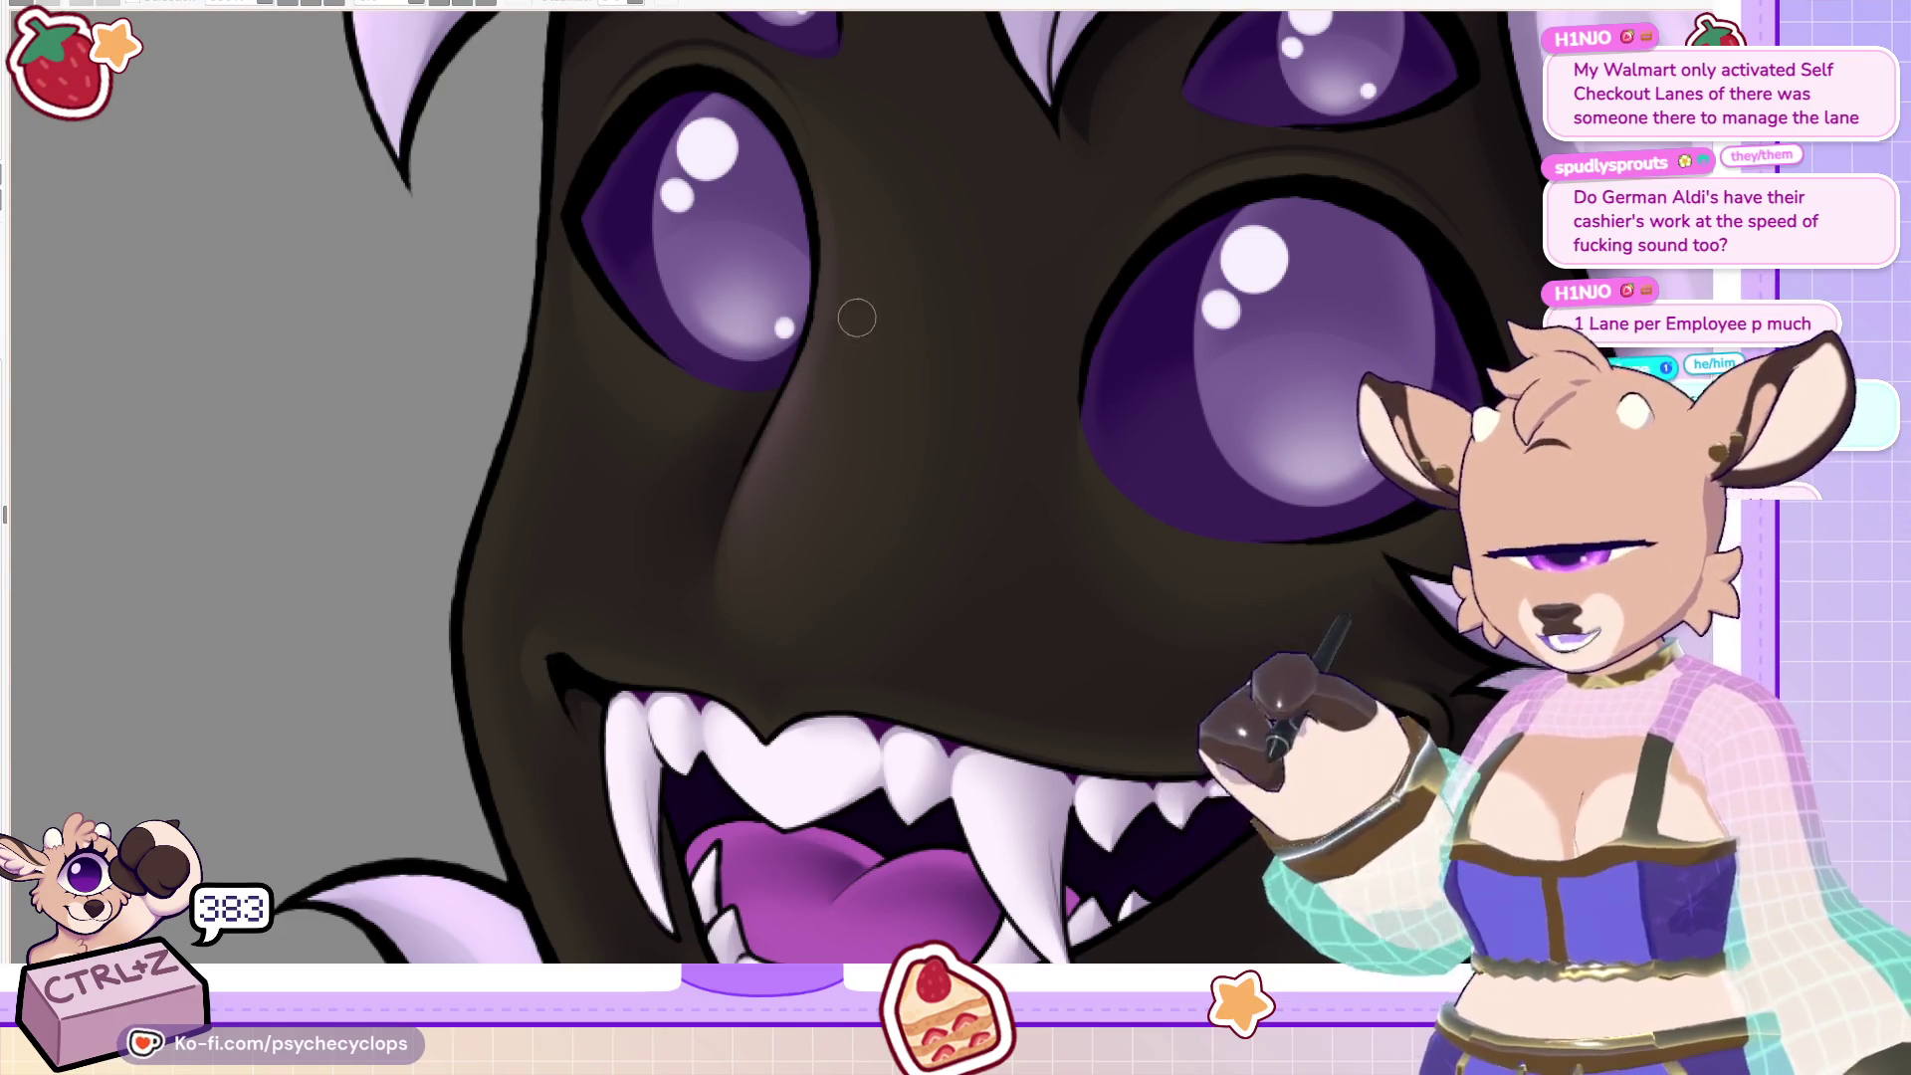
scroll(858, 318, "up", 3)
key("e")
left_click_drag(707, 394, 717, 438)
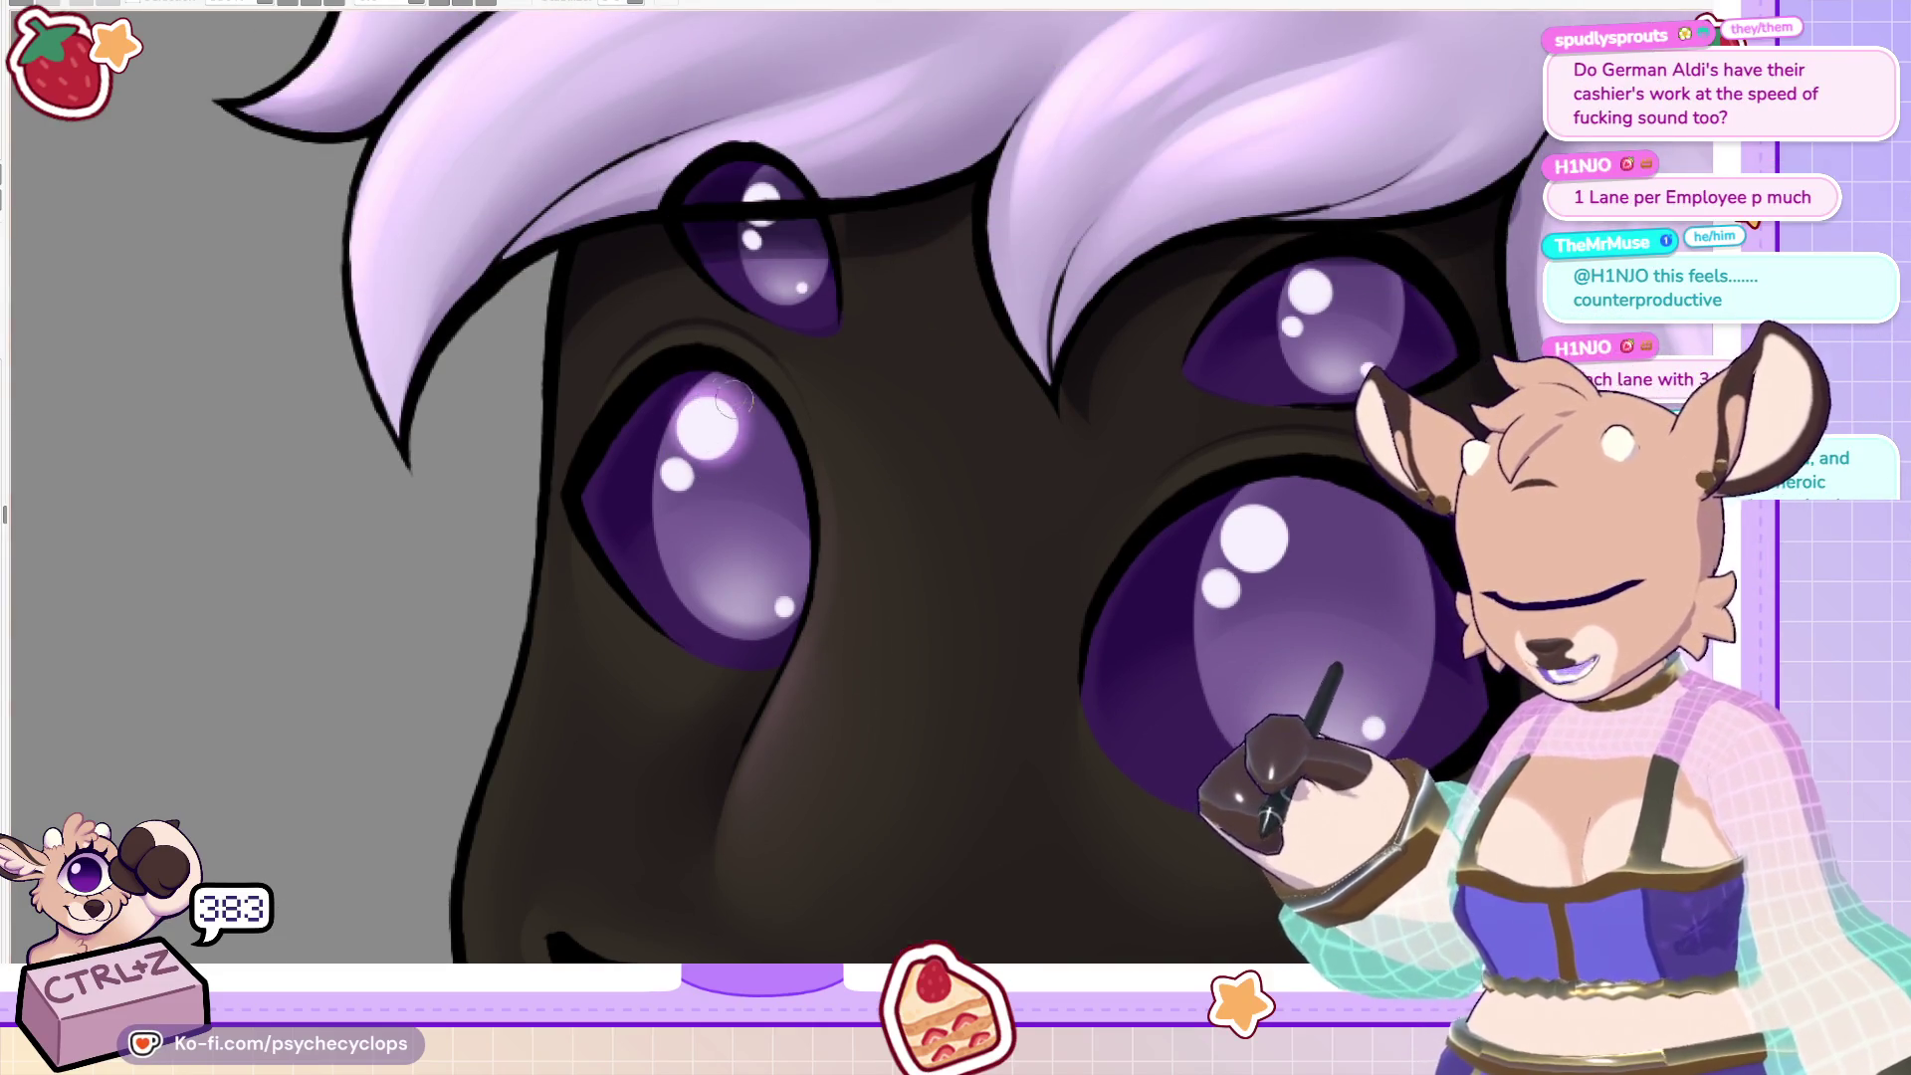
key("ctrl+z")
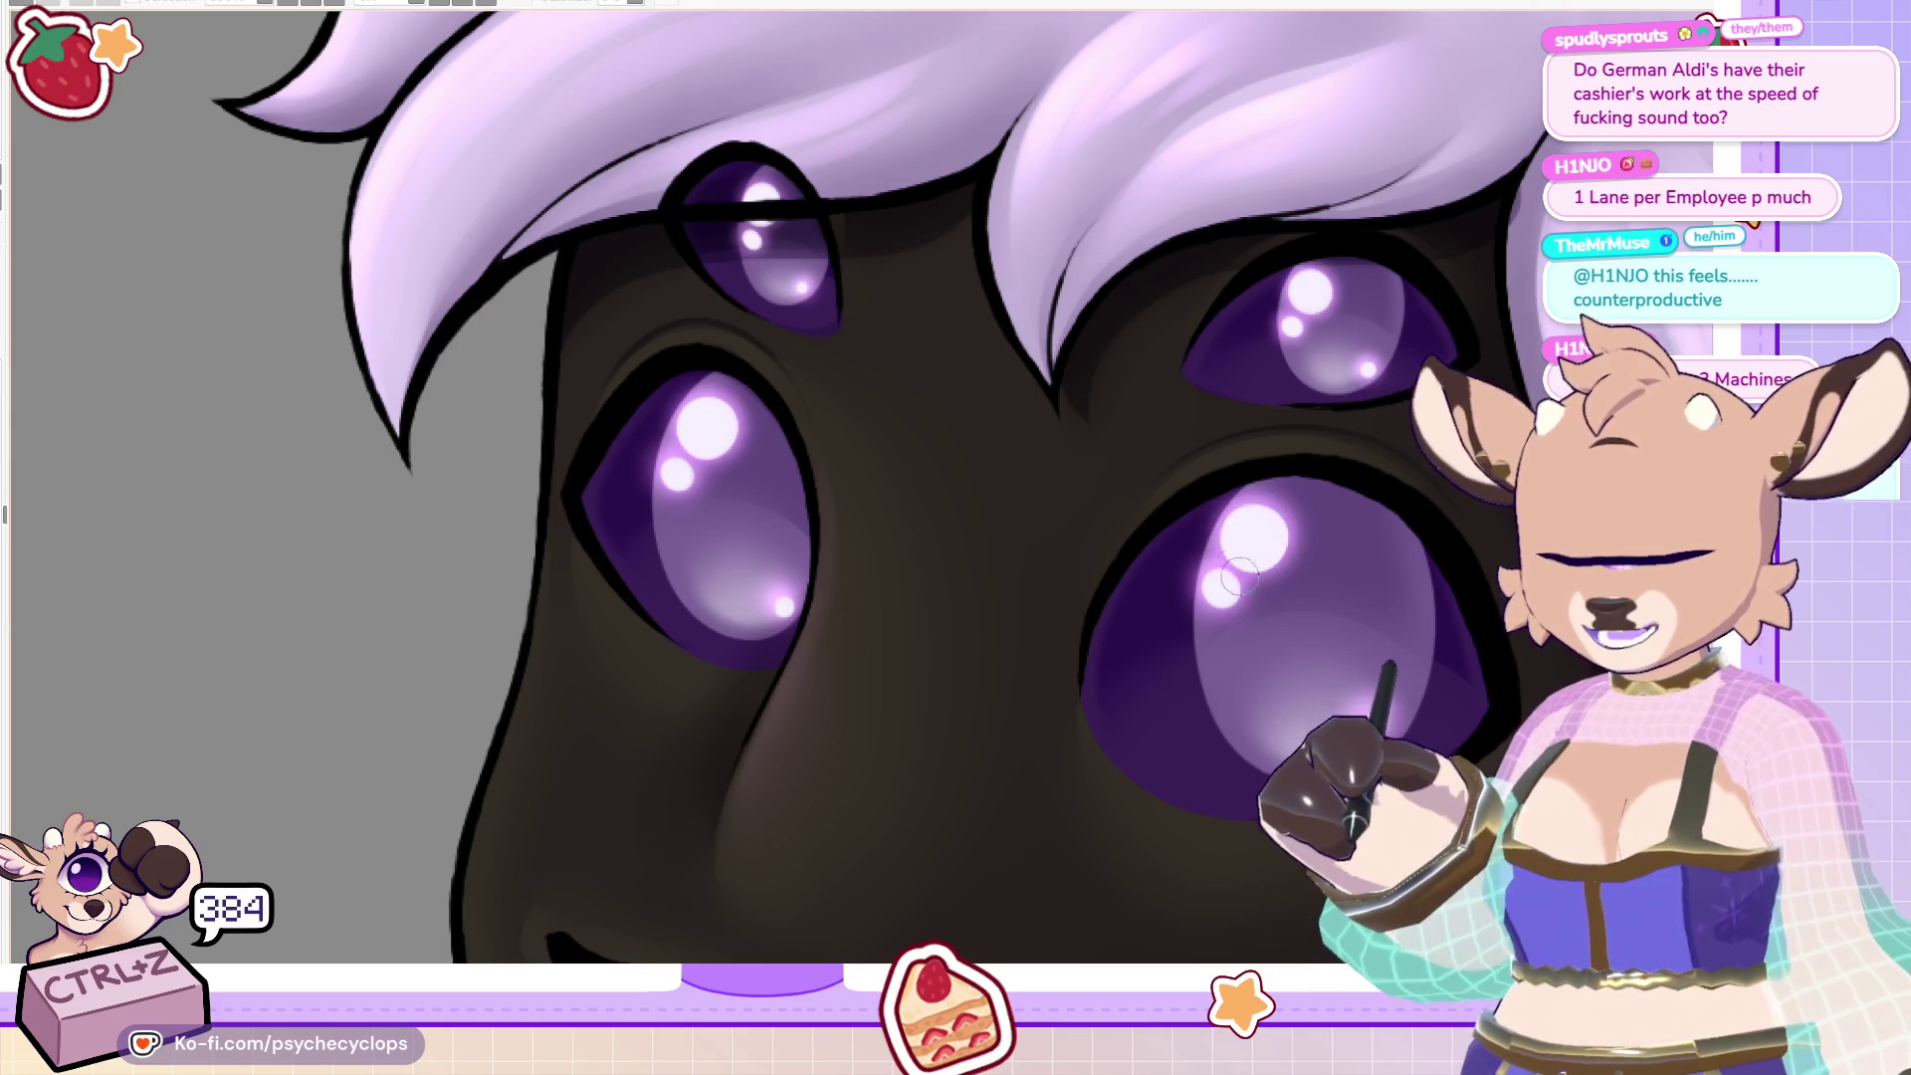
scroll(1368, 361, "down", 3)
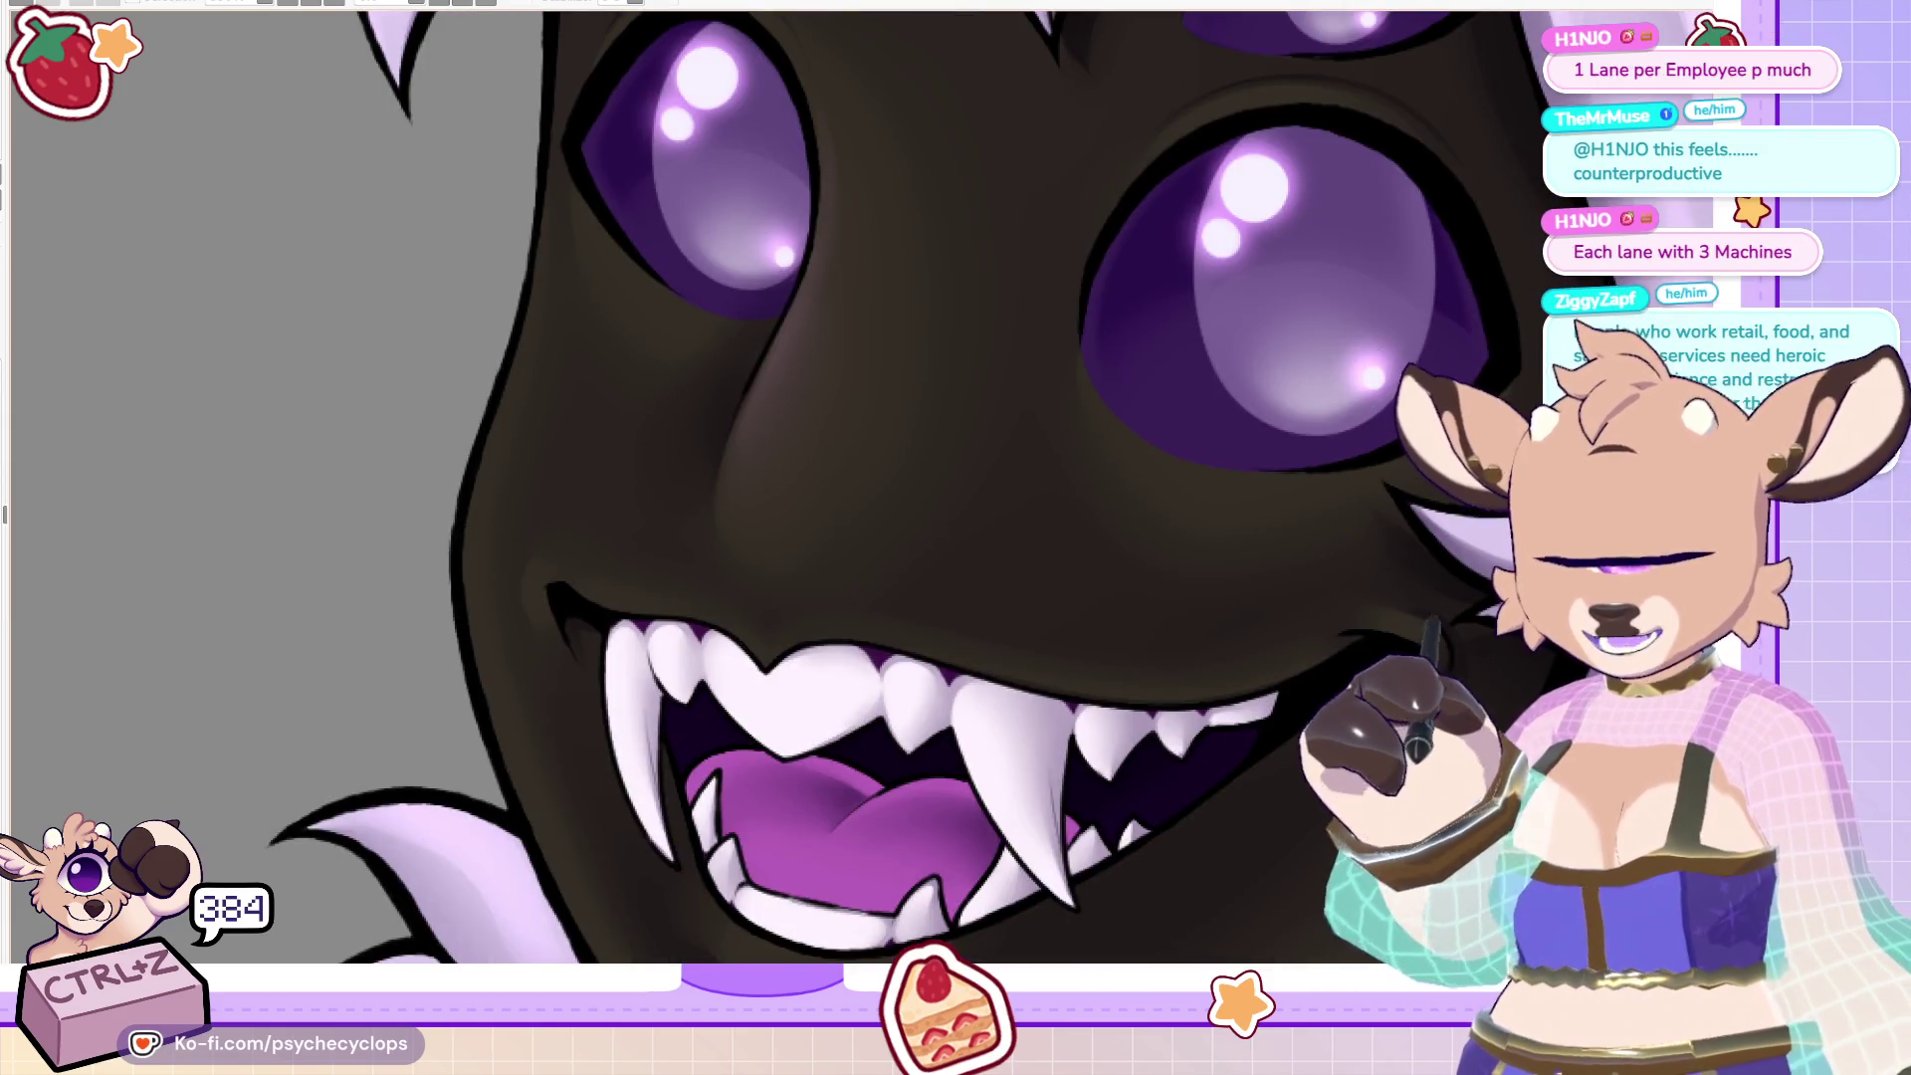
scroll(1361, 390, "down", 1)
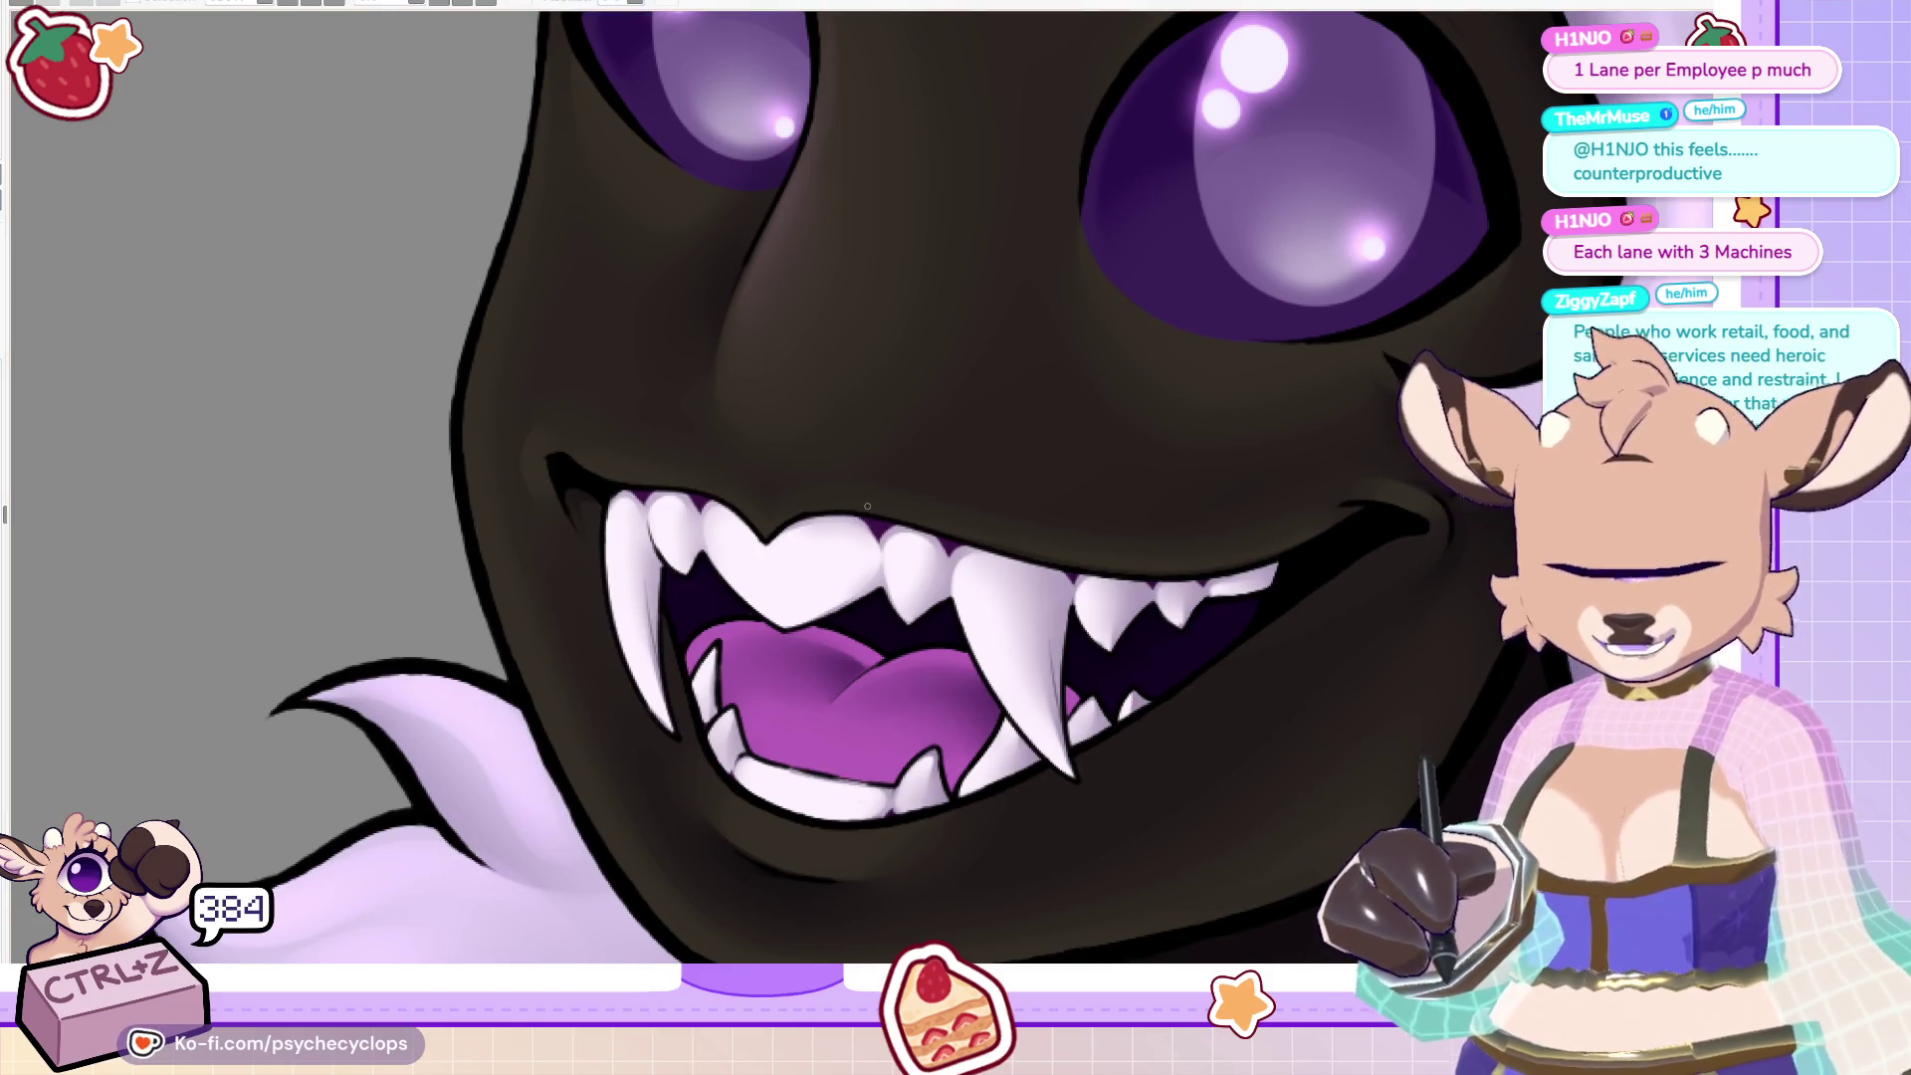
scroll(990, 586, "up", 1)
scroll(697, 488, "down", 2)
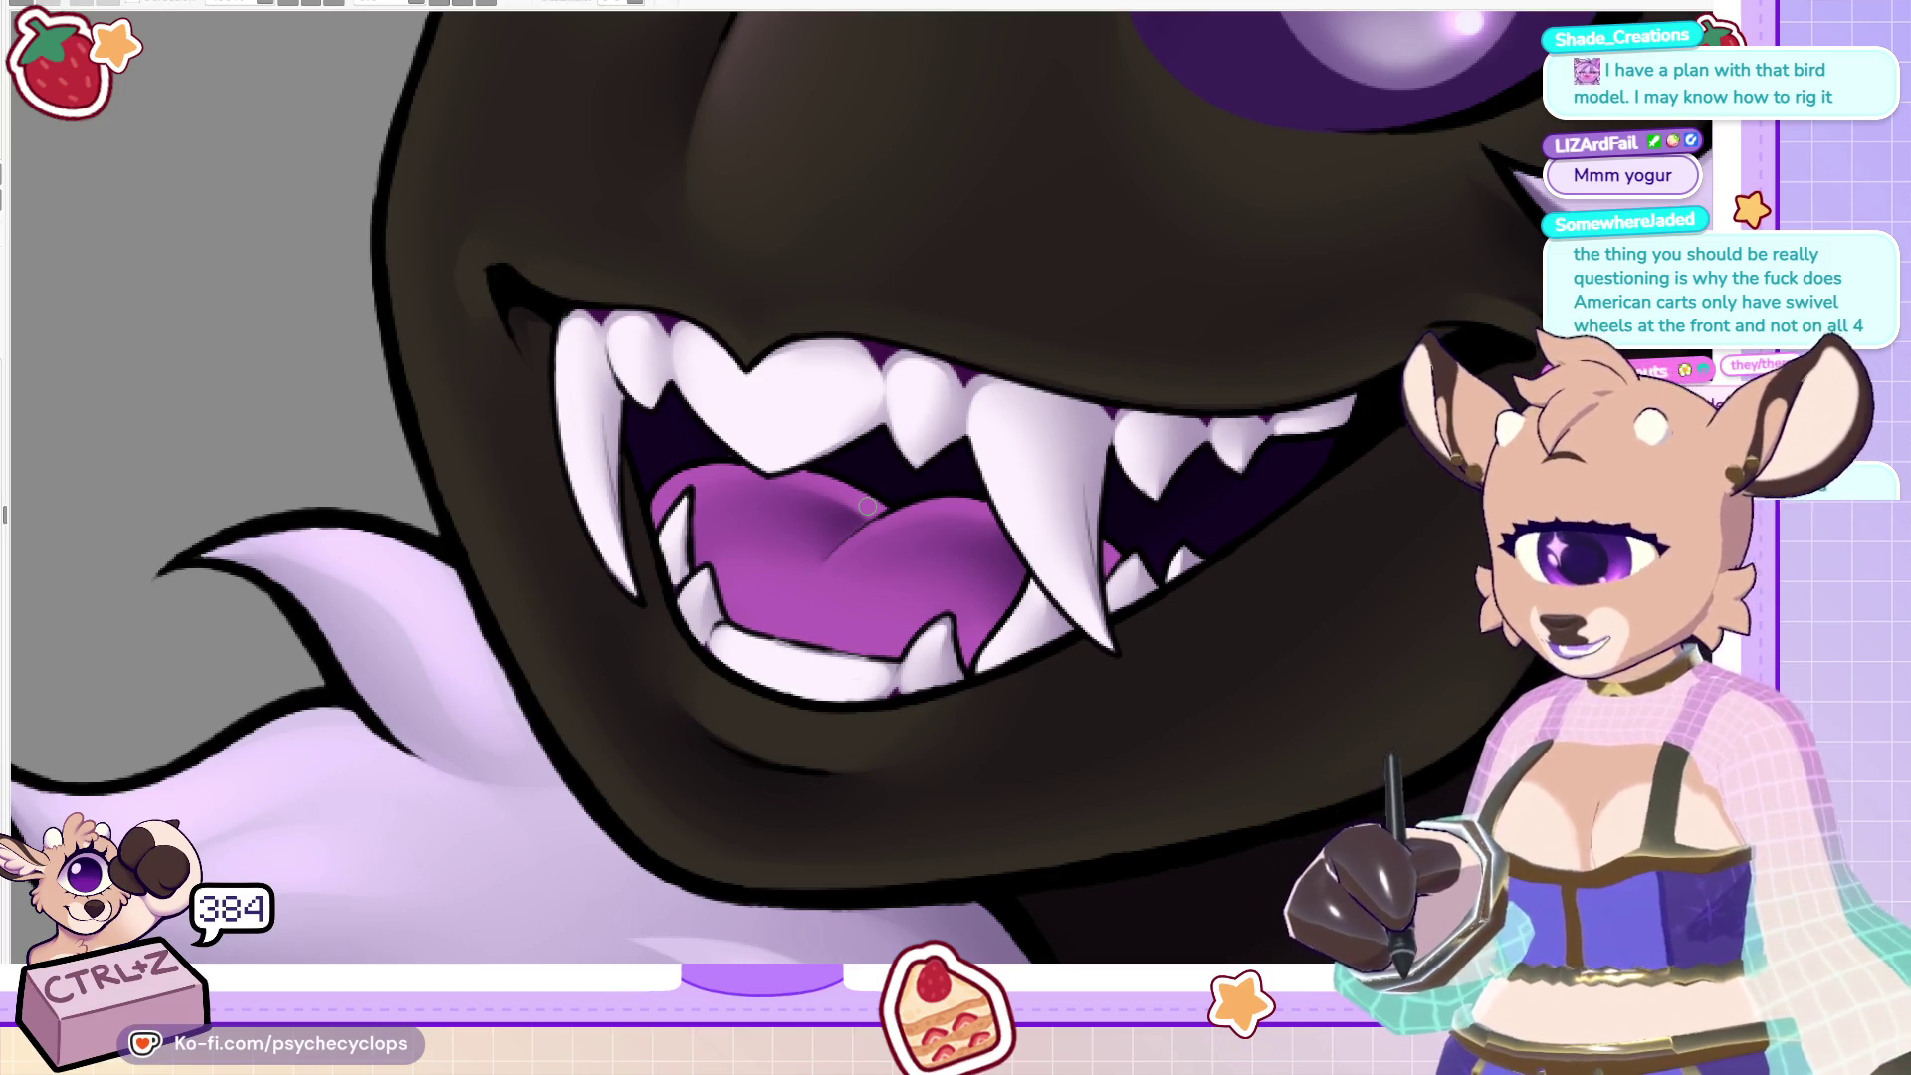
scroll(867, 506, "up", 3)
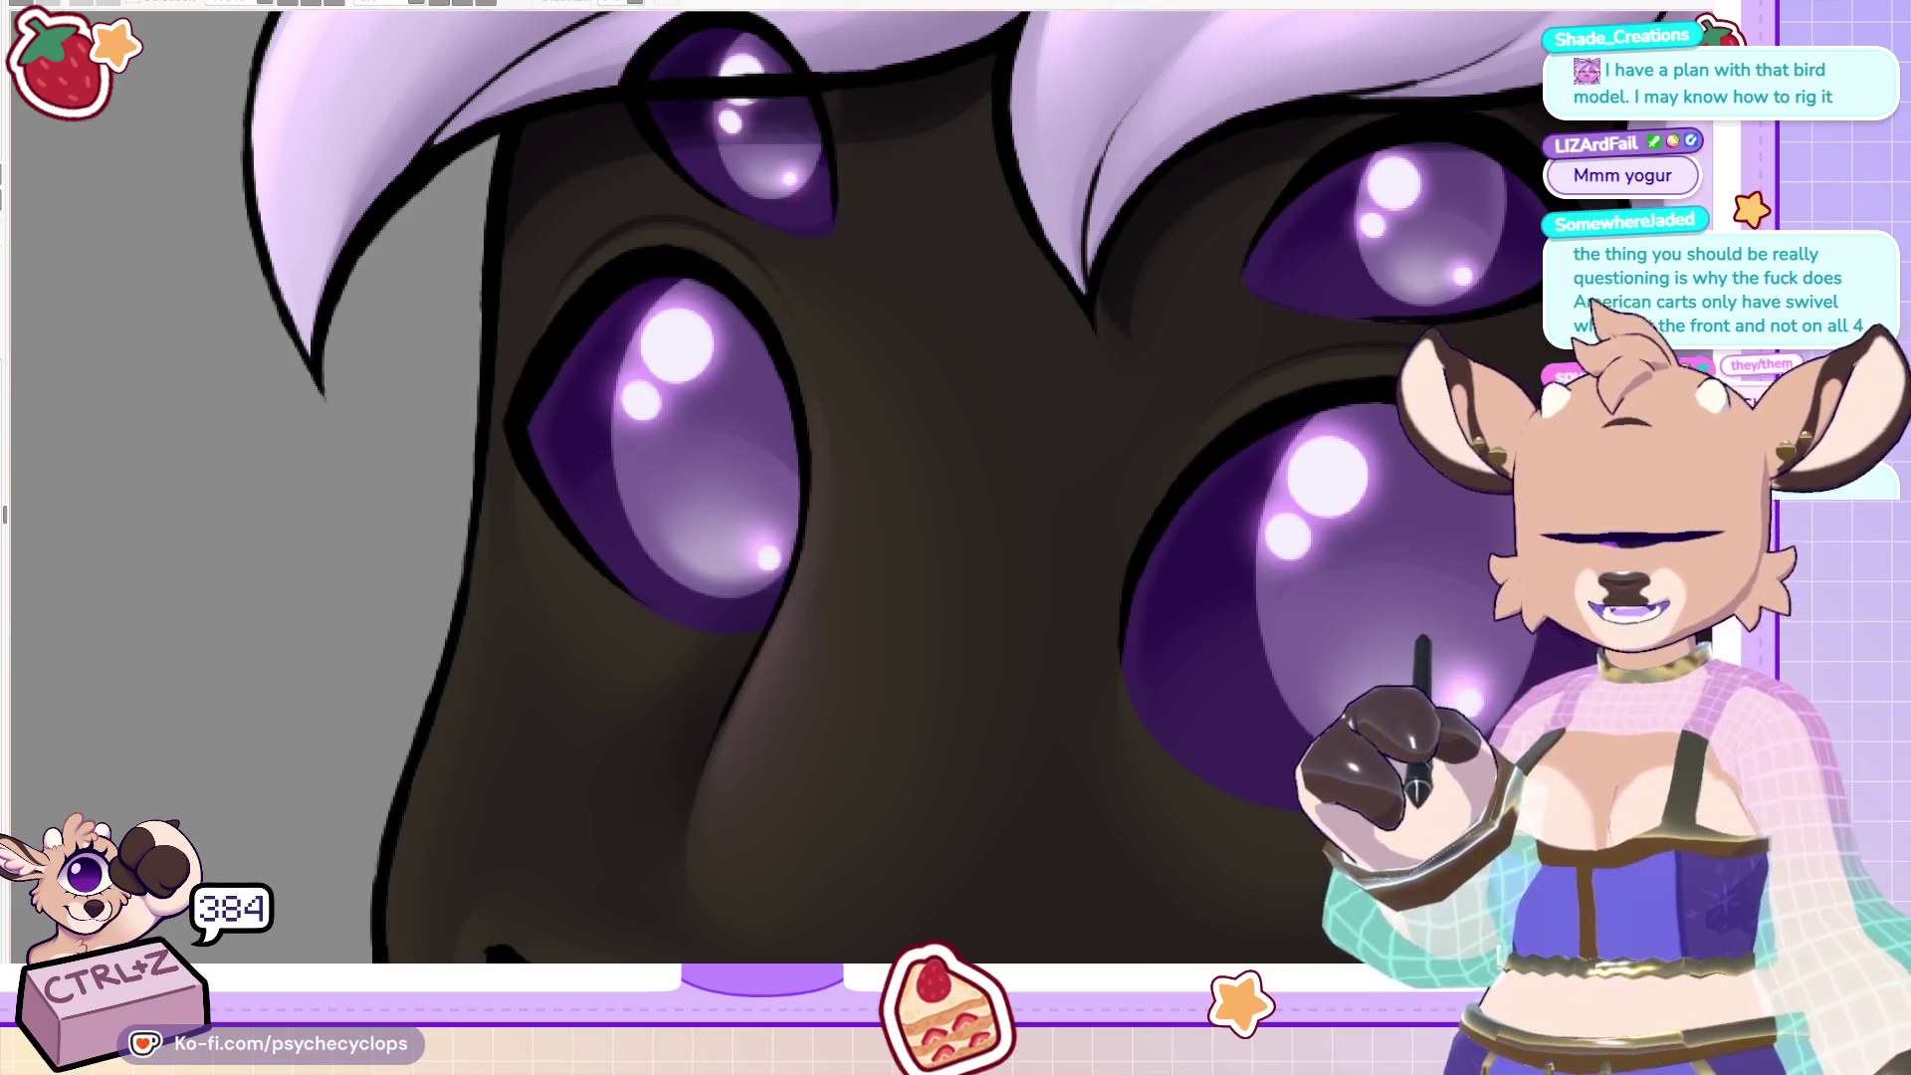
Move around the face close-up, then fit the entire four-eyed creature portrait in the window.
left_click_drag(417, 707, 417, 787)
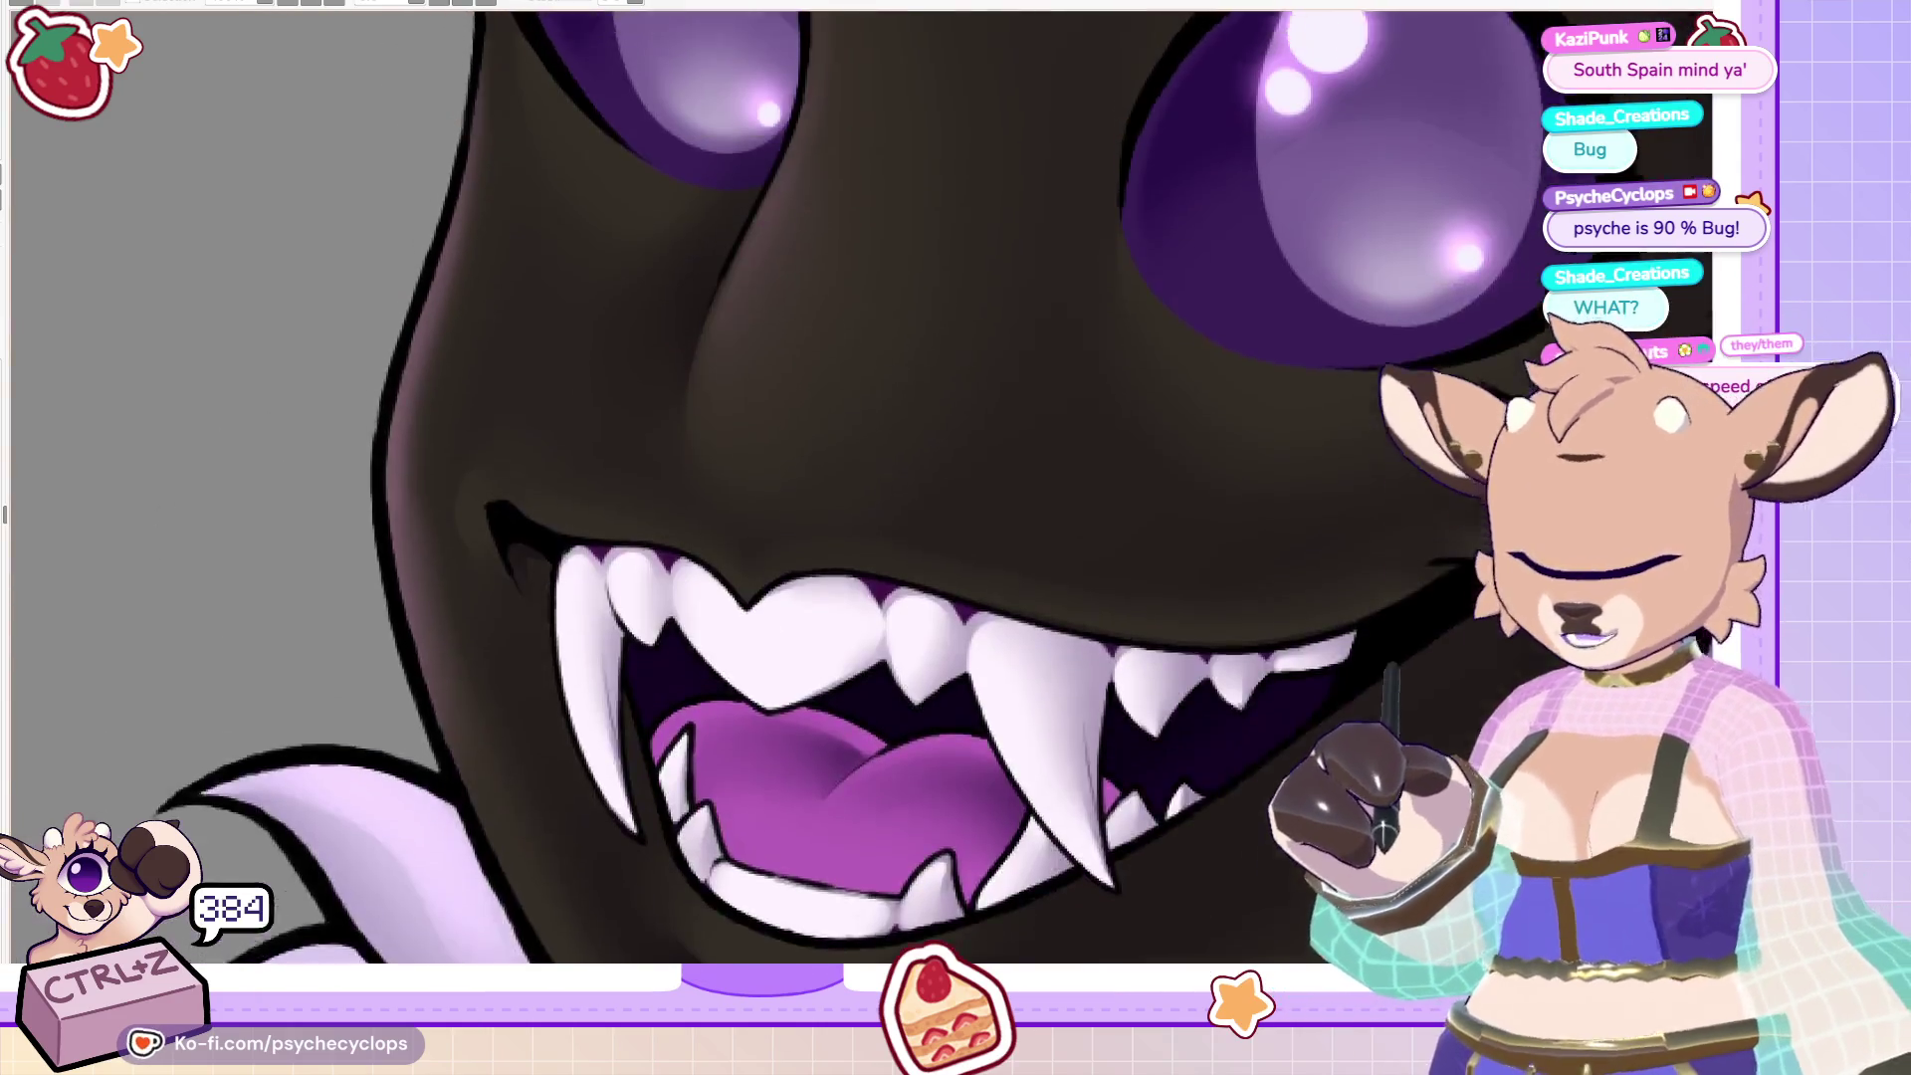
scroll(856, 488, "up", 5)
scroll(856, 487, "down", 3)
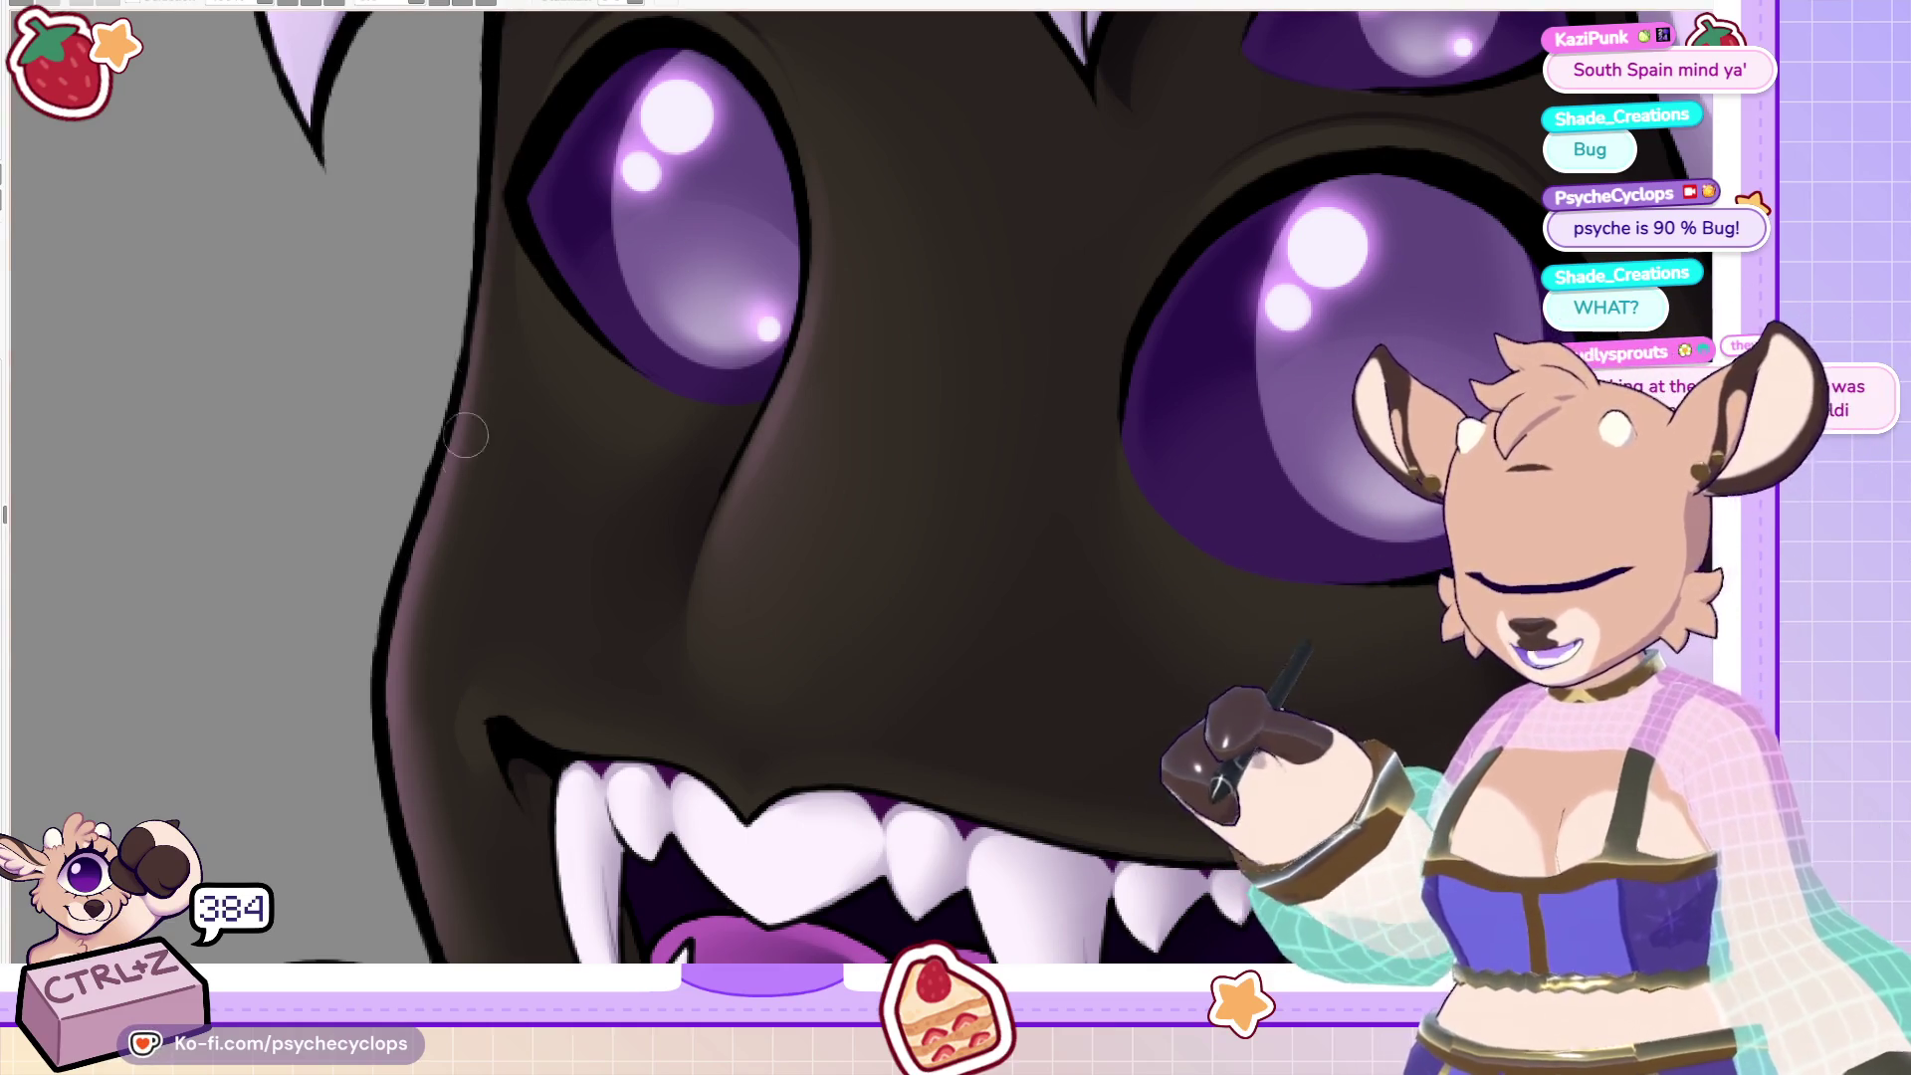
key("ctrl+0")
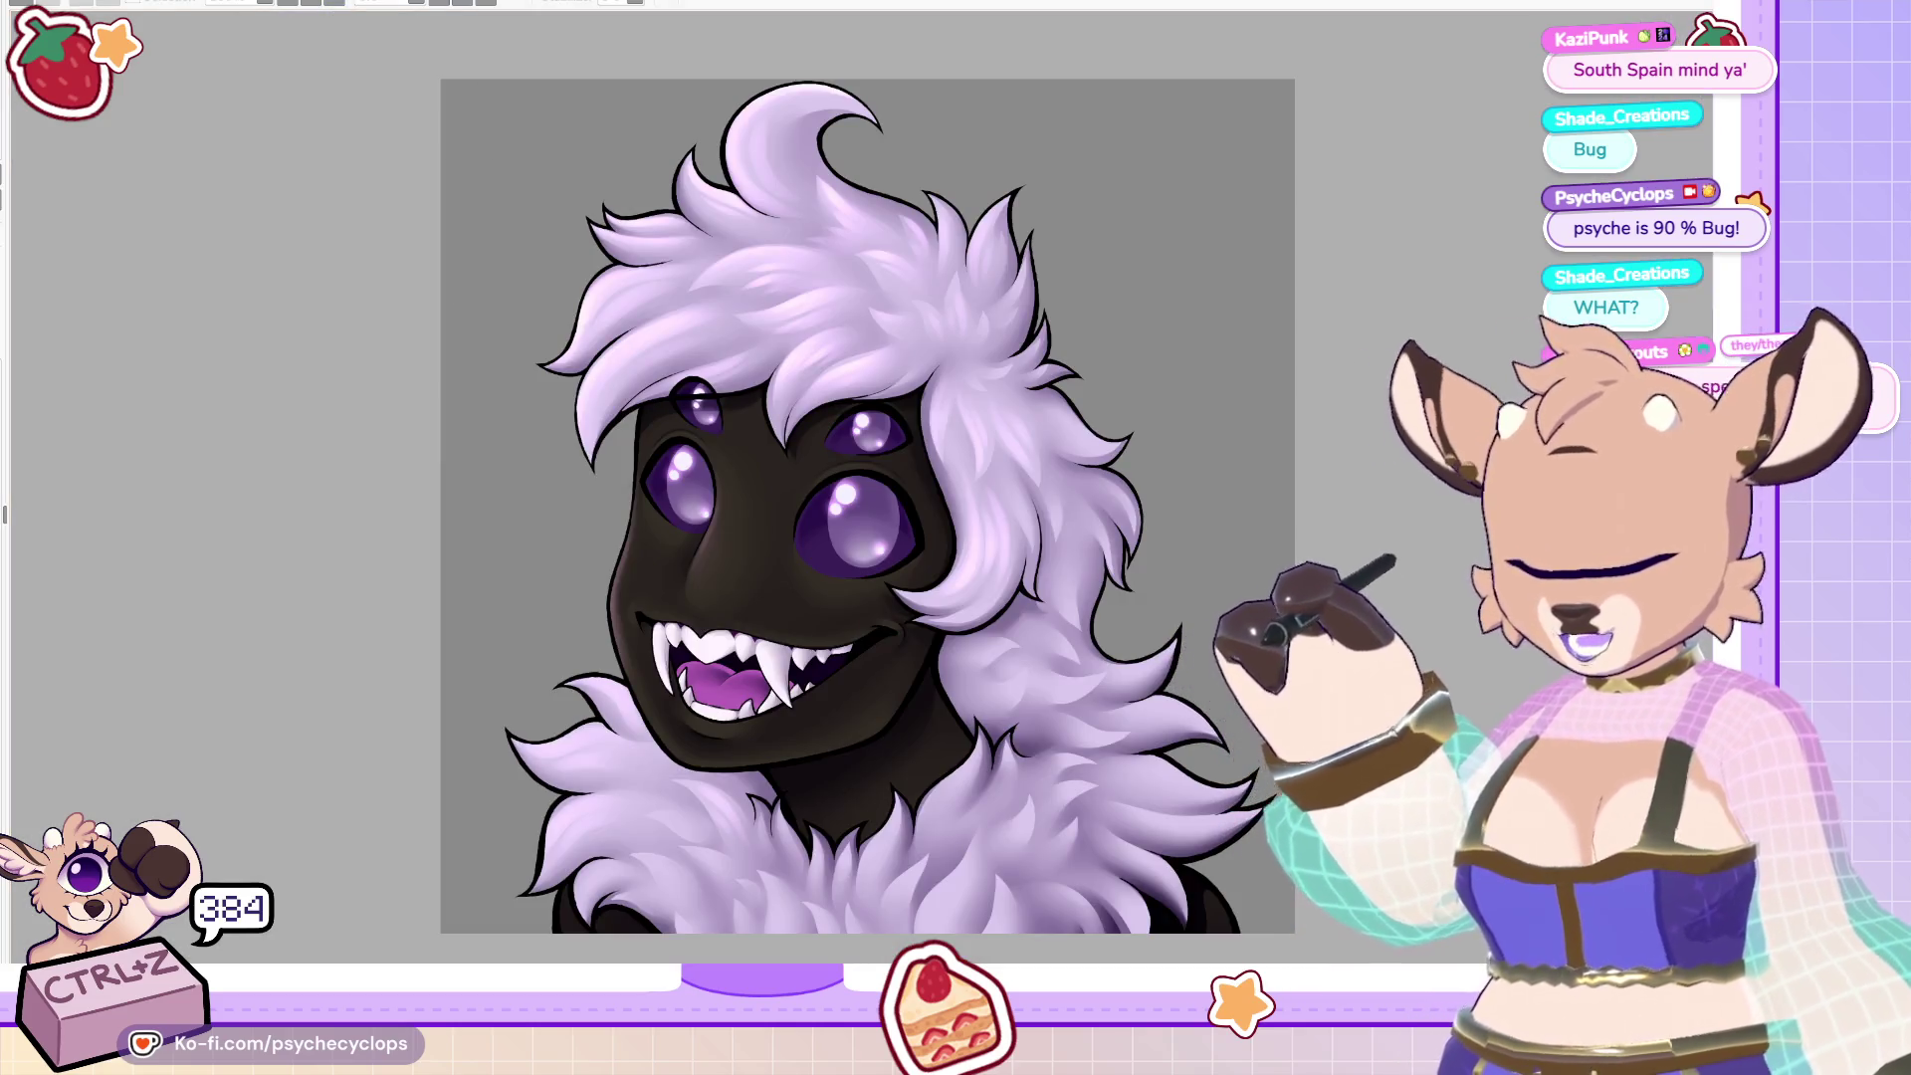
Zoom into the fanged mouth and rotate the canvas so the mouth runs vertically.
scroll(747, 298, "up", 3)
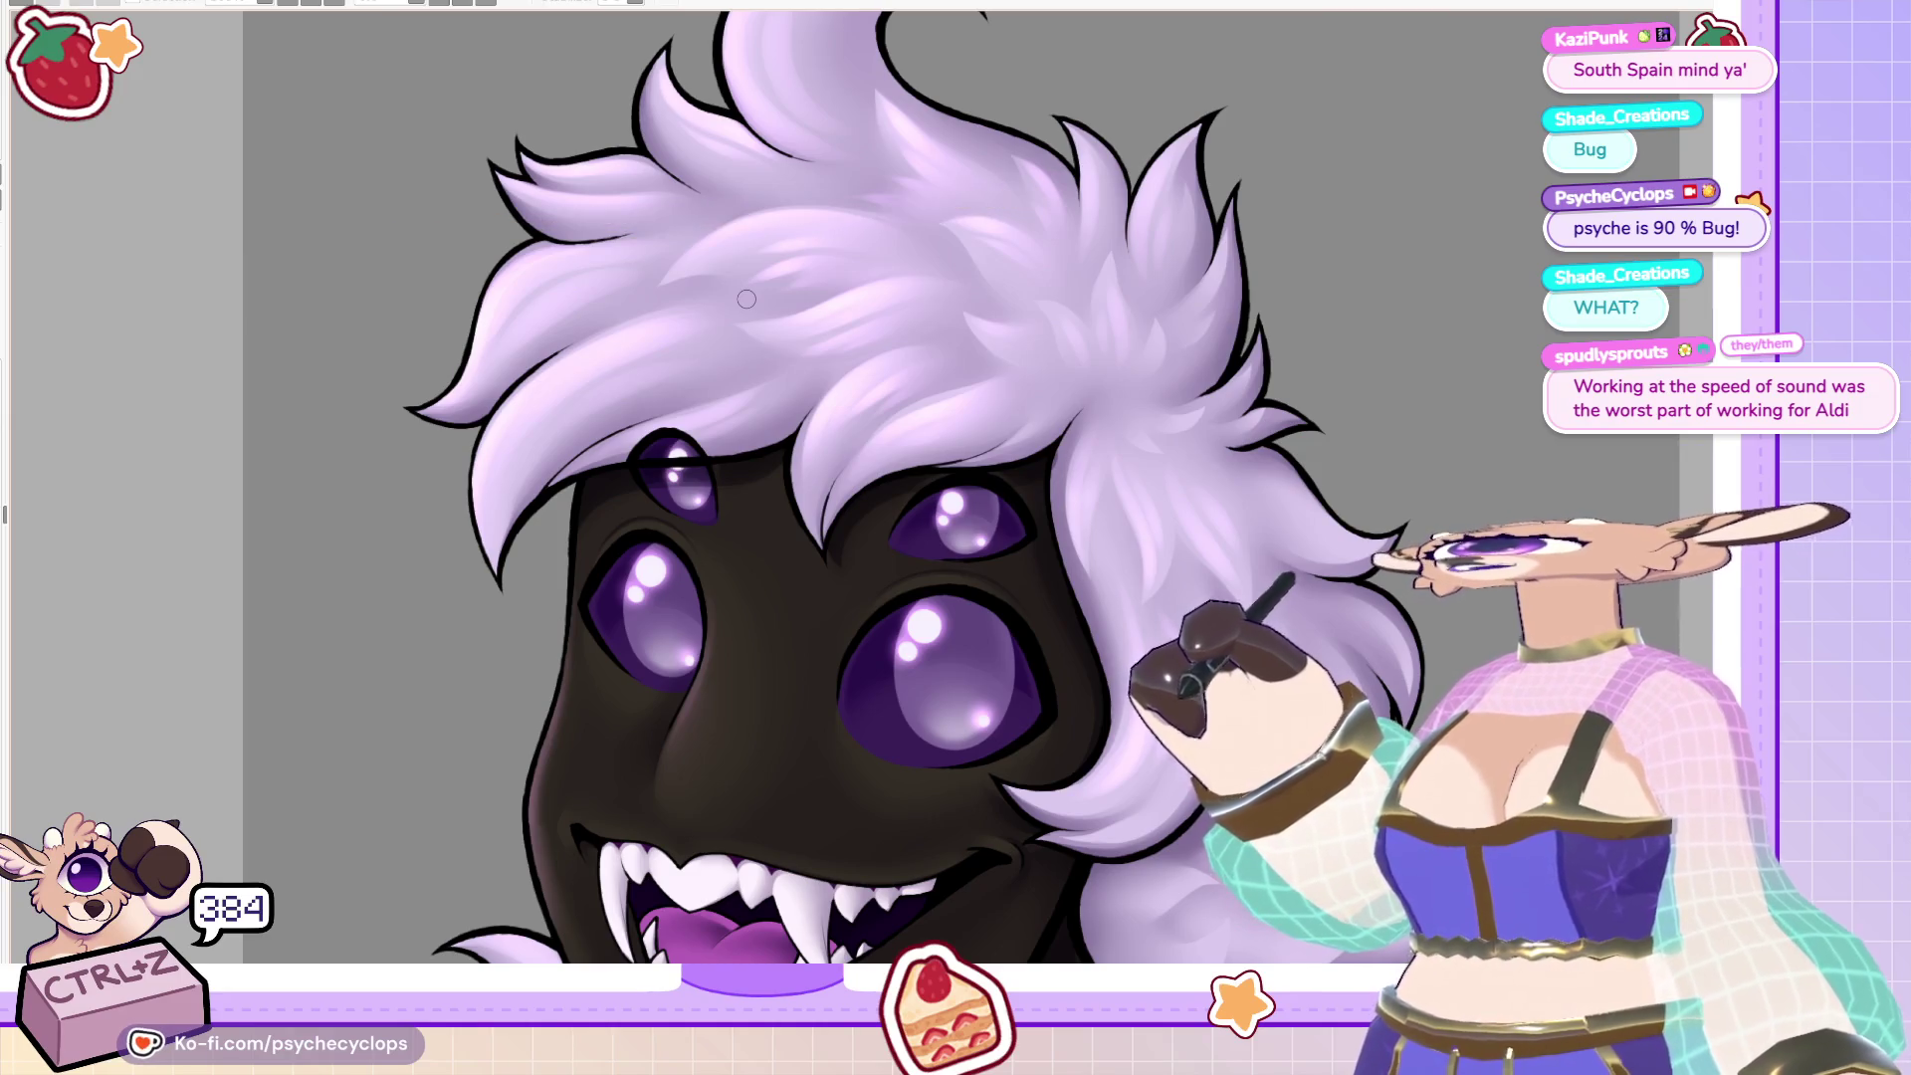
key("ctrl+0")
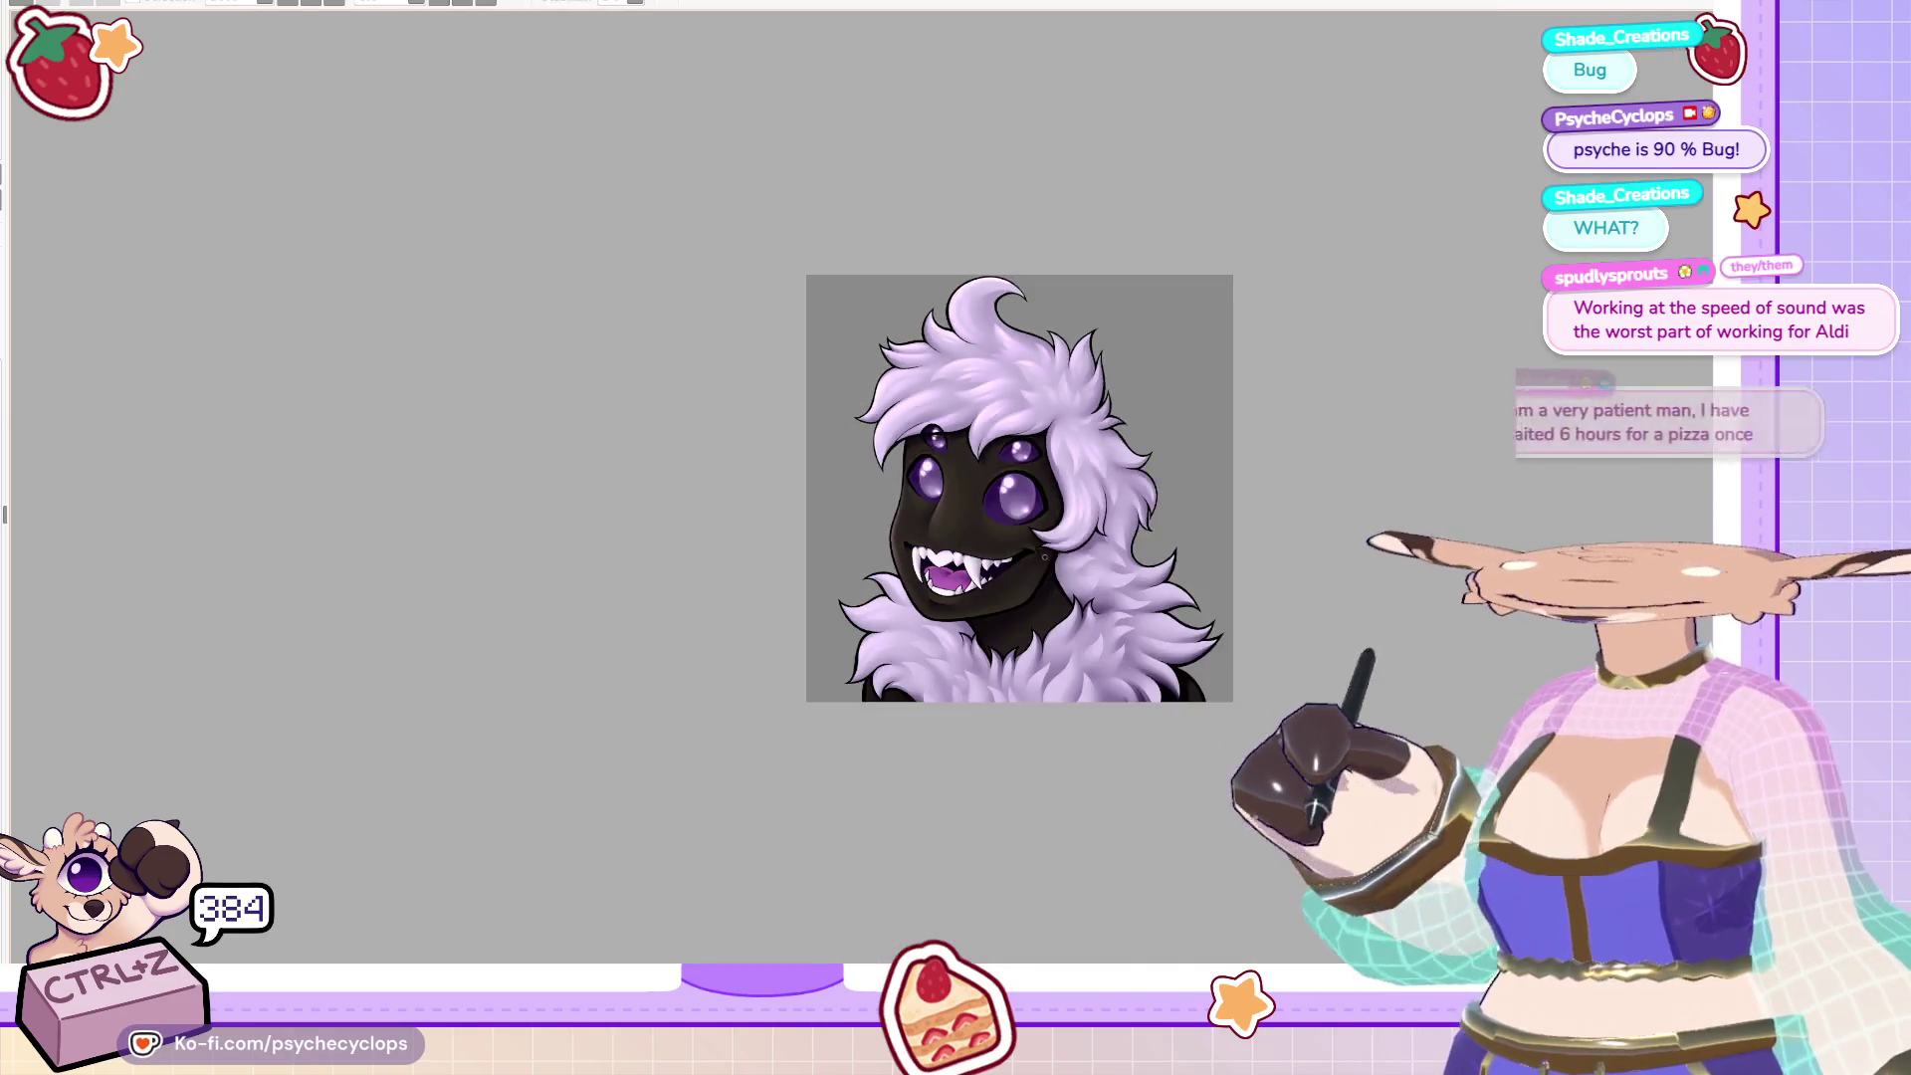
scroll(1094, 479, "up", 6)
scroll(1094, 479, "up", 1)
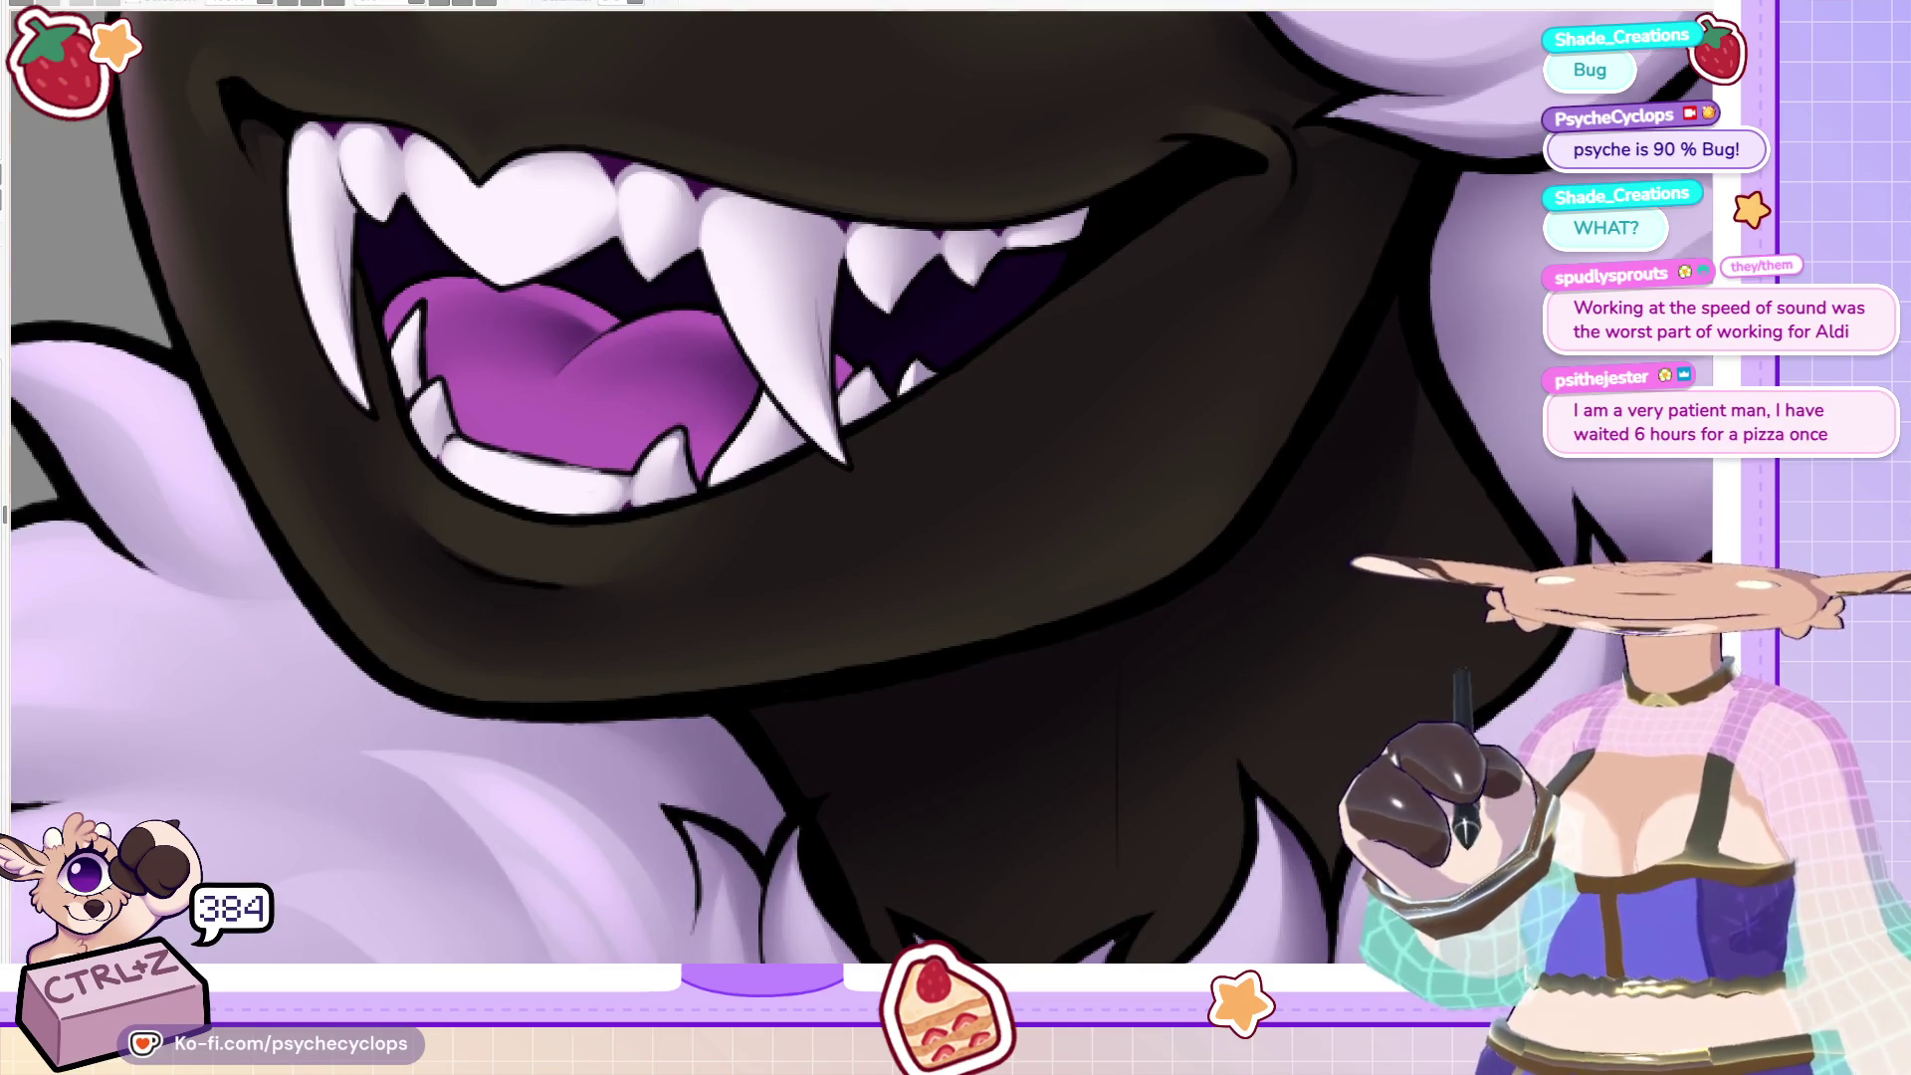
scroll(1095, 476, "up", 1)
key("minus")
key("minus")
key("minus")
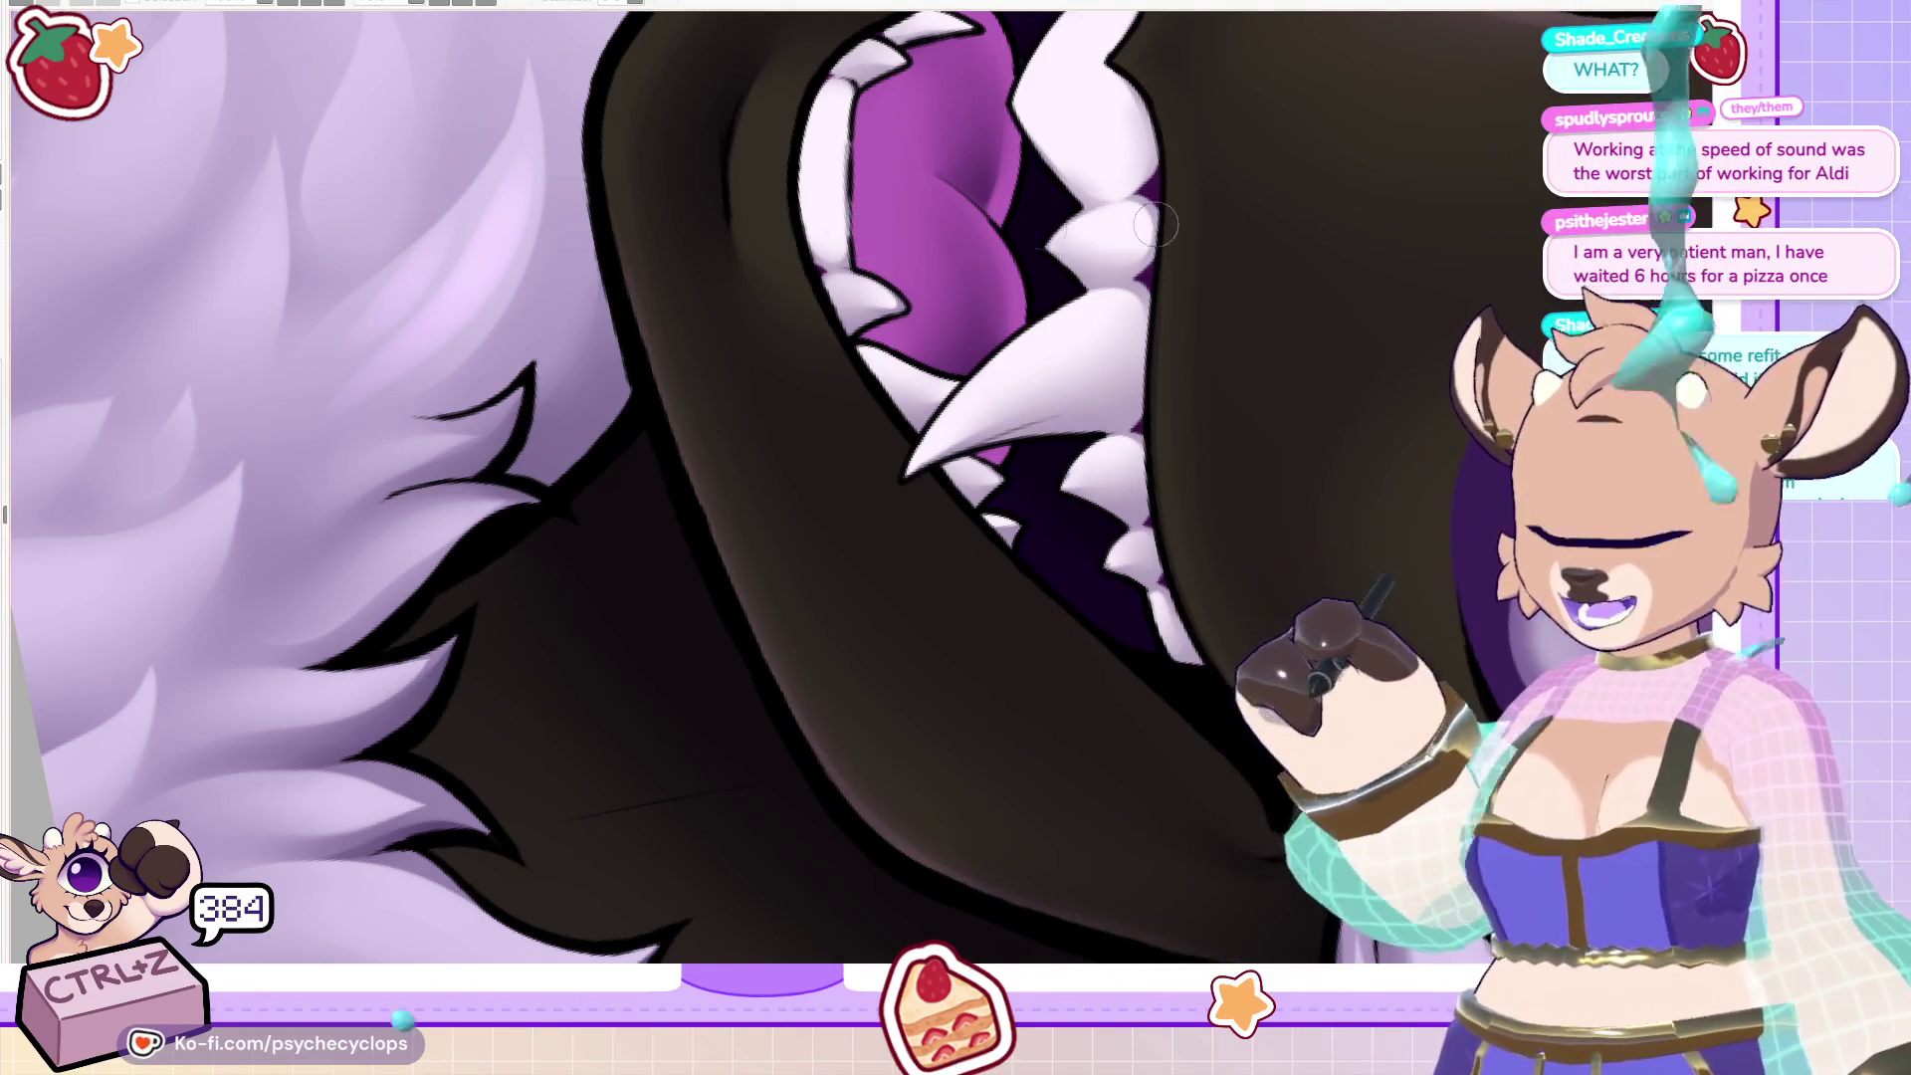
scroll(1154, 362, "down", 5)
scroll(1154, 362, "up", 4)
scroll(953, 282, "up", 4)
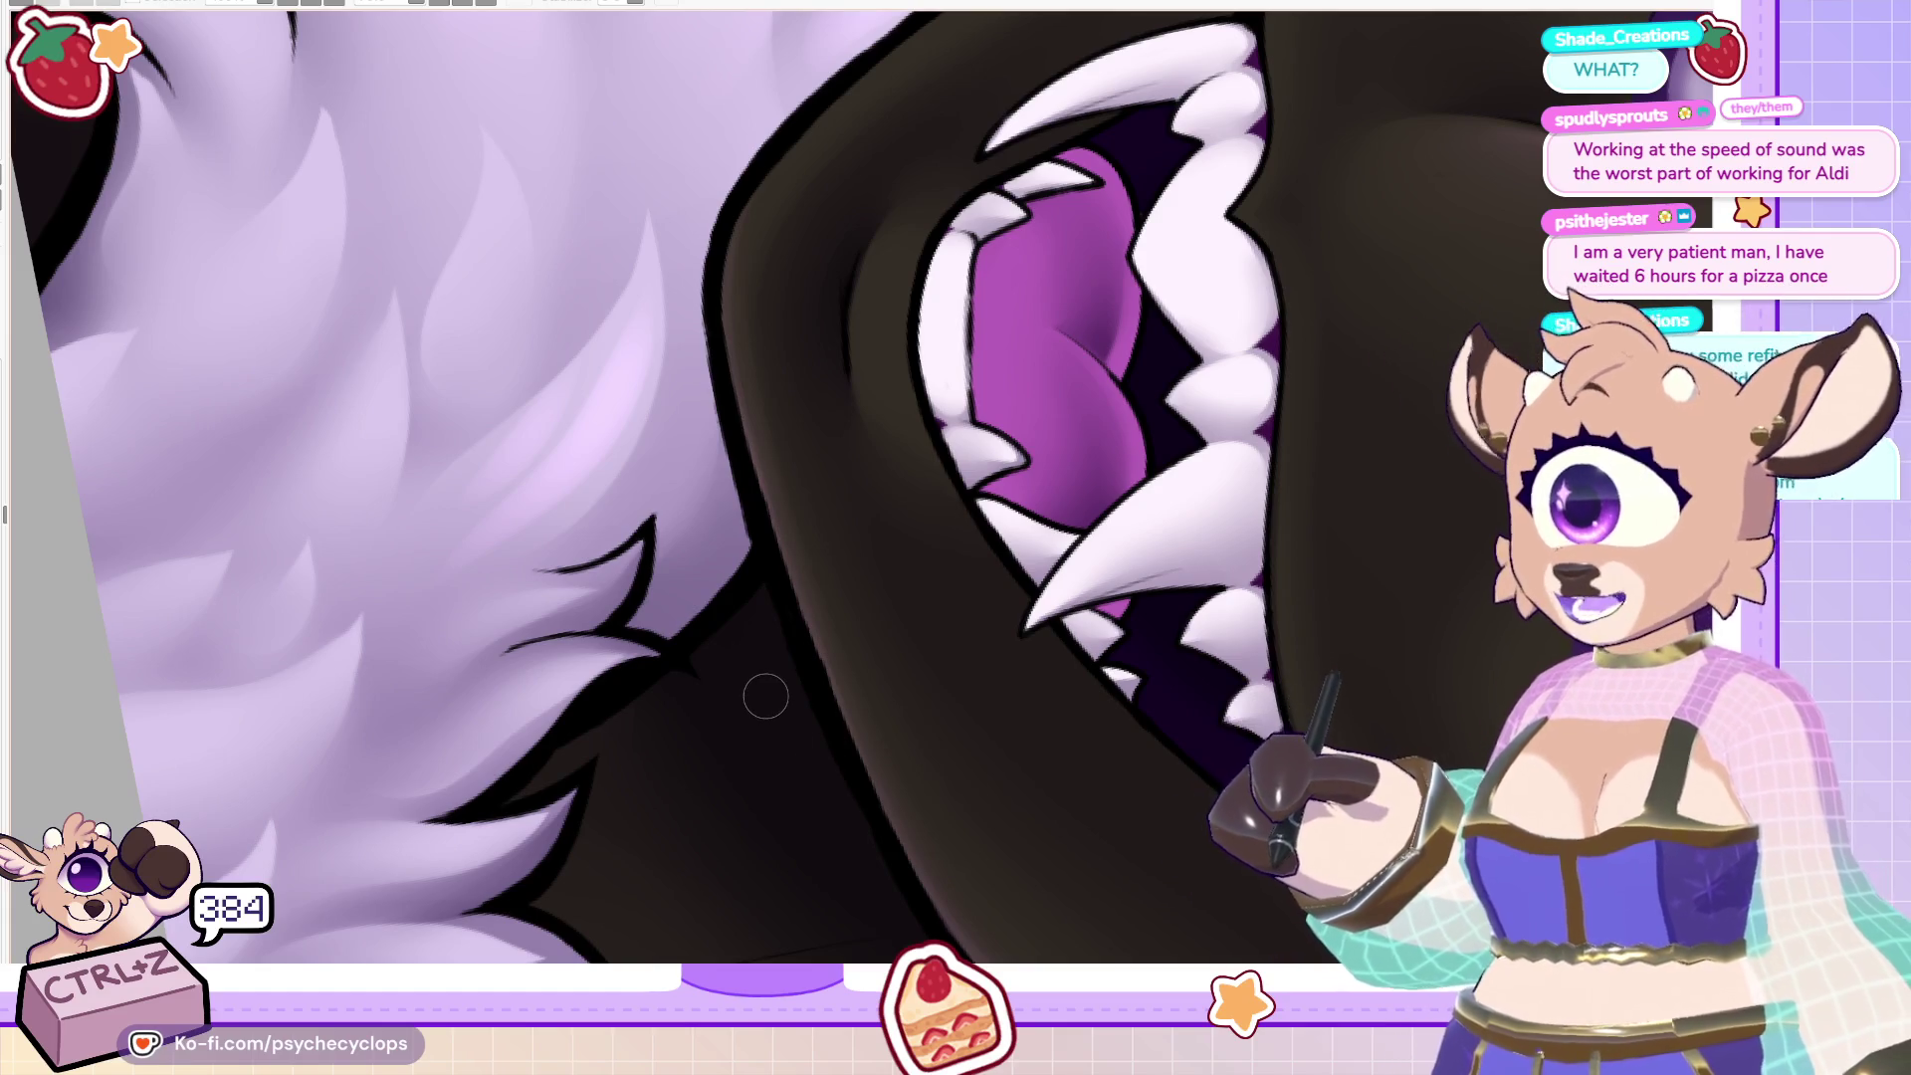
scroll(766, 696, "down", 5)
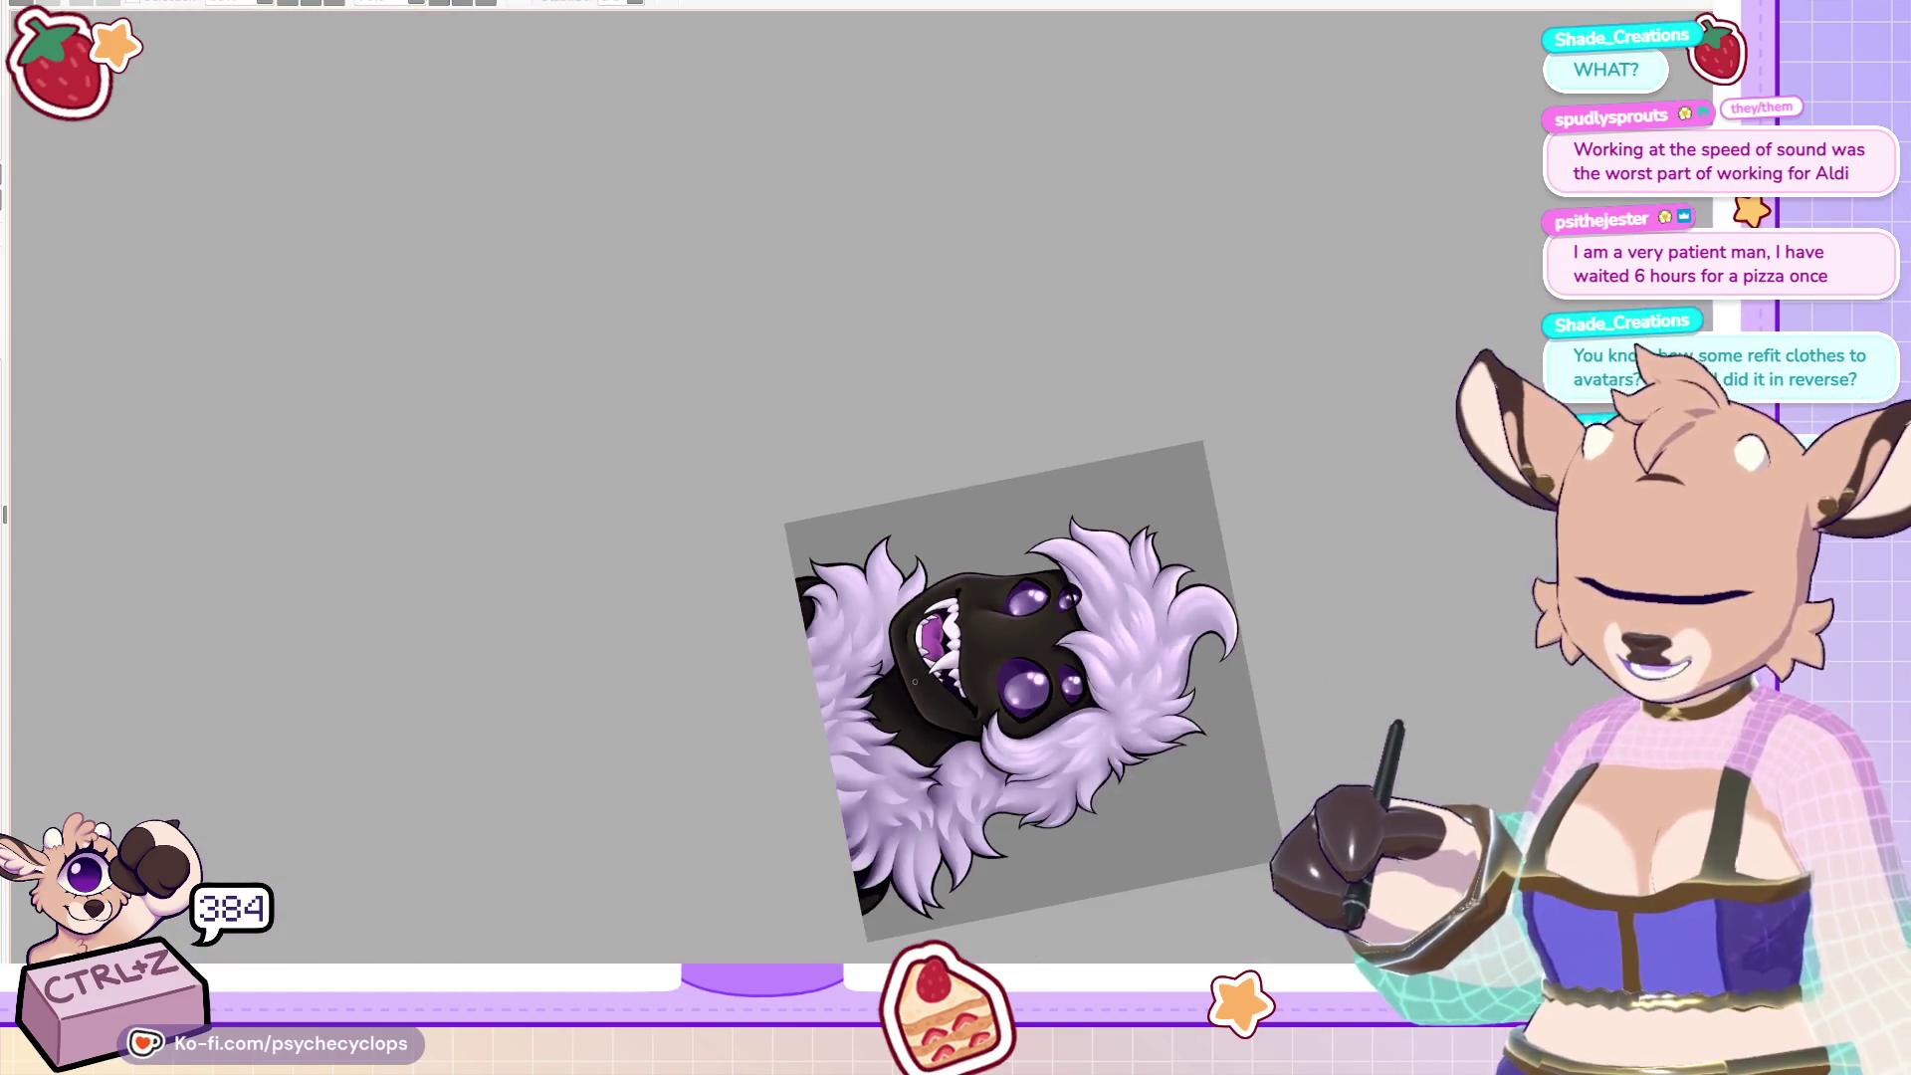
Set the canvas upright and zoom onto the hair and eyes, then switch to the Mcennedy image results.
scroll(880, 719, "up", 2)
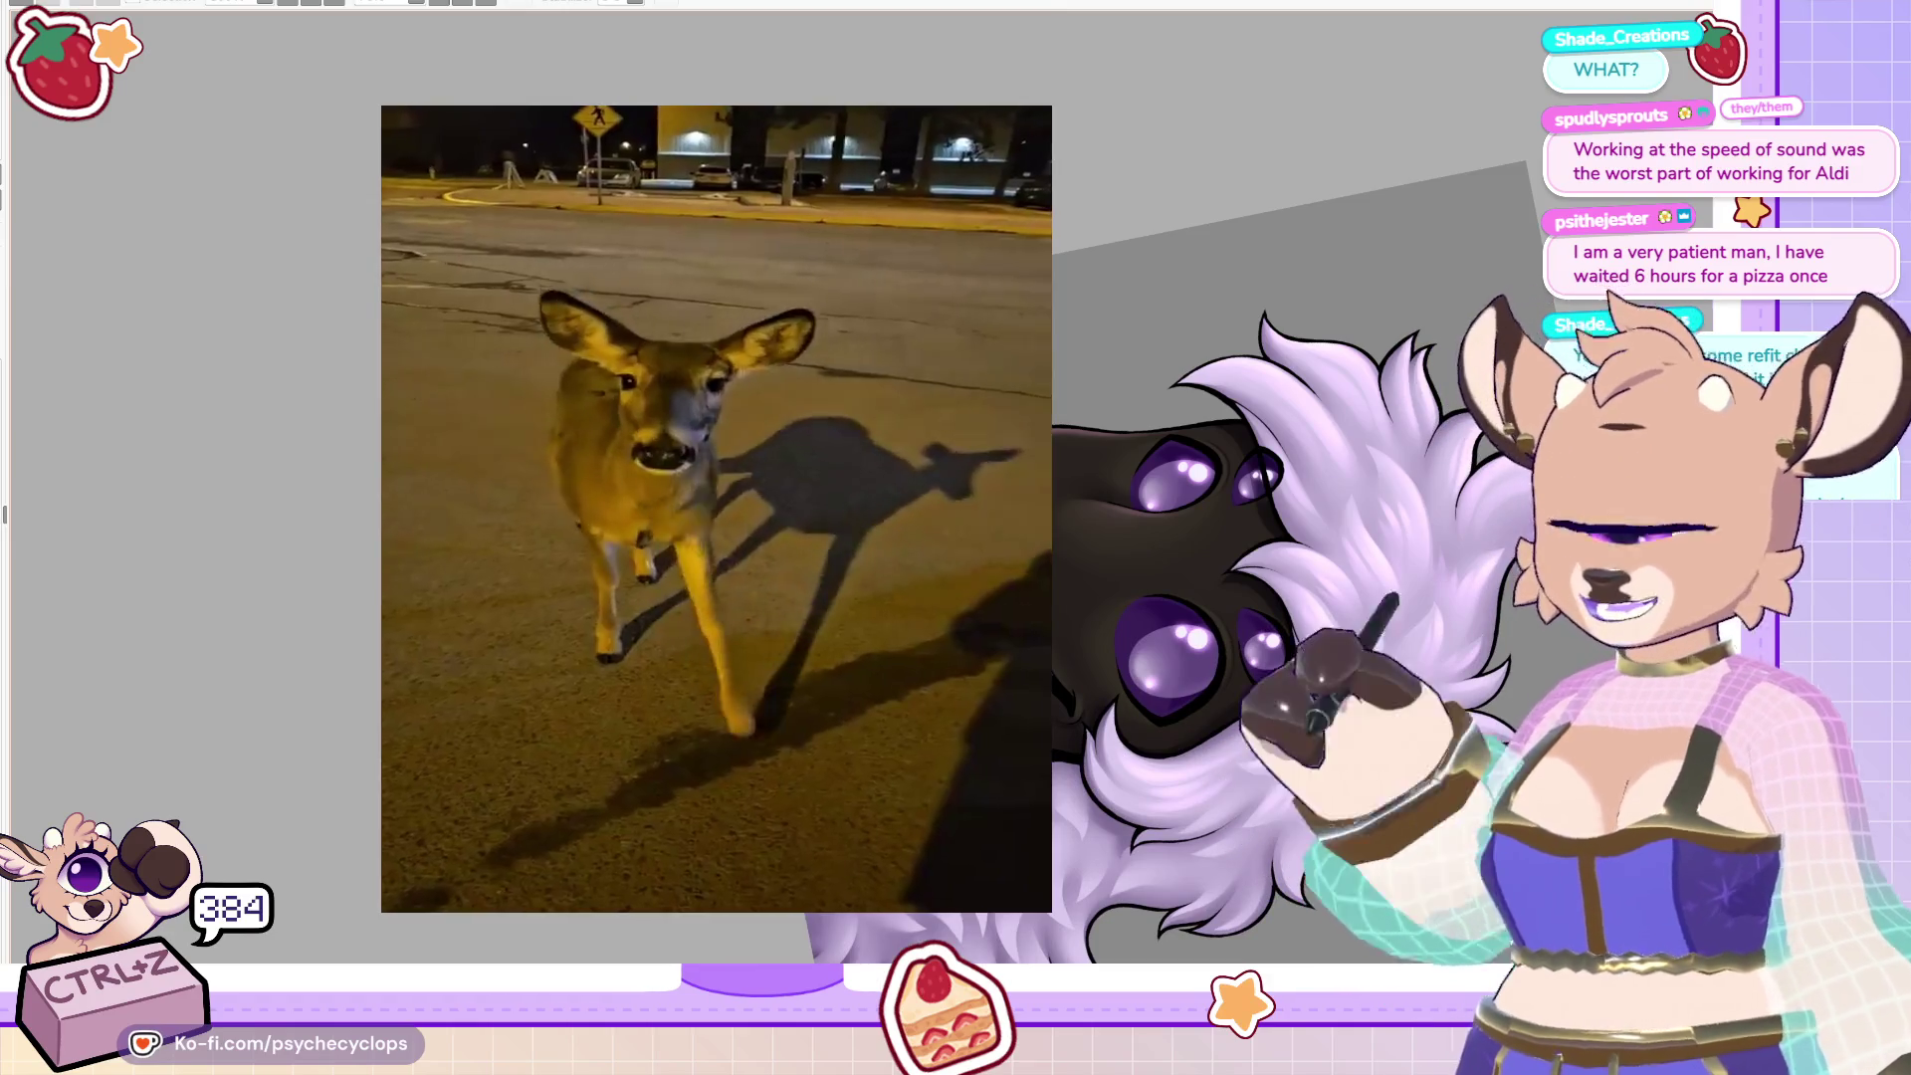
key("Home")
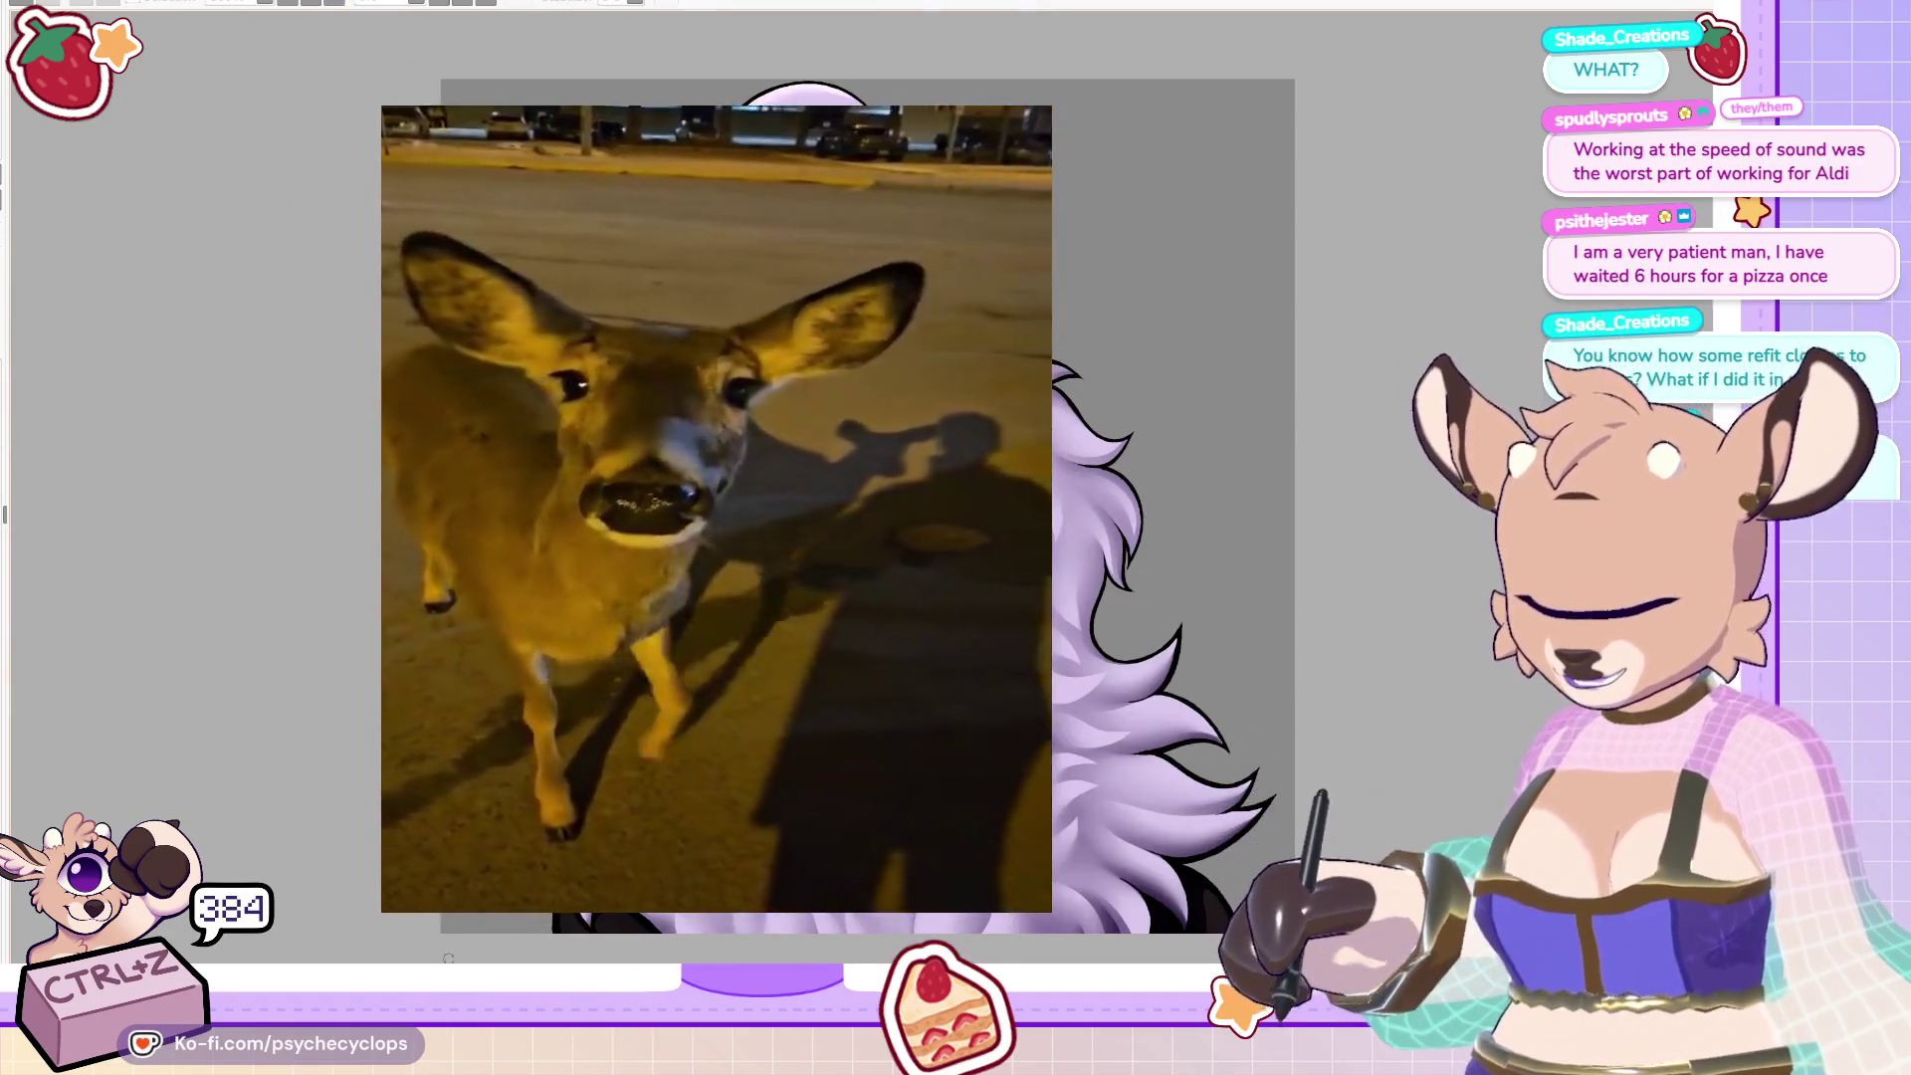
scroll(894, 67, "up", 3)
scroll(893, 67, "down", 3)
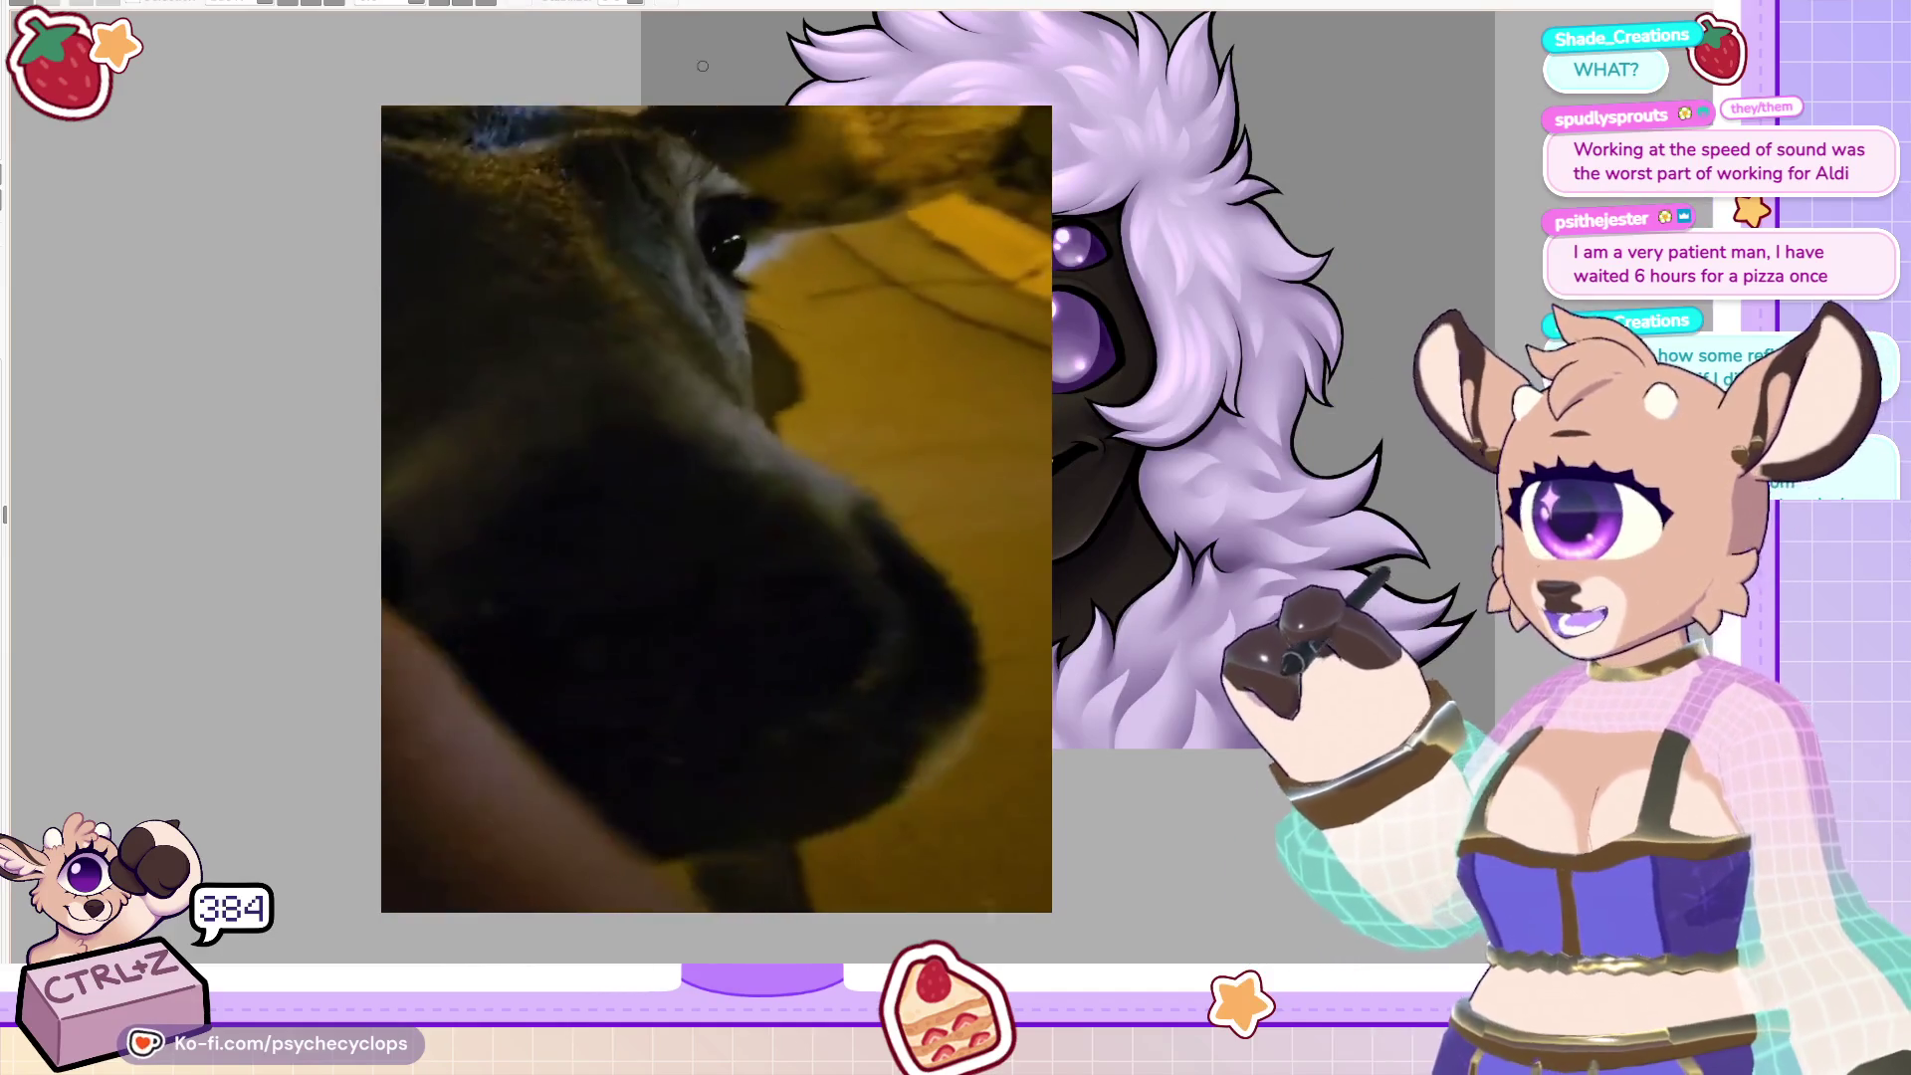
left_click_drag(894, 67, 864, 340)
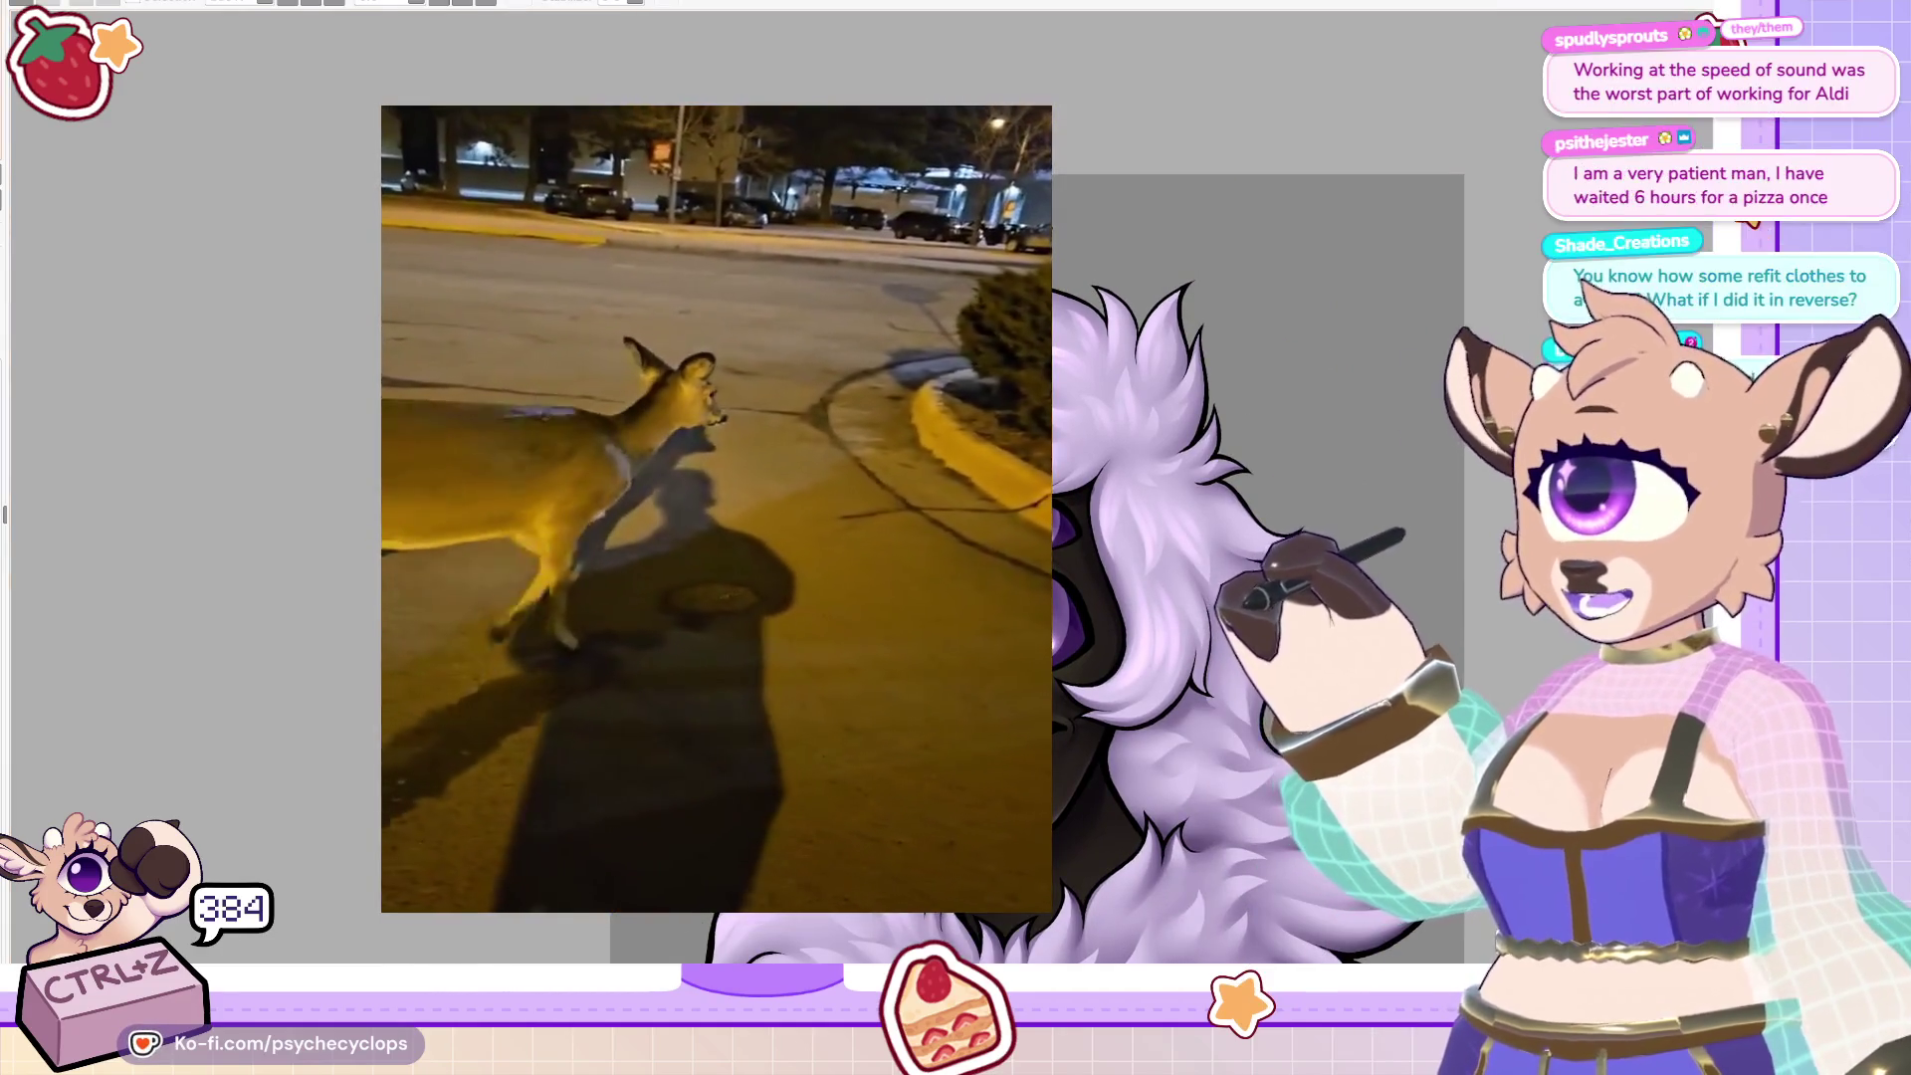
scroll(996, 497, "up", 2)
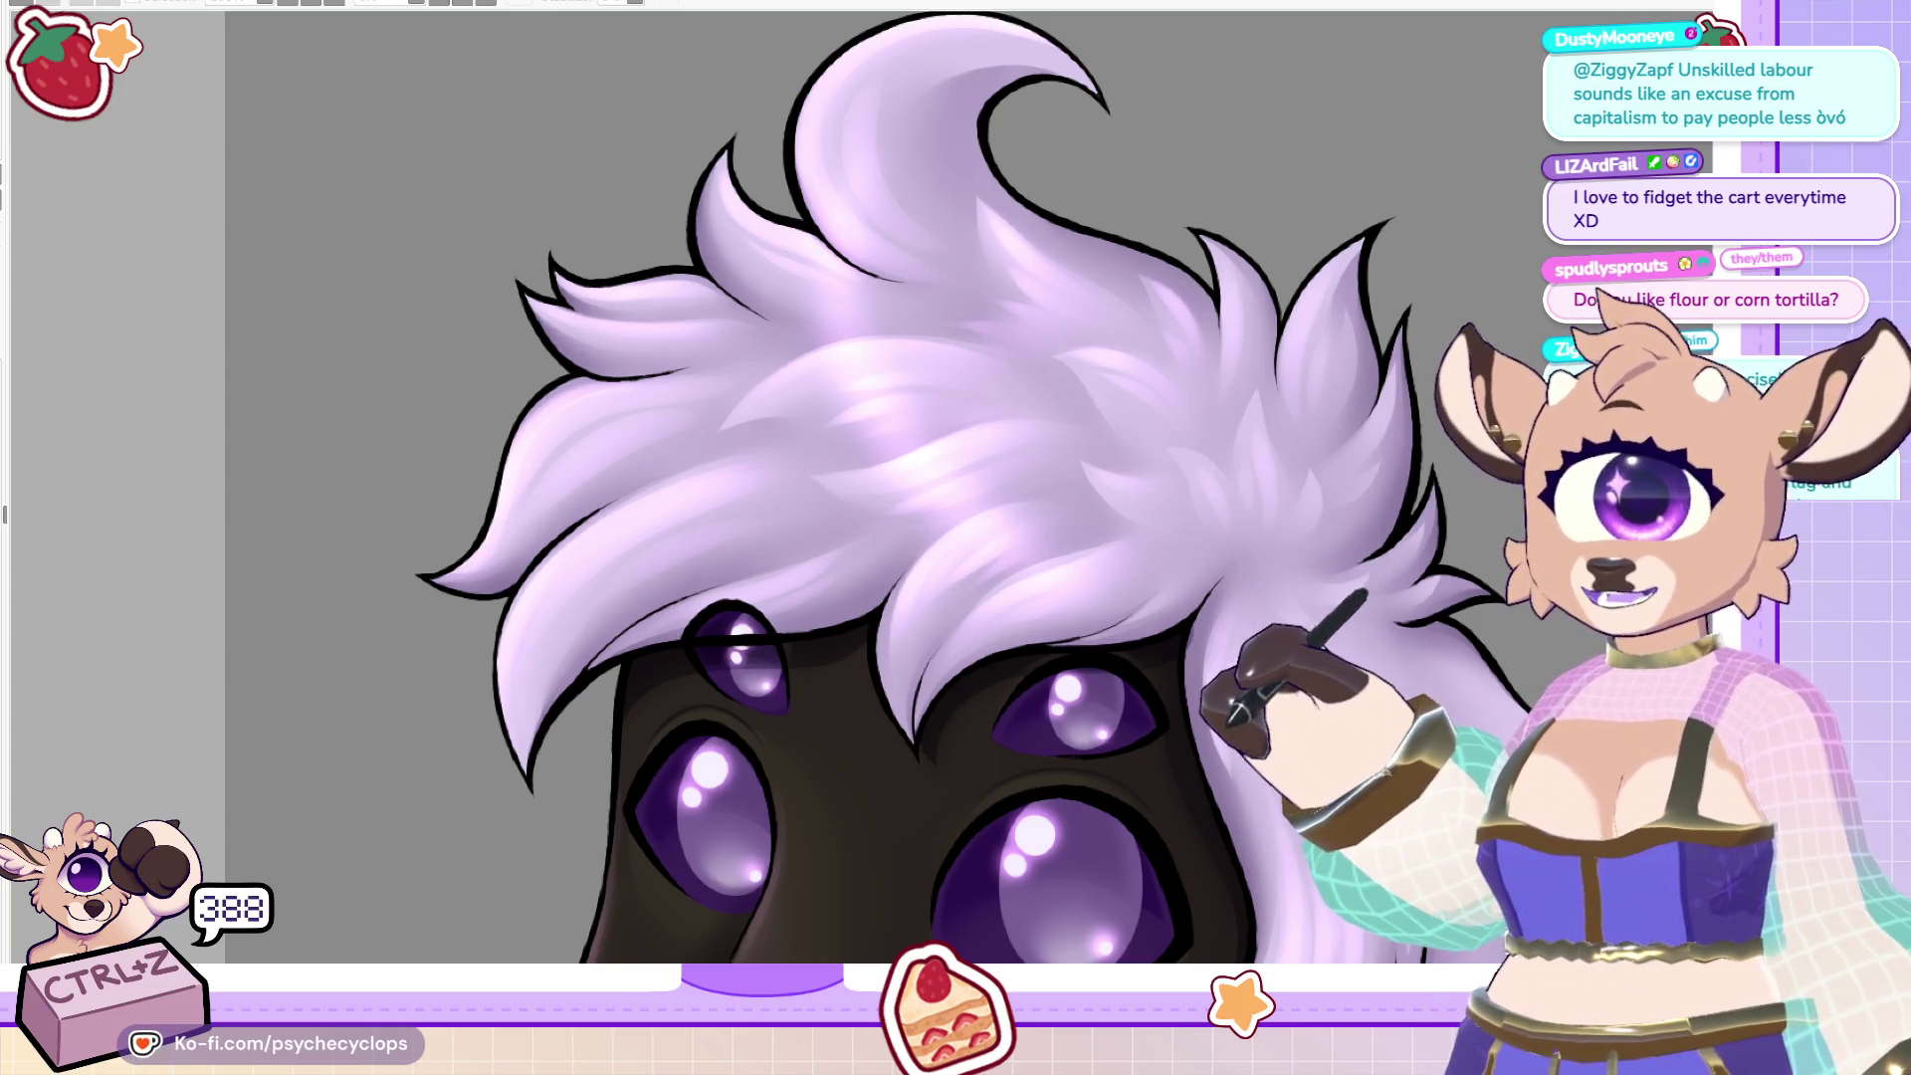
key("alt+Tab")
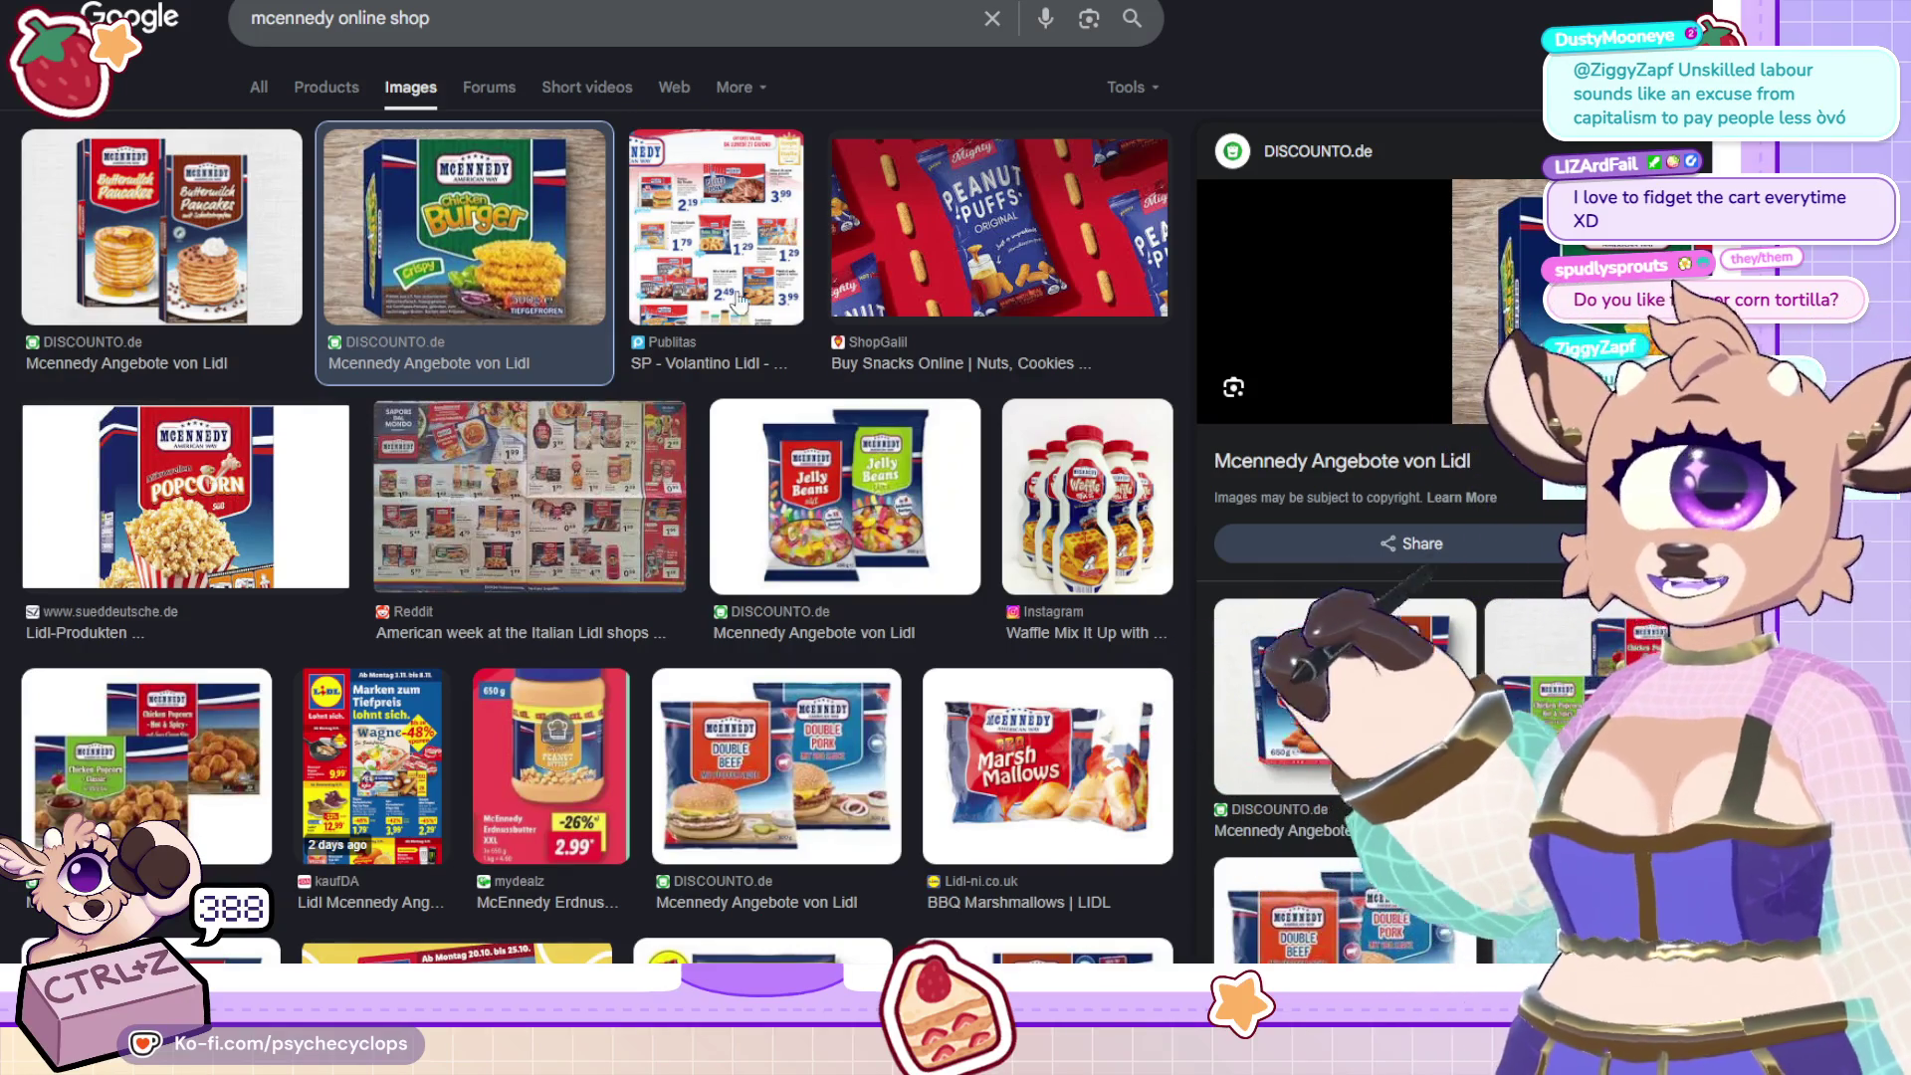
Open and zoom into the Chicken Burger image, then return to the image search results.
key("ctrl+Tab")
left_click(1061, 436)
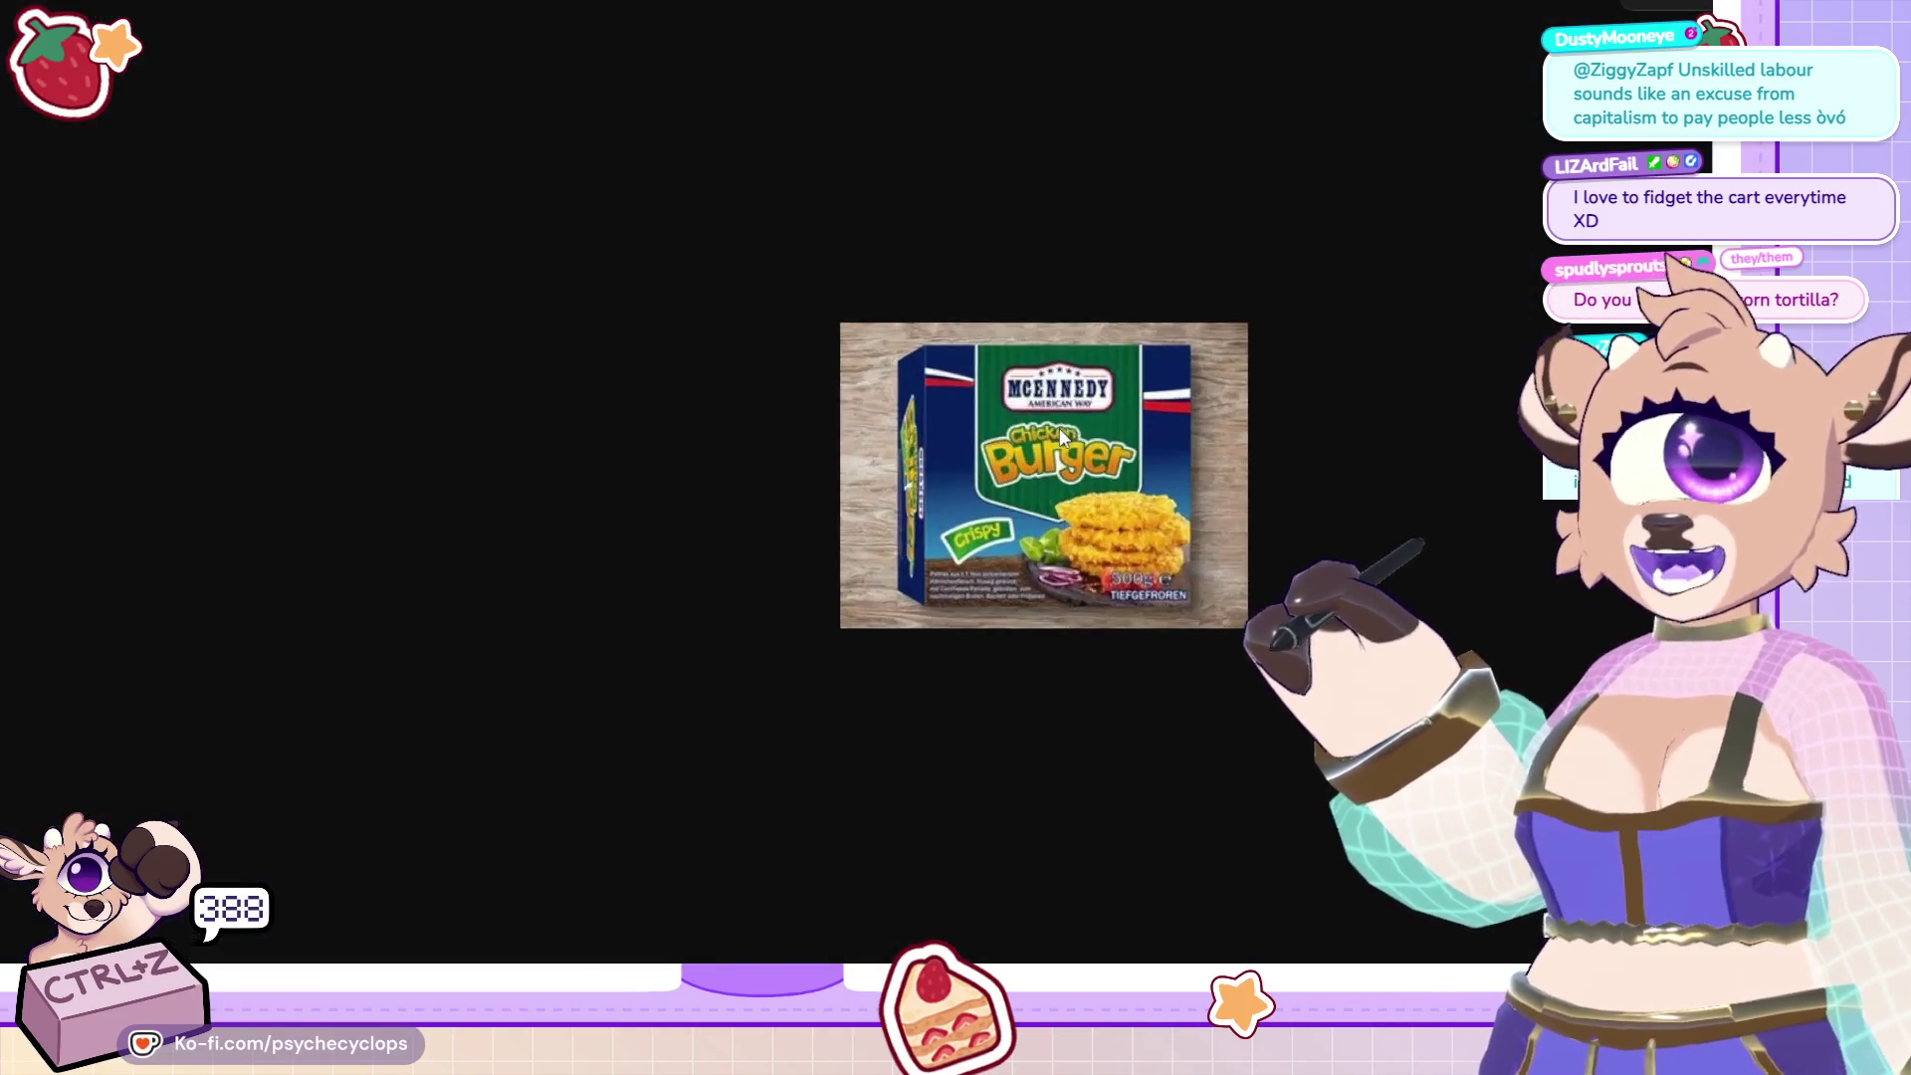
left_click(1062, 436)
key("ctrl+shift+Tab")
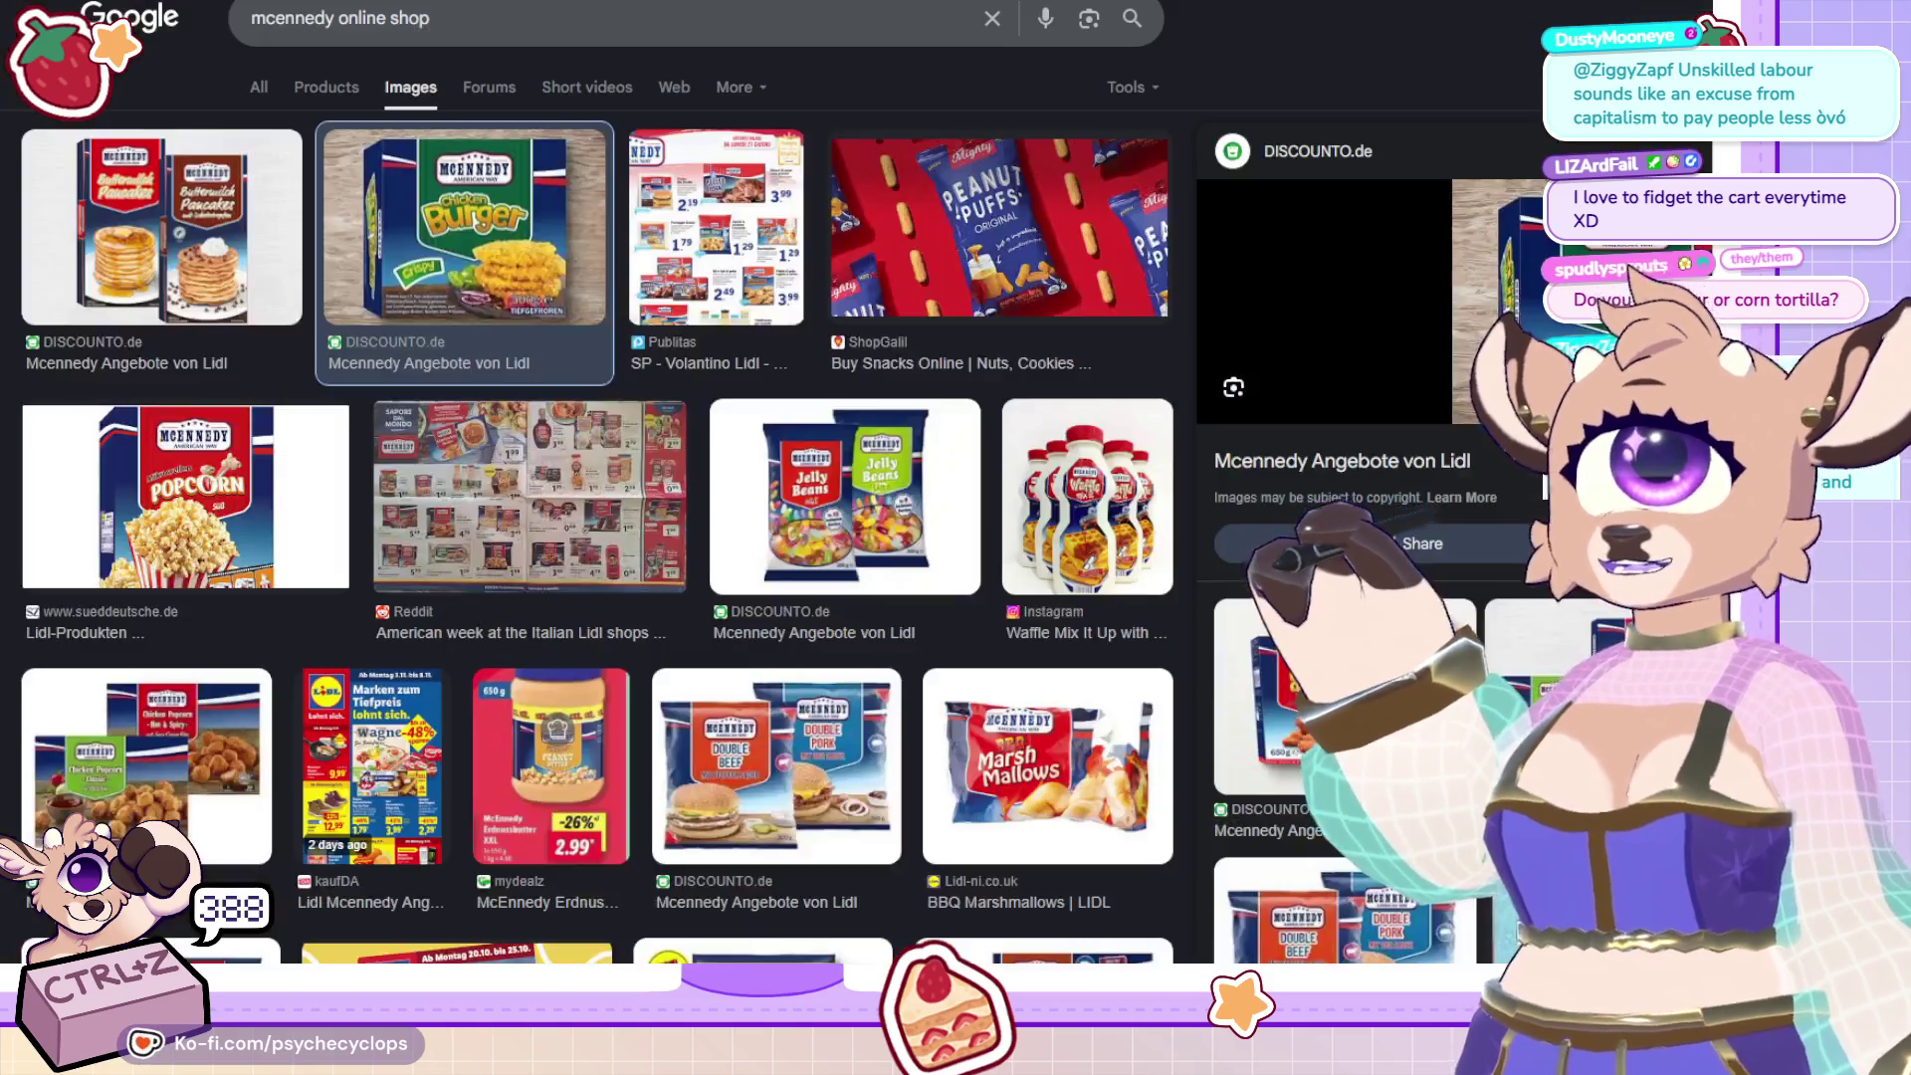
key("ctrl+Tab")
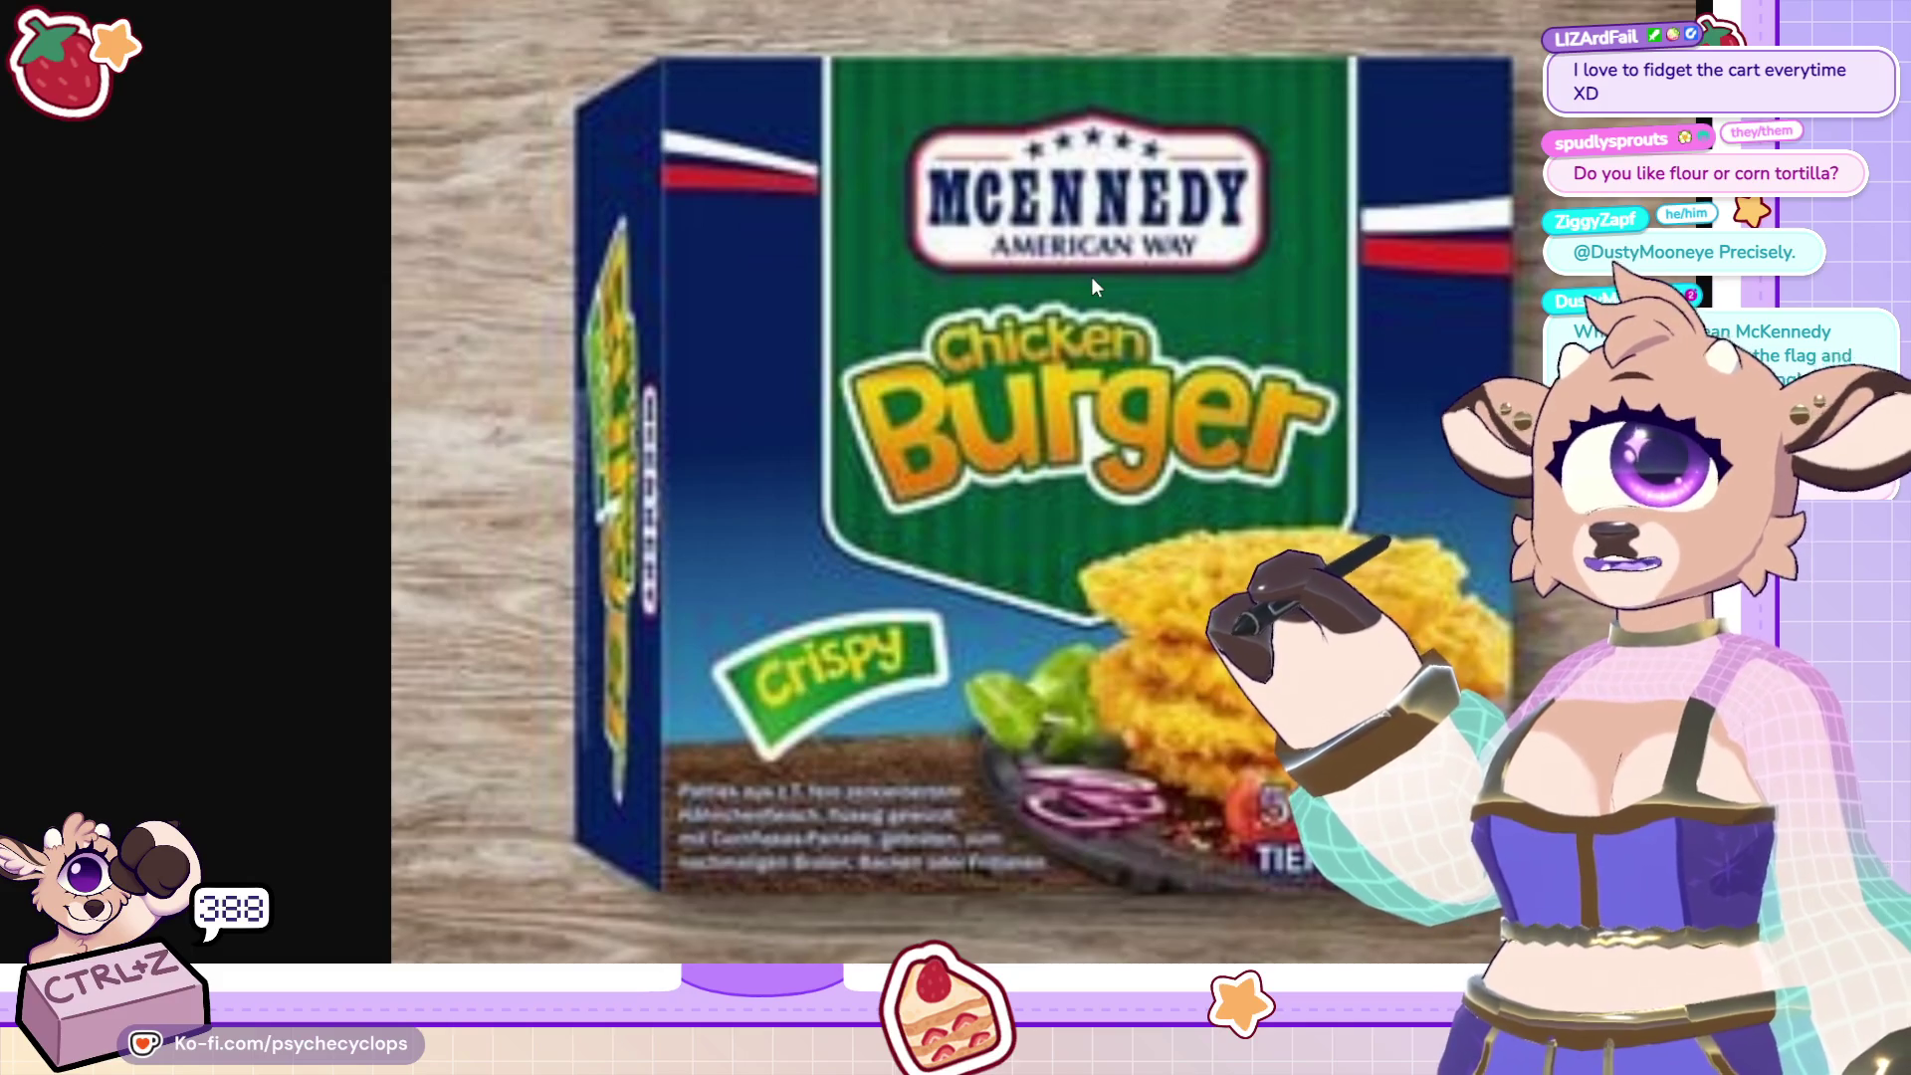
key("ctrl+shift+Tab")
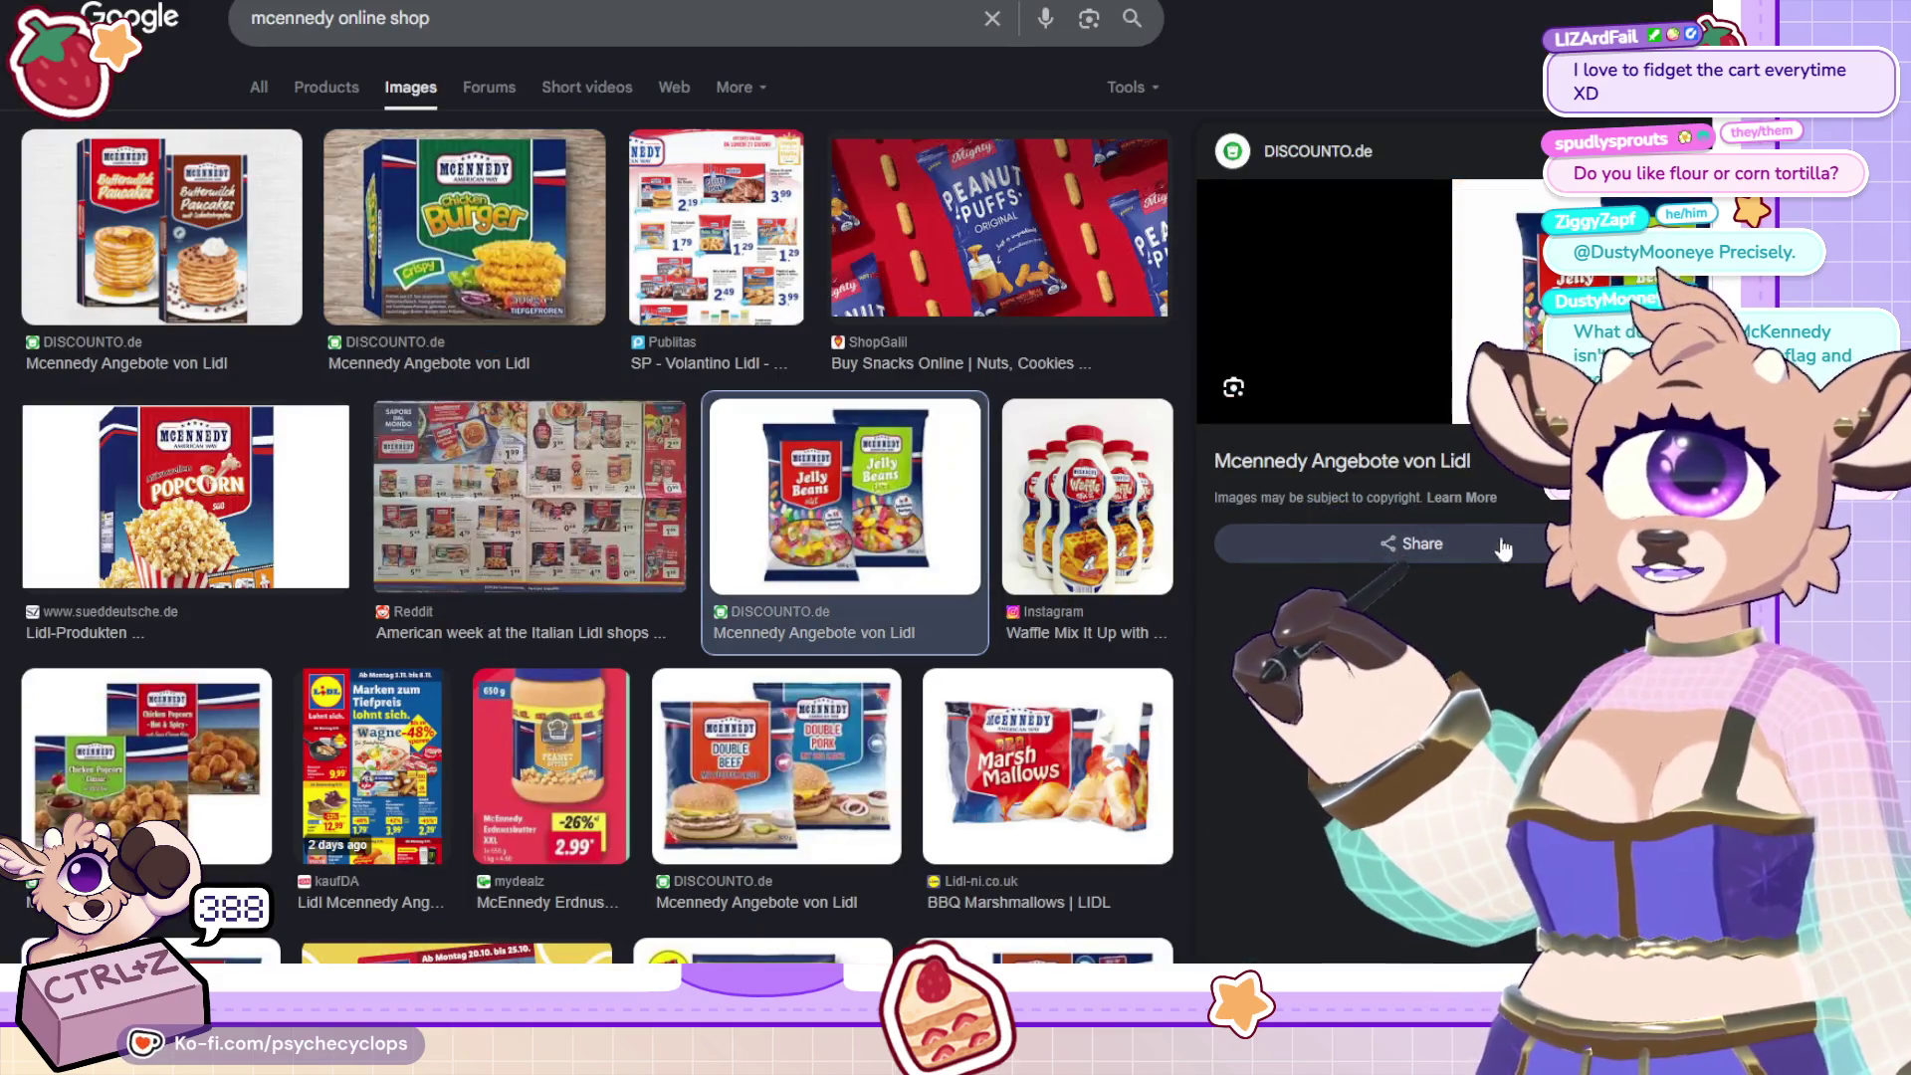
Open the full Reddit American-week flyer image and bring up its save options.
left_click(564, 583)
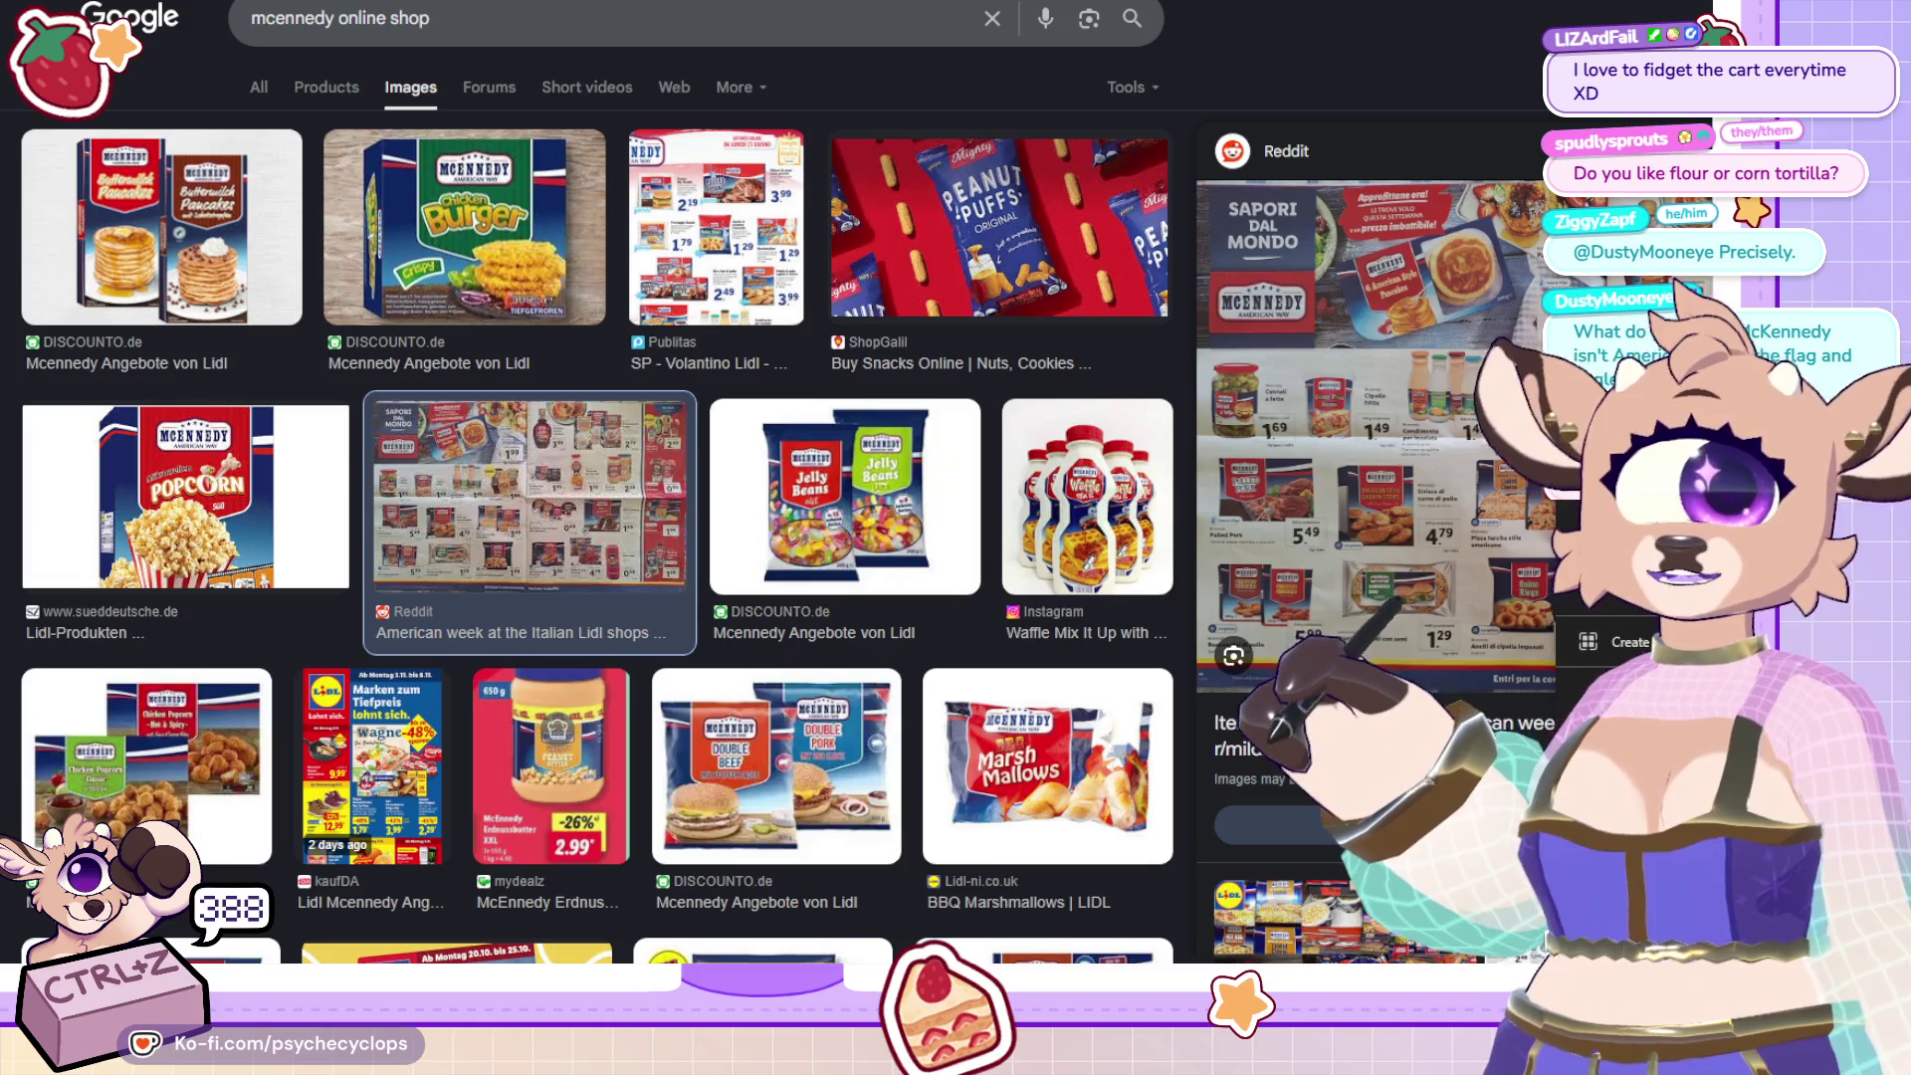
left_click(1274, 398)
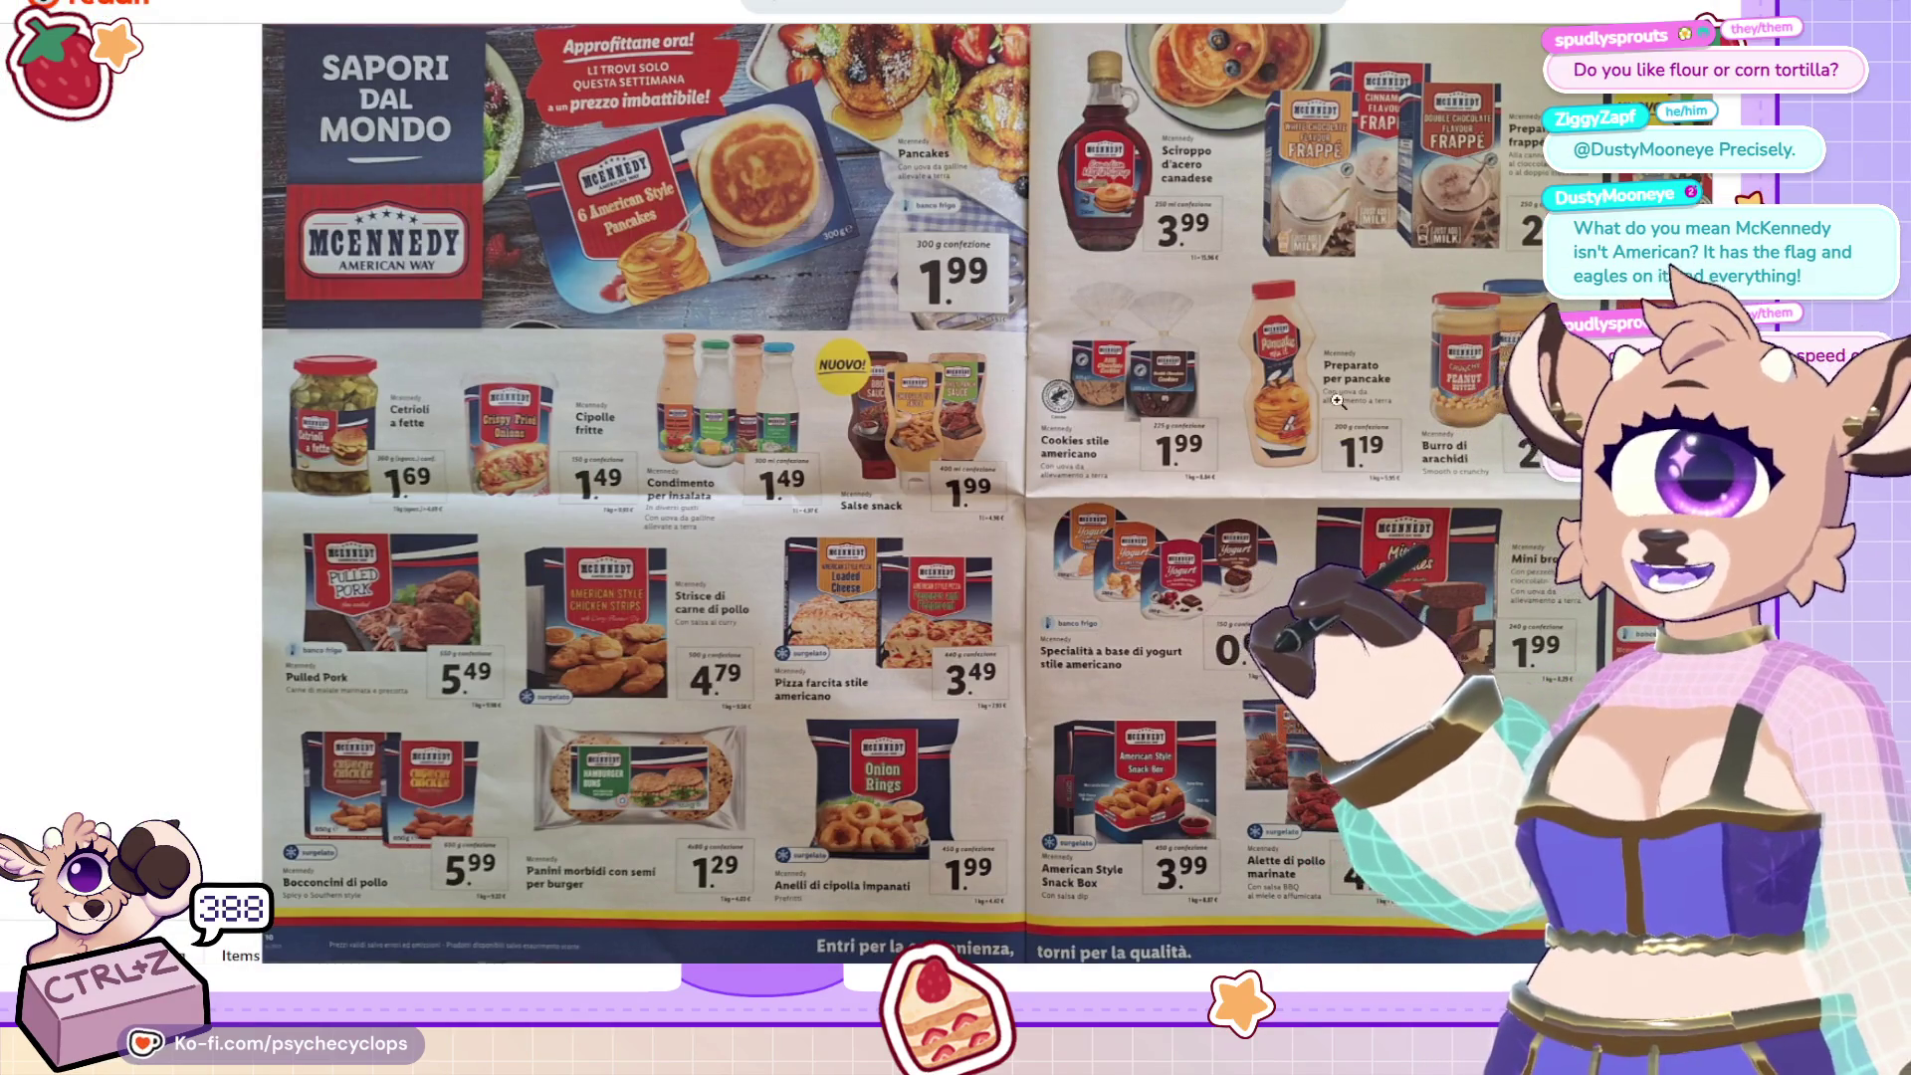
right_click(1053, 400)
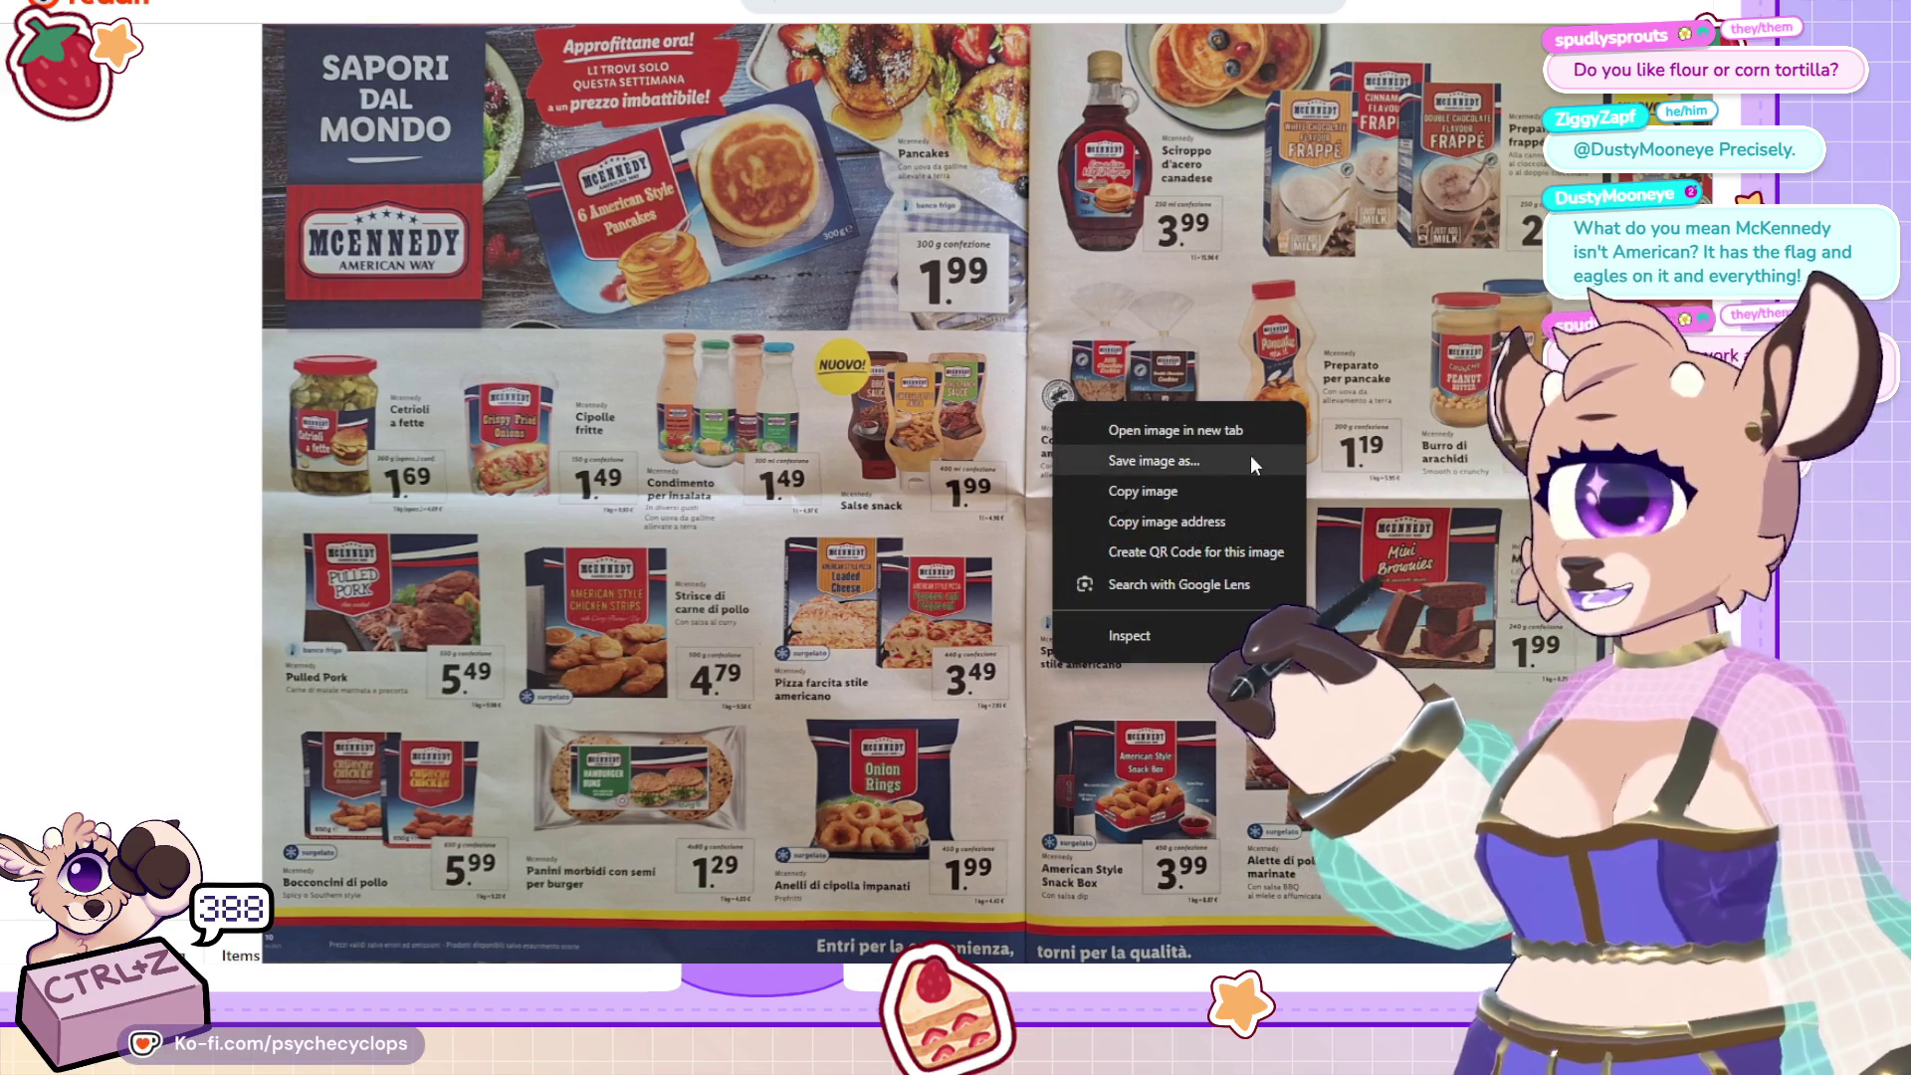
Dismiss the image options, then zoom into the flyer's pancake banner and back out.
key("Escape")
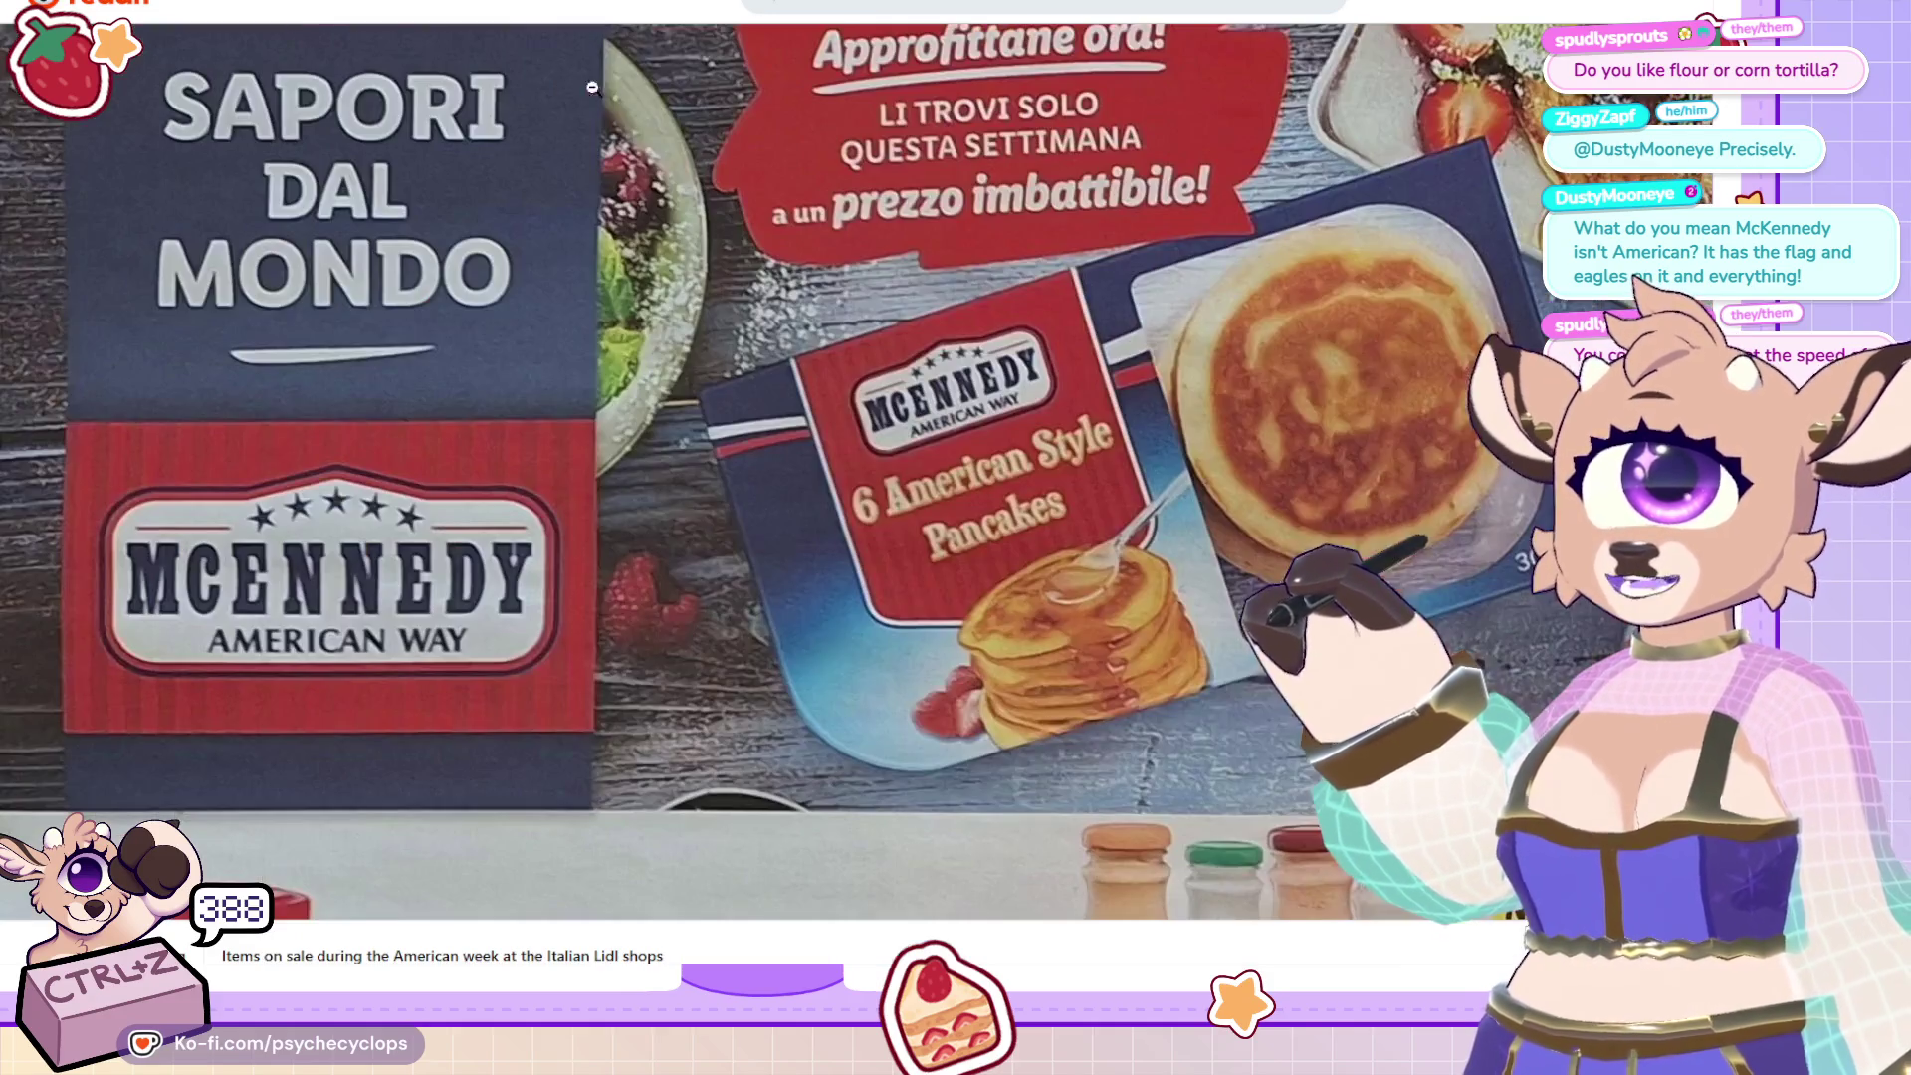
left_click(683, 146)
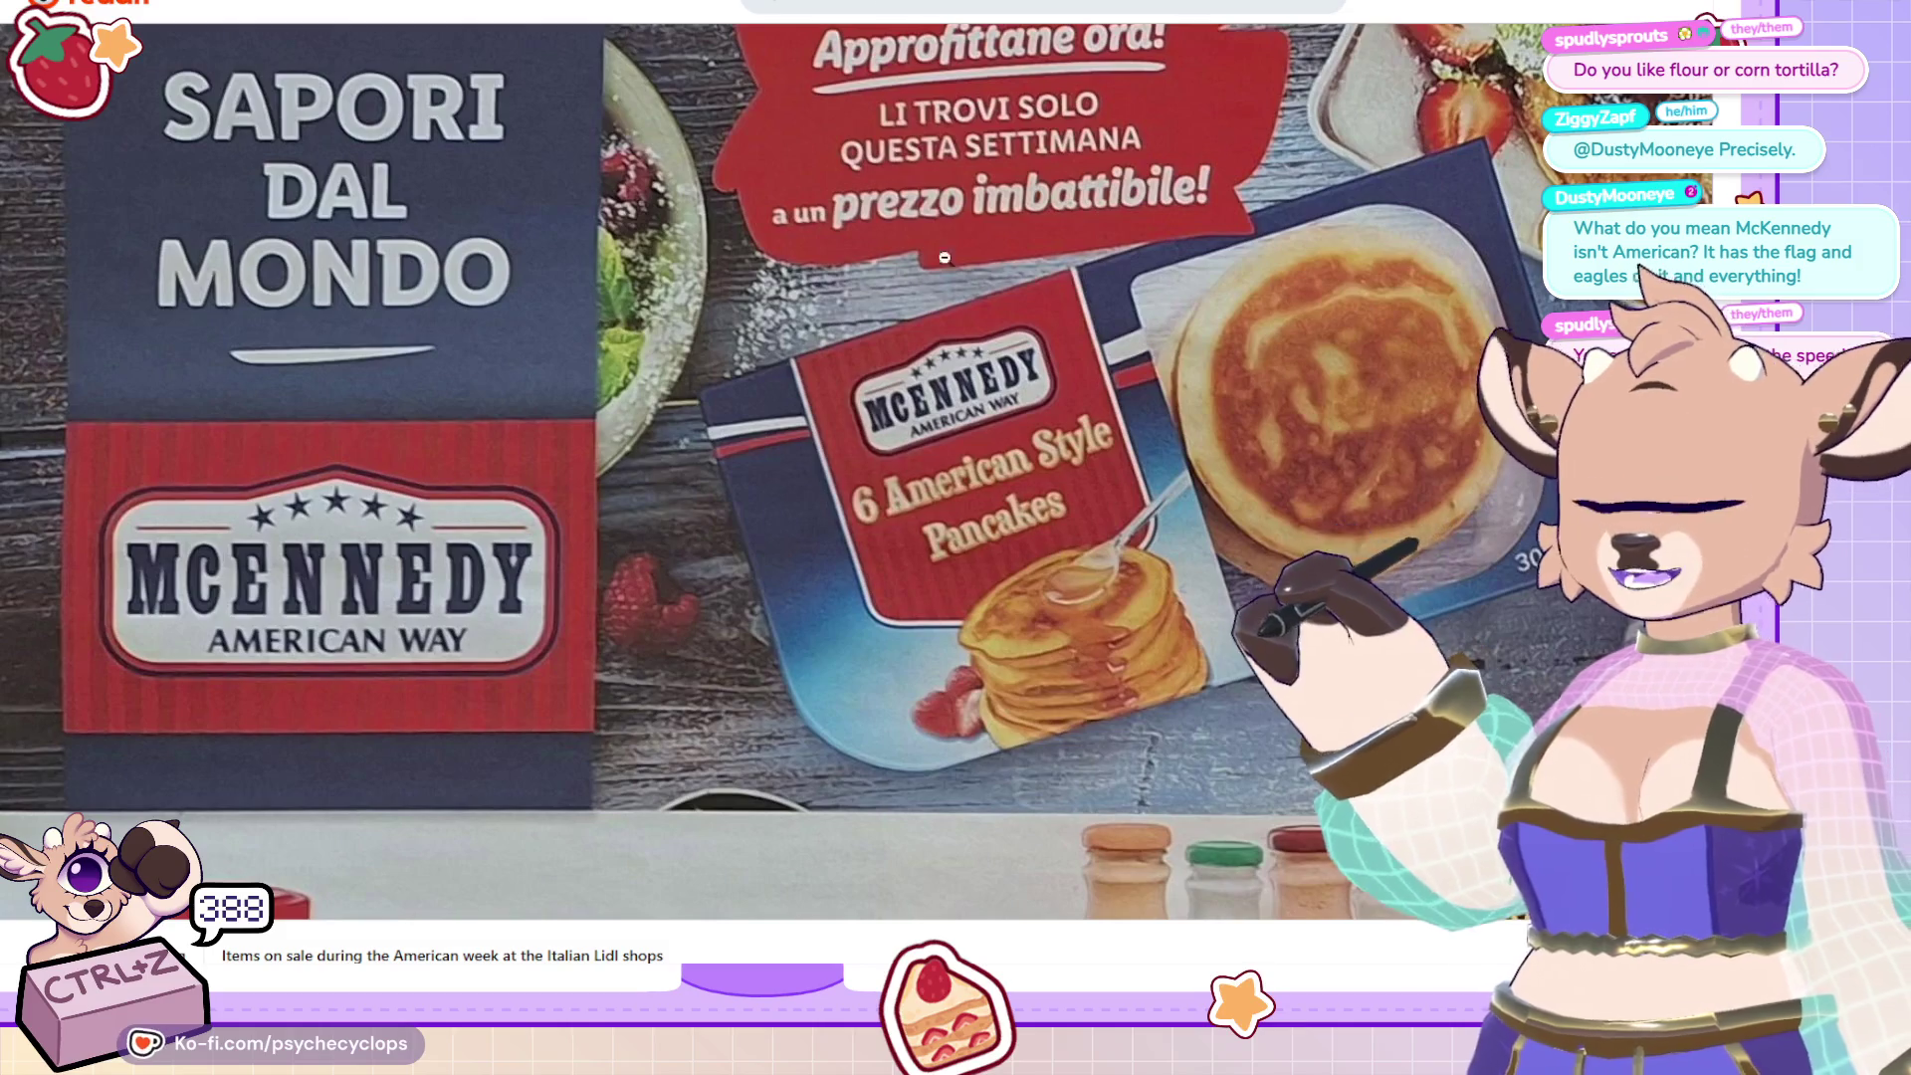
left_click(1160, 341)
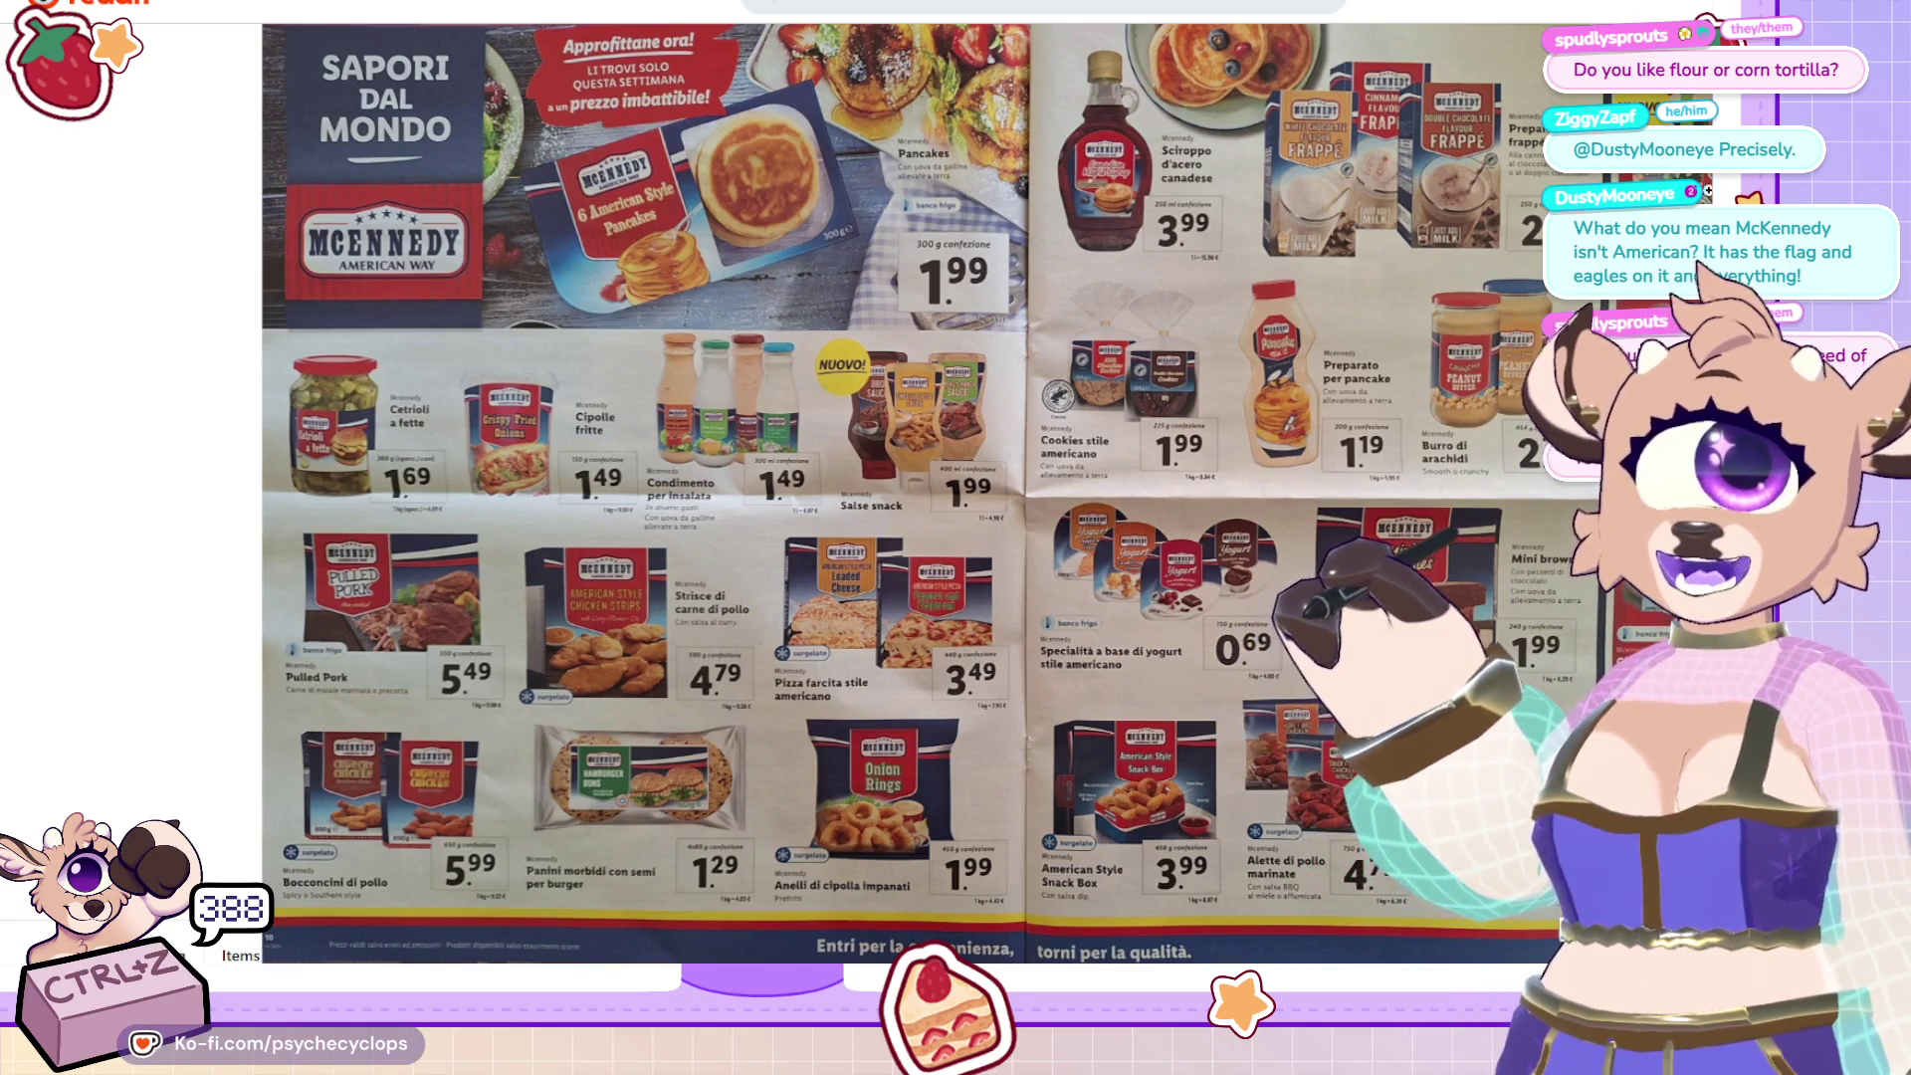
Zoom in on the frappé boxes, scroll through the enlarged flyer, then fit the two-page spread.
left_click(1350, 152)
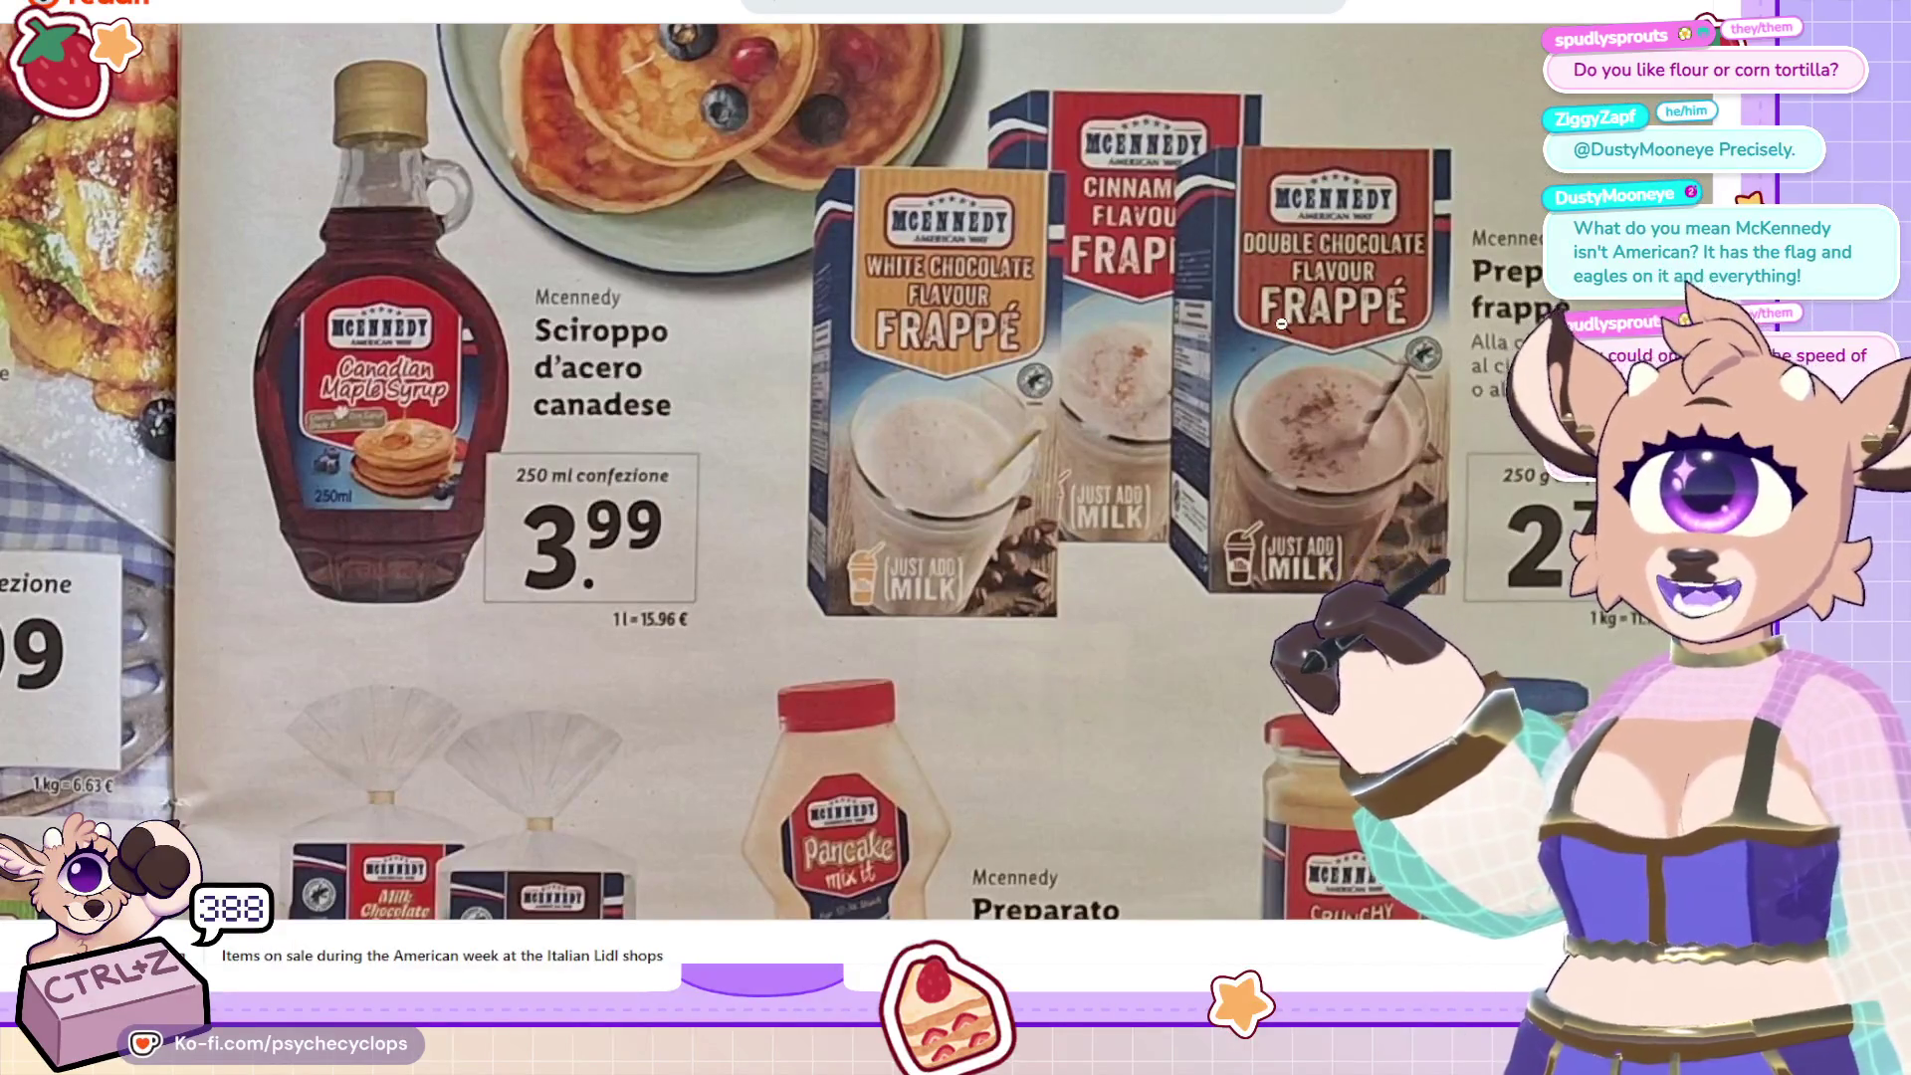
scroll(1281, 324, "down", 5)
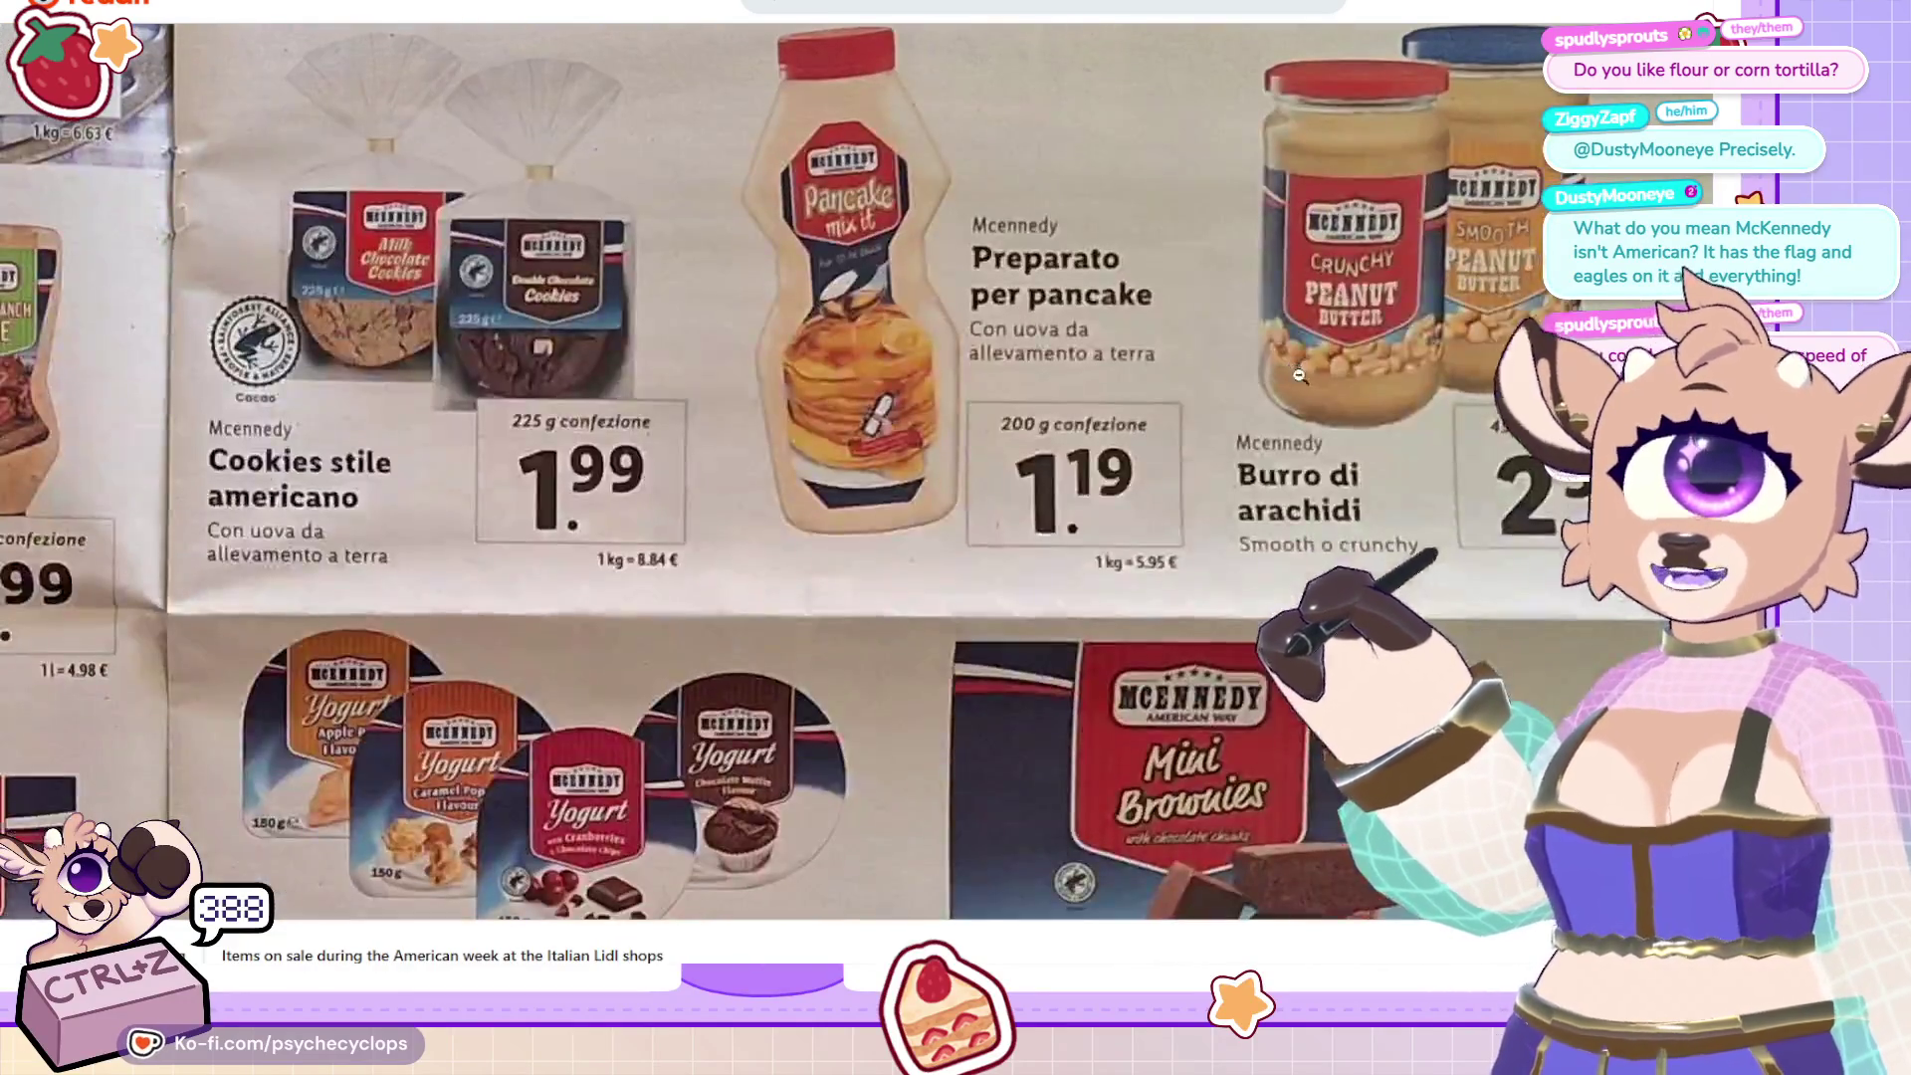
scroll(532, 338, "up", 5)
scroll(531, 337, "up", 2)
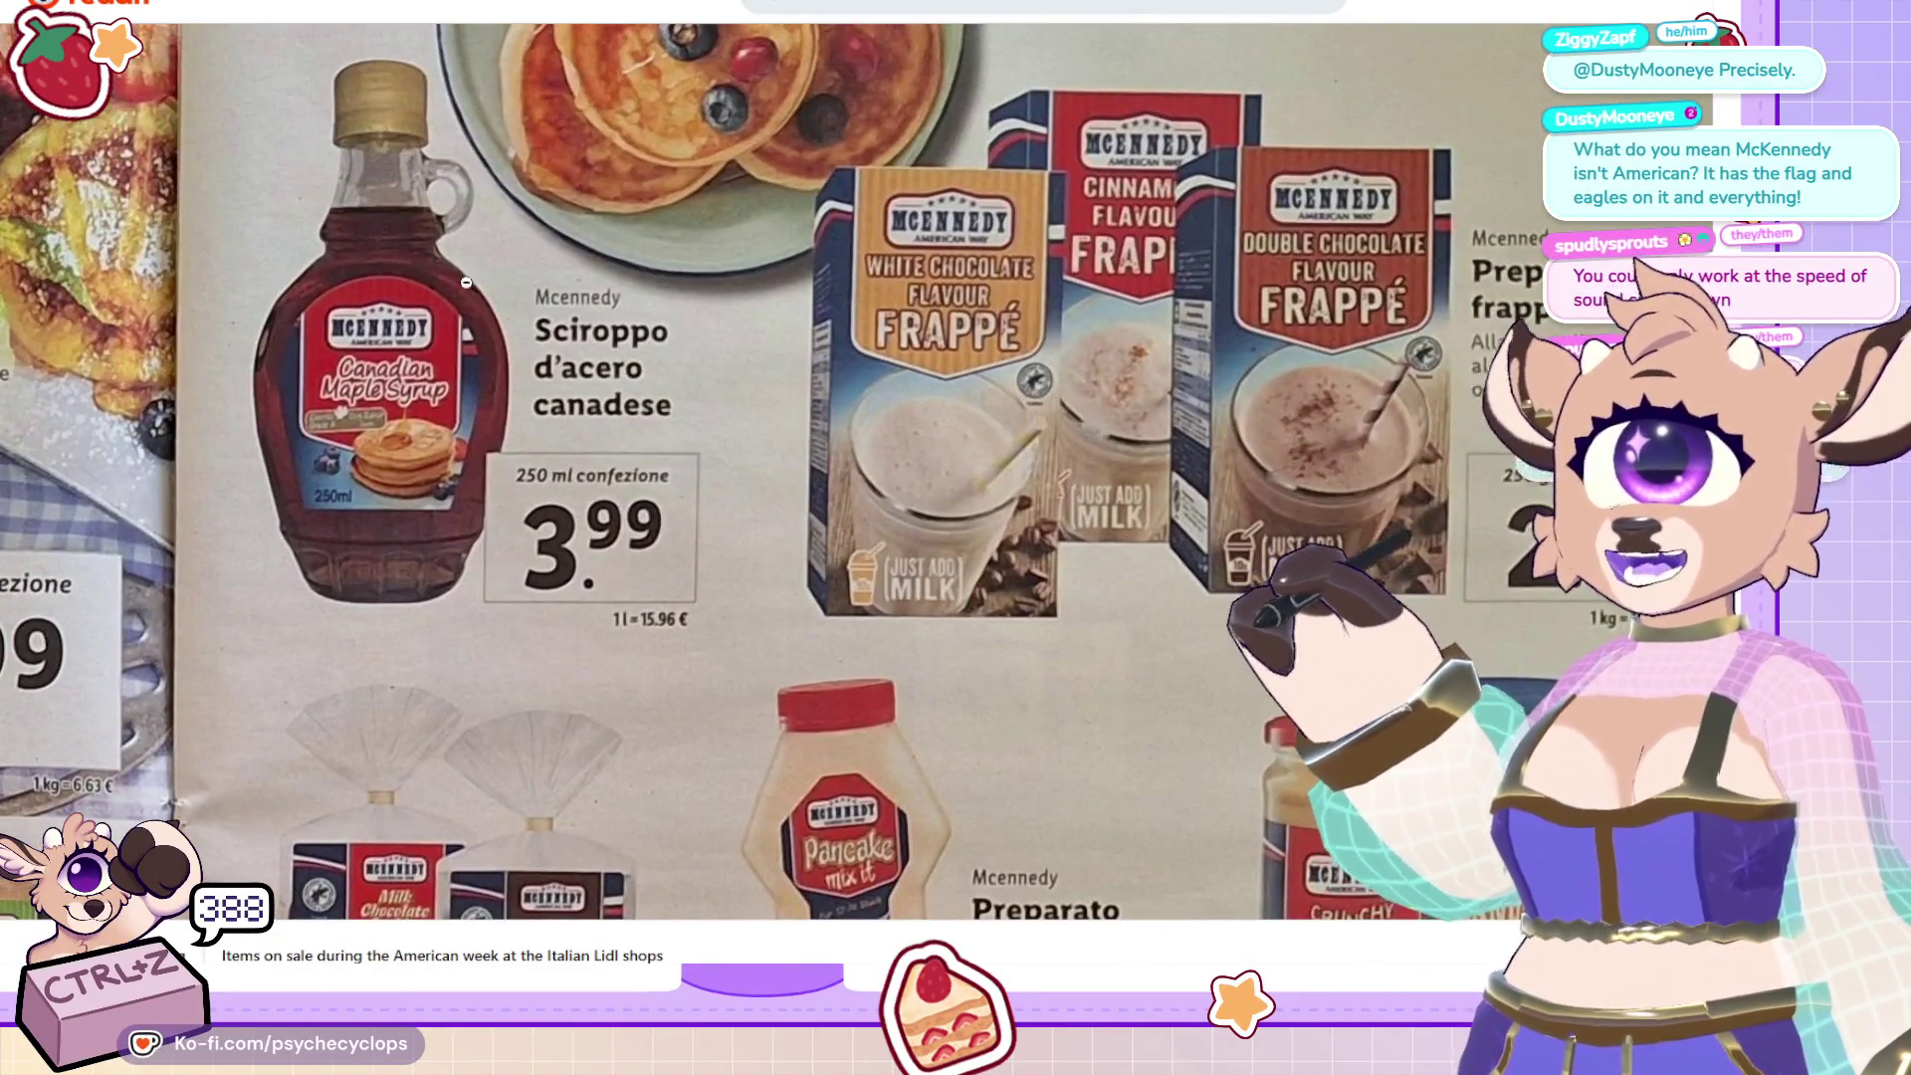
scroll(1094, 320, "down", 3)
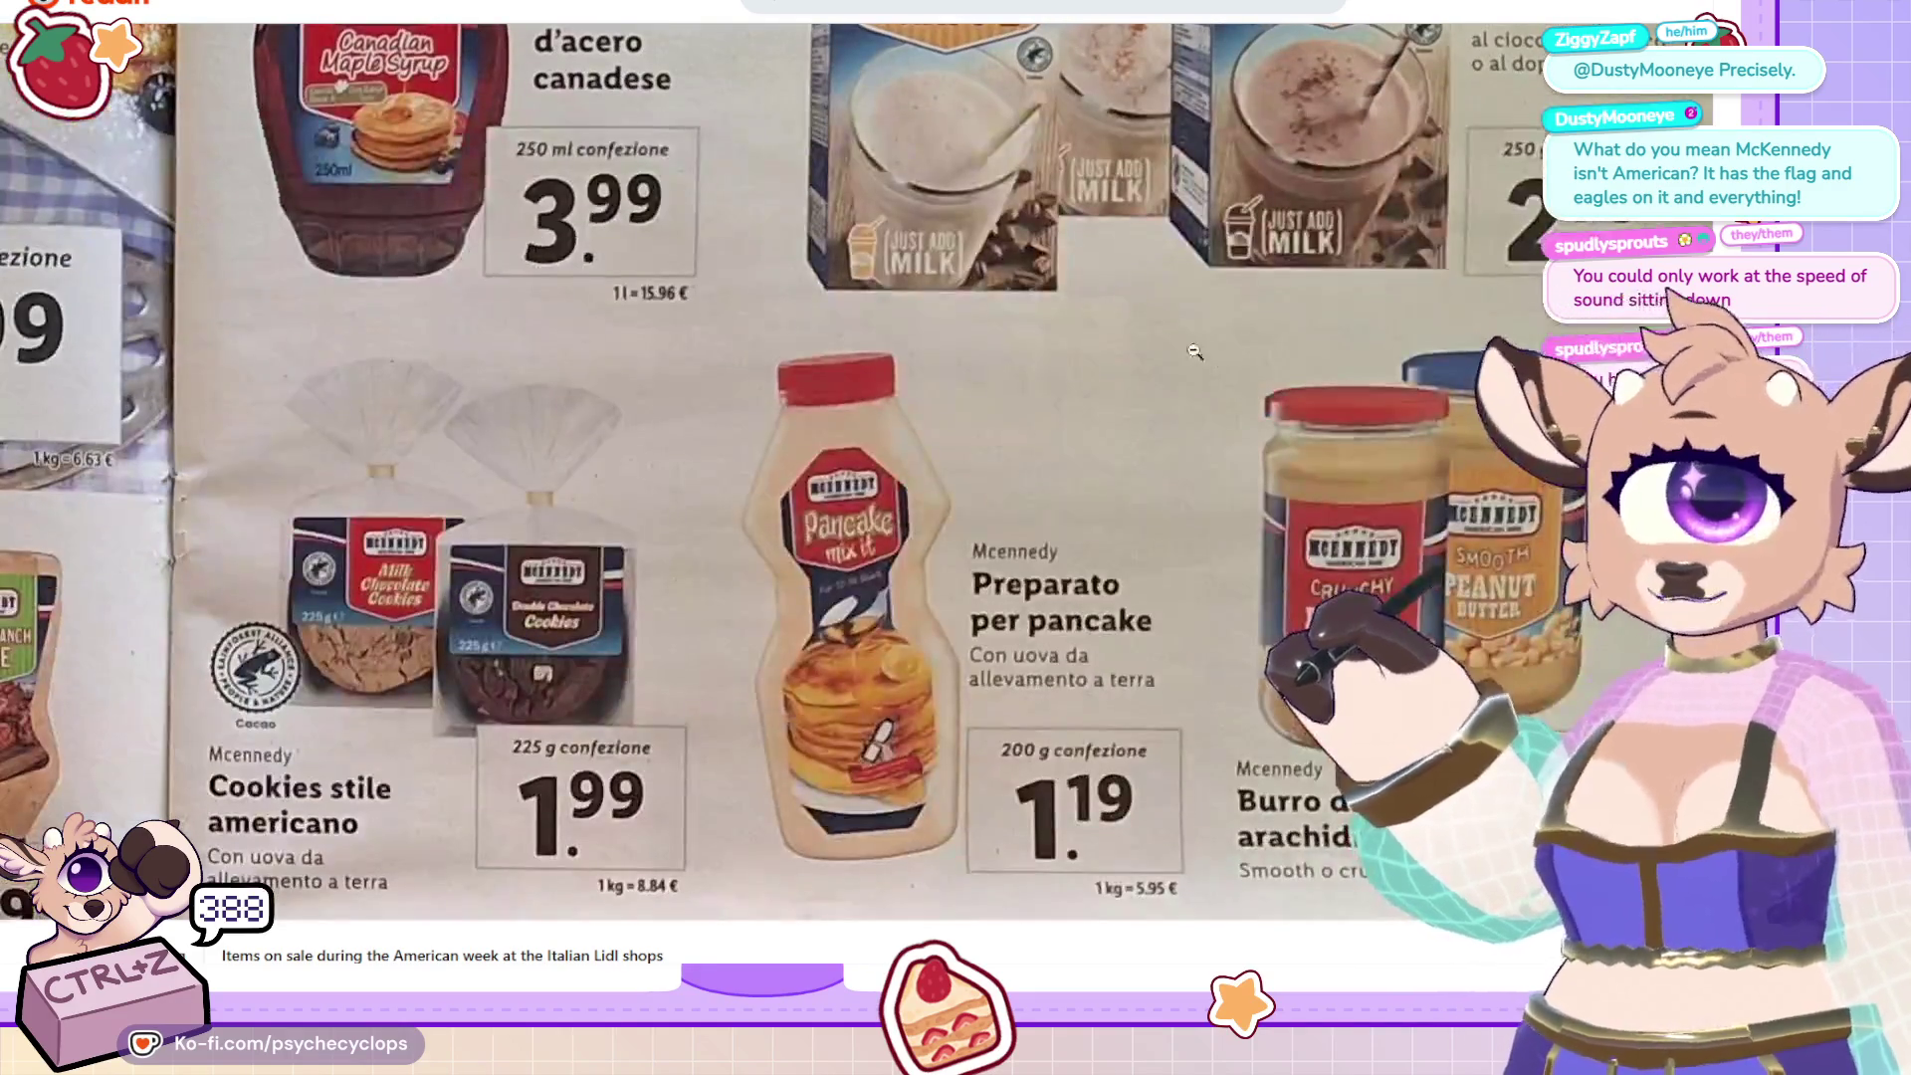
scroll(1144, 338, "down", 1)
scroll(1195, 358, "down", 2)
scroll(1223, 371, "up", 2)
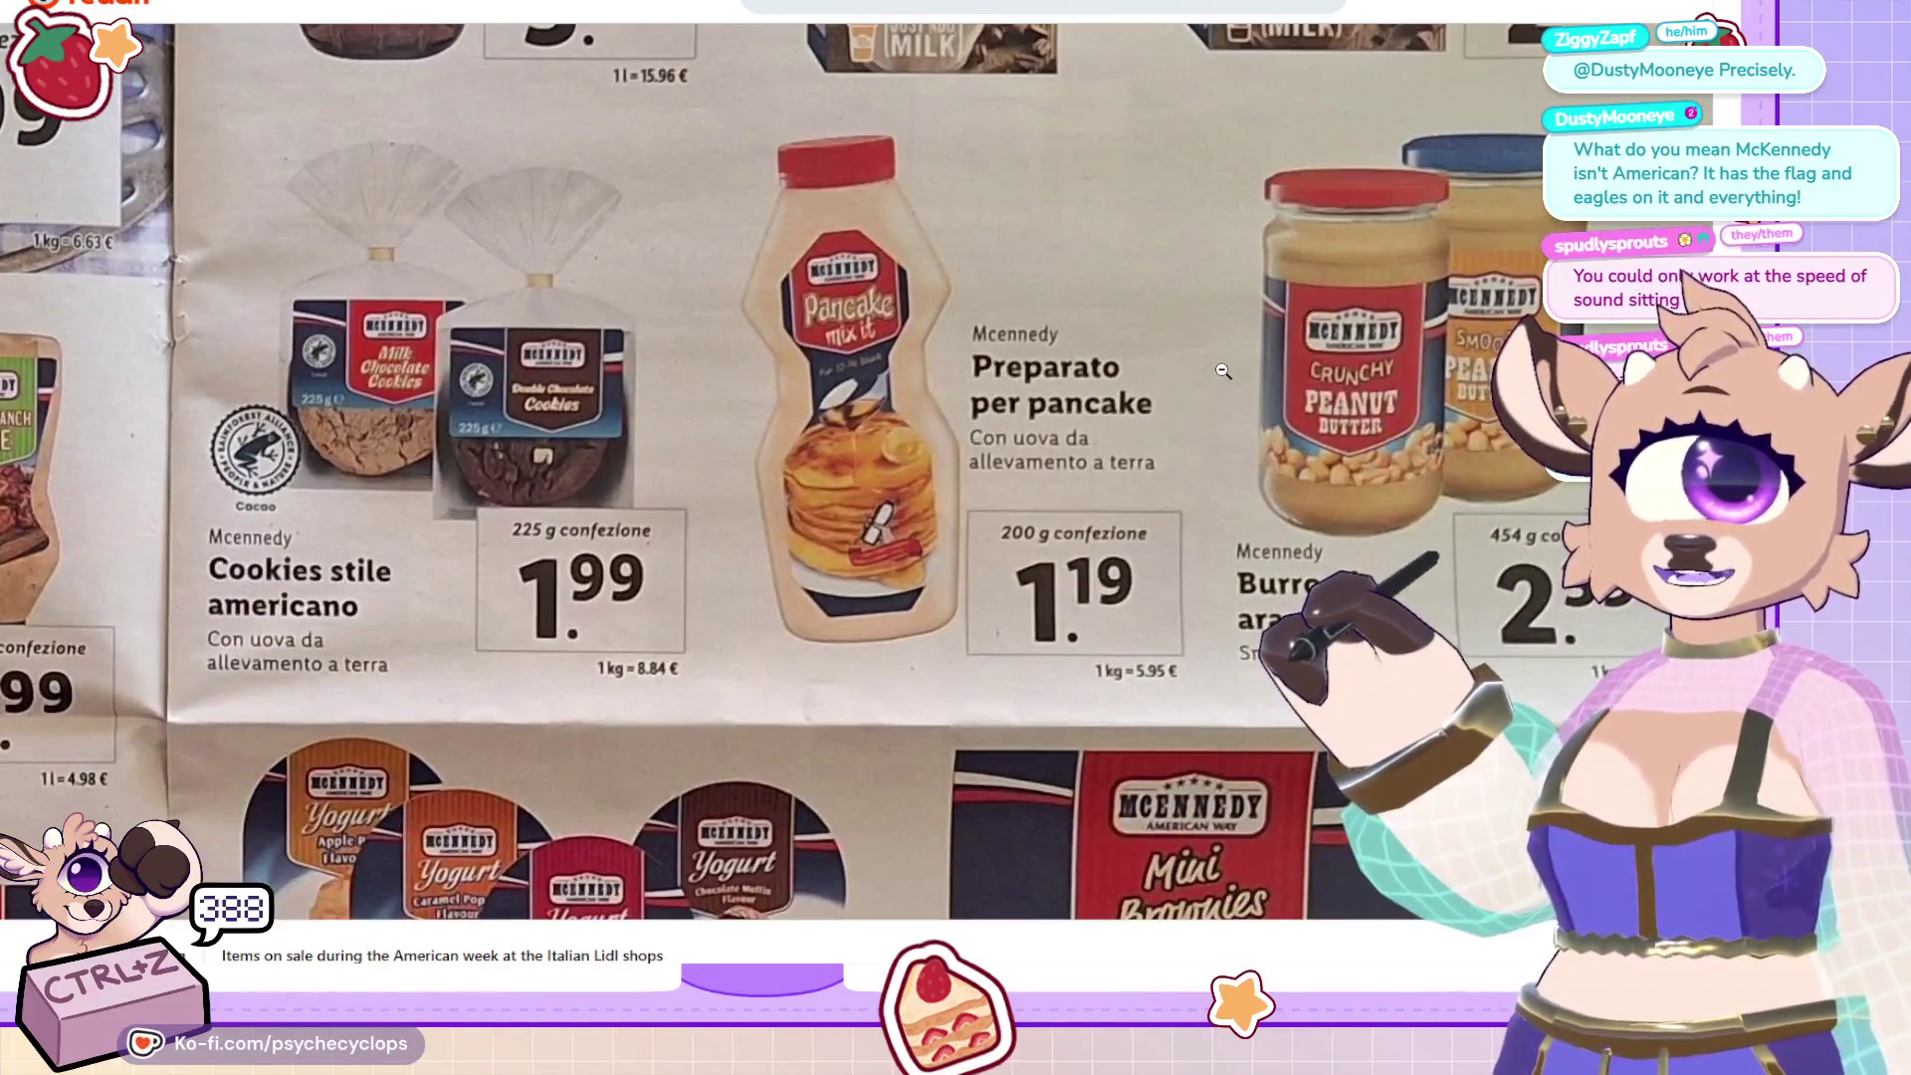
scroll(1223, 376, "down", 3)
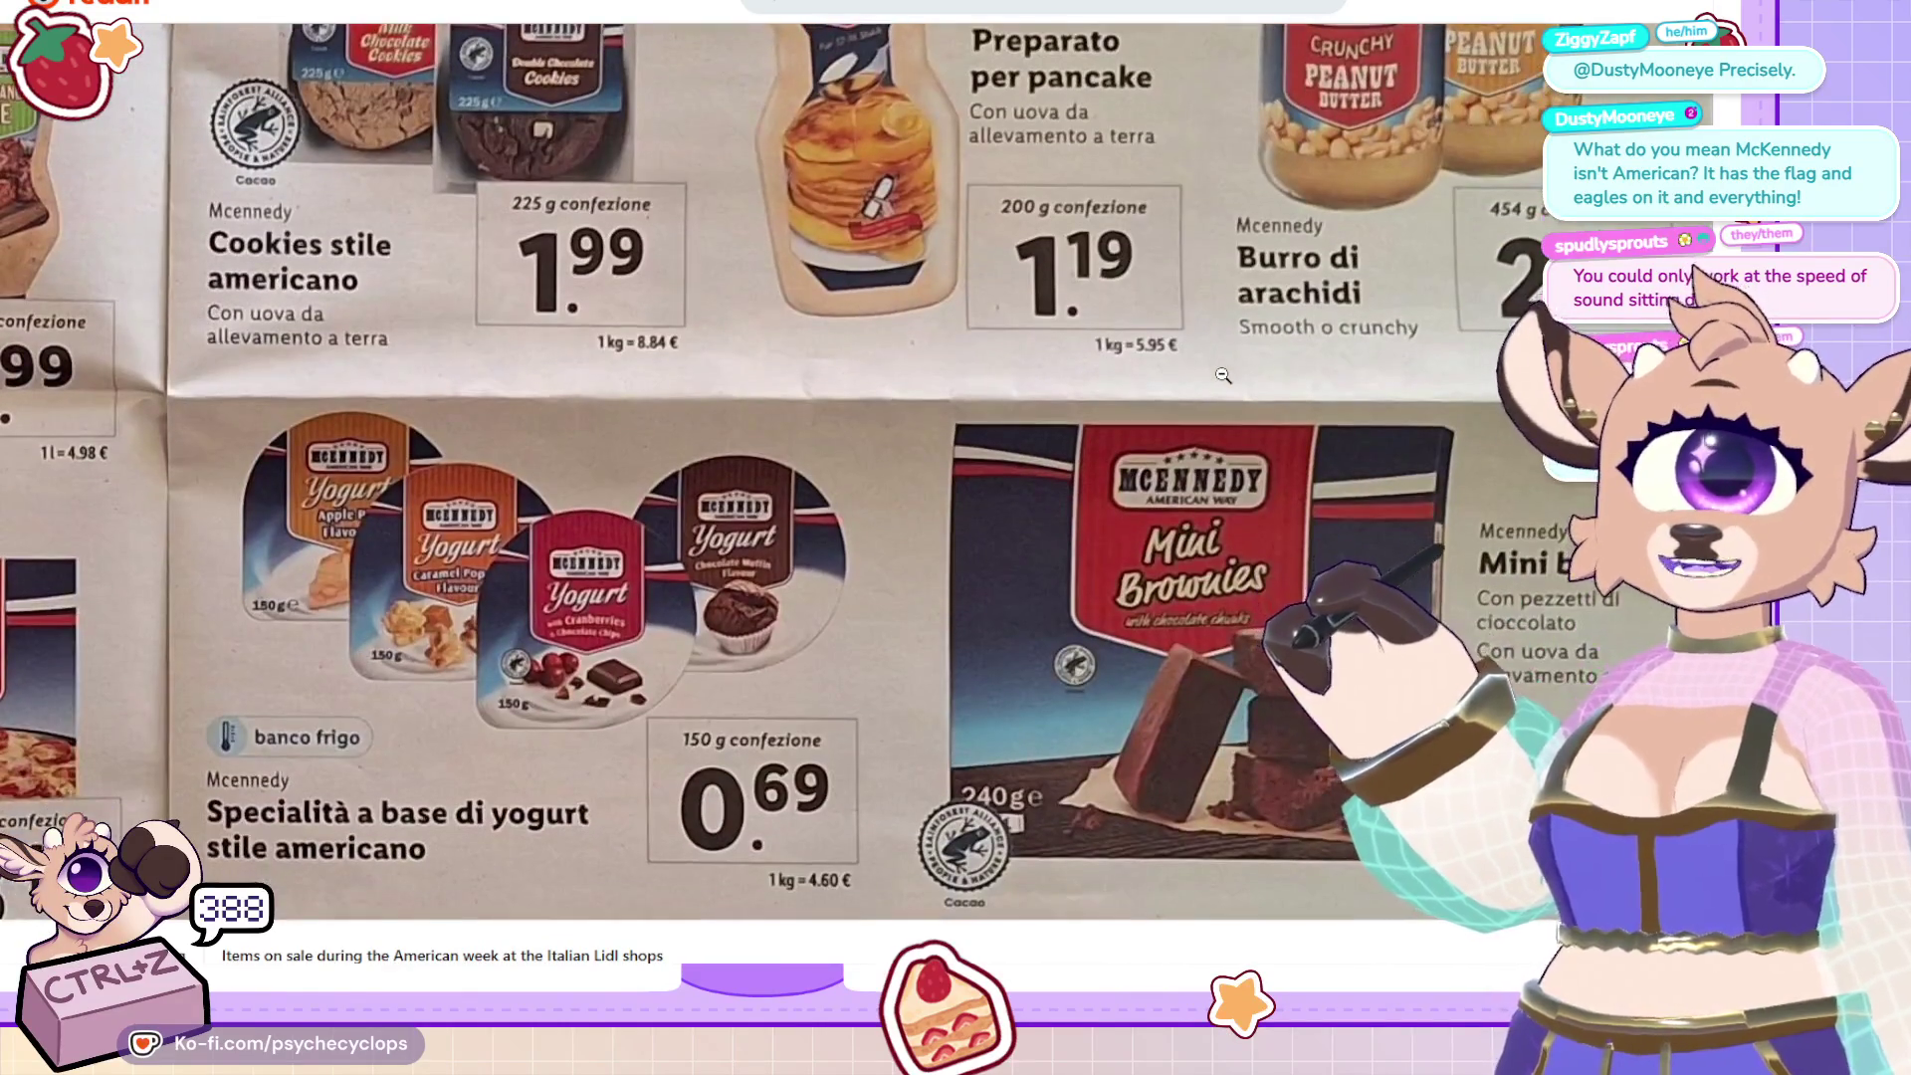
scroll(1222, 373, "down", 2)
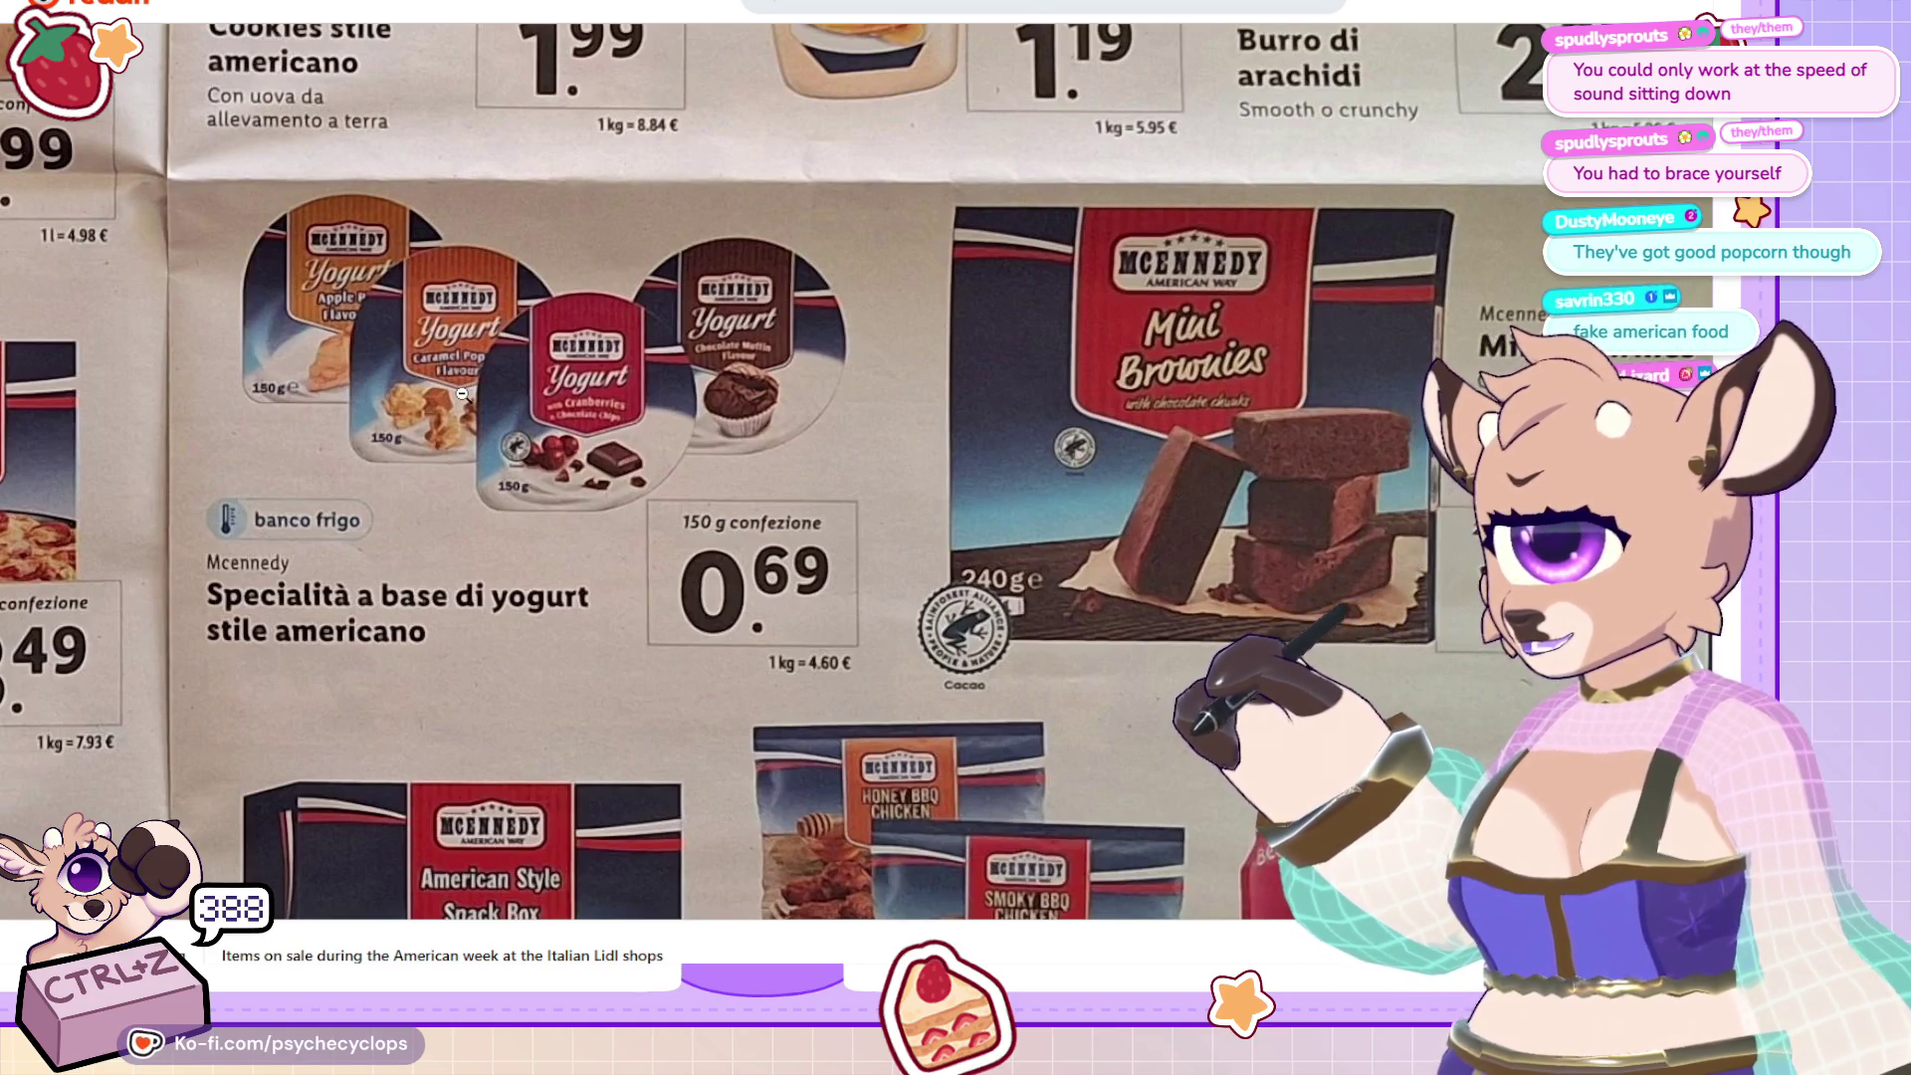
scroll(862, 443, "down", 5)
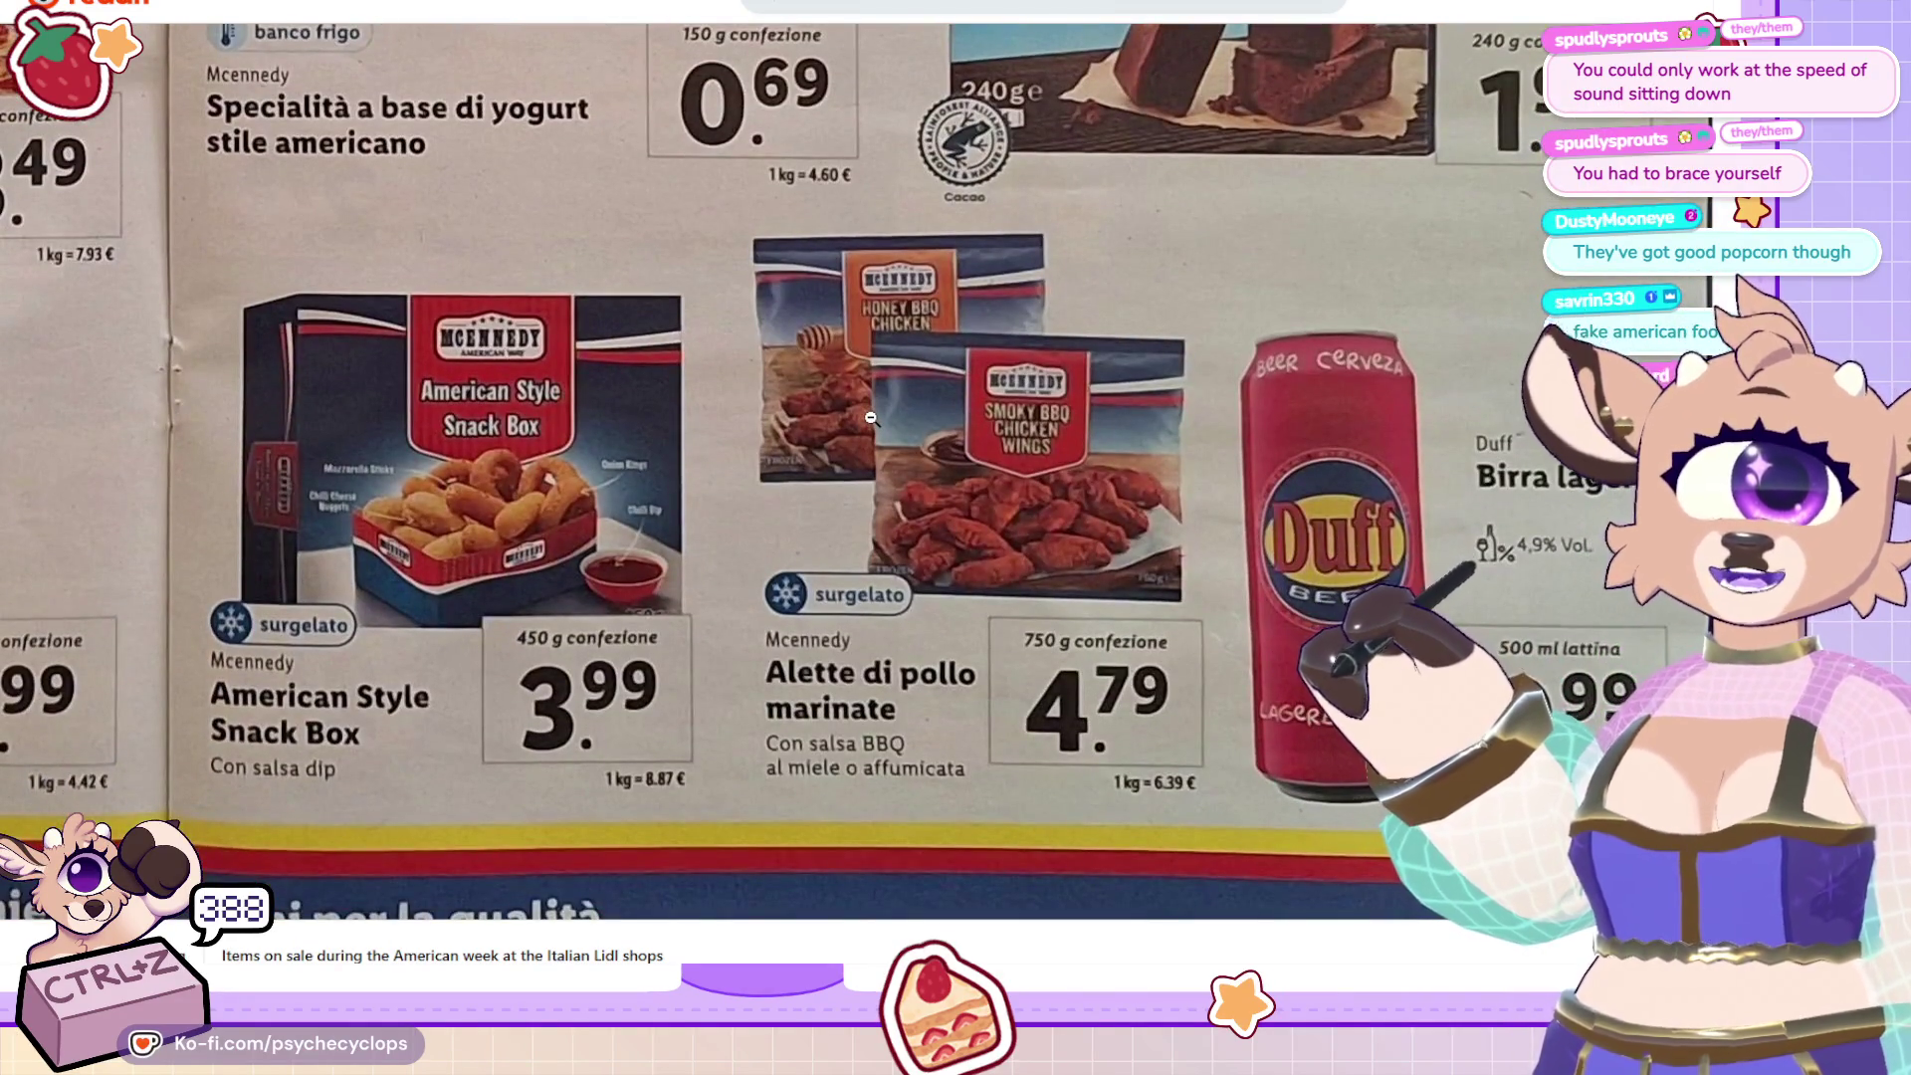
left_click(872, 418)
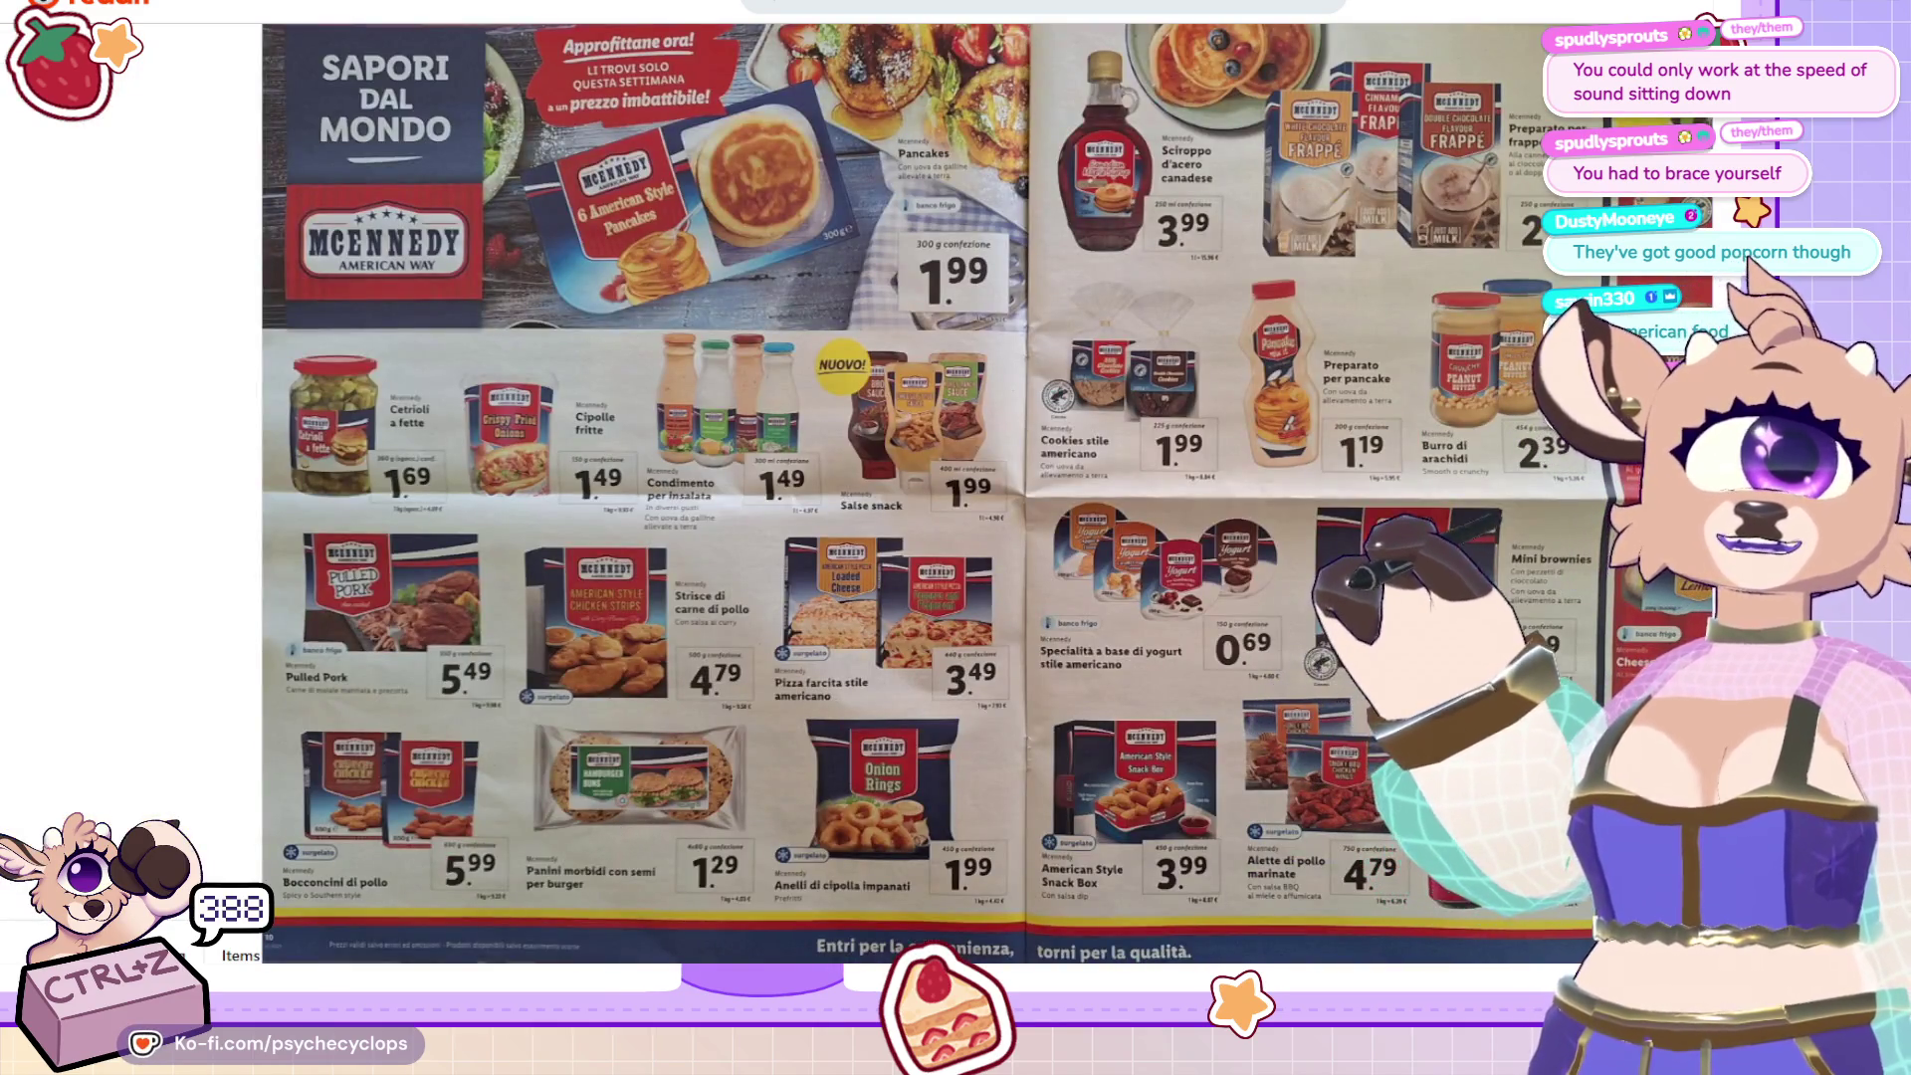
left_click(1394, 229)
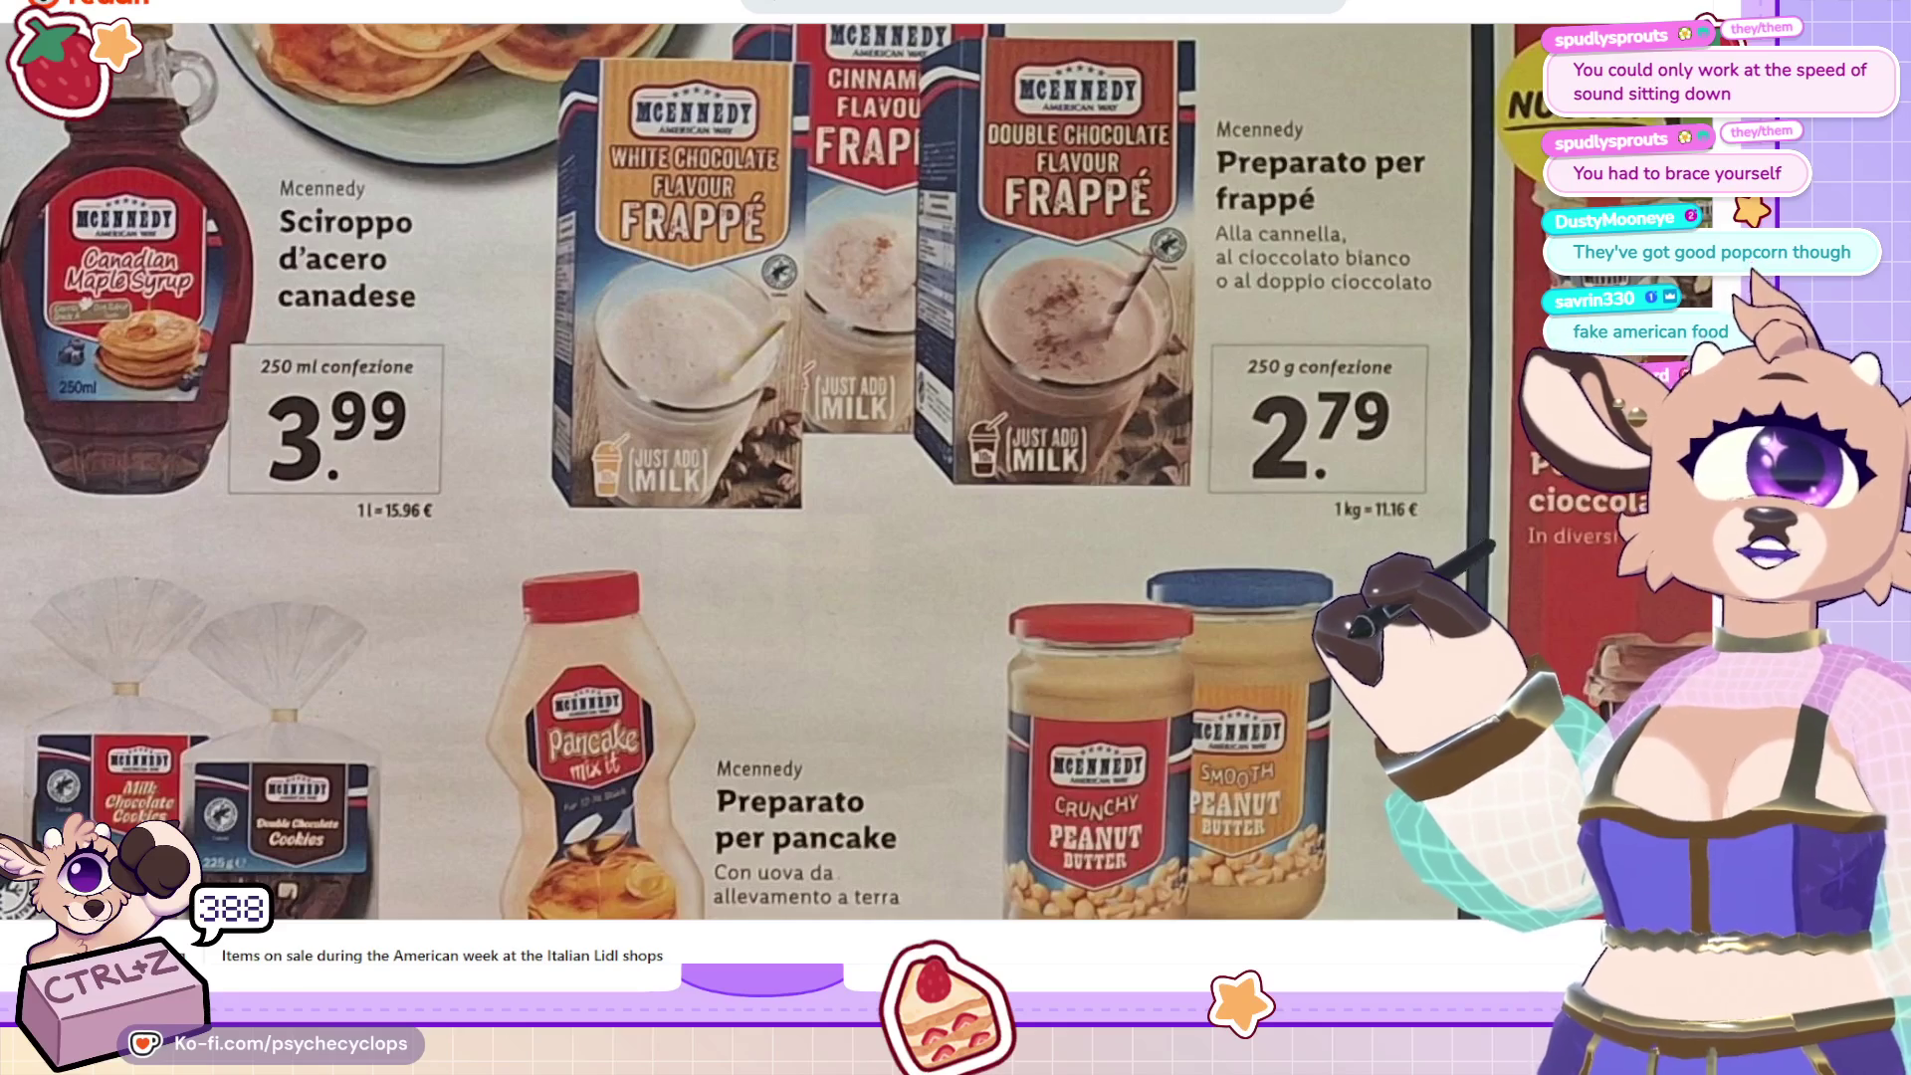
scroll(727, 473, "down", 5)
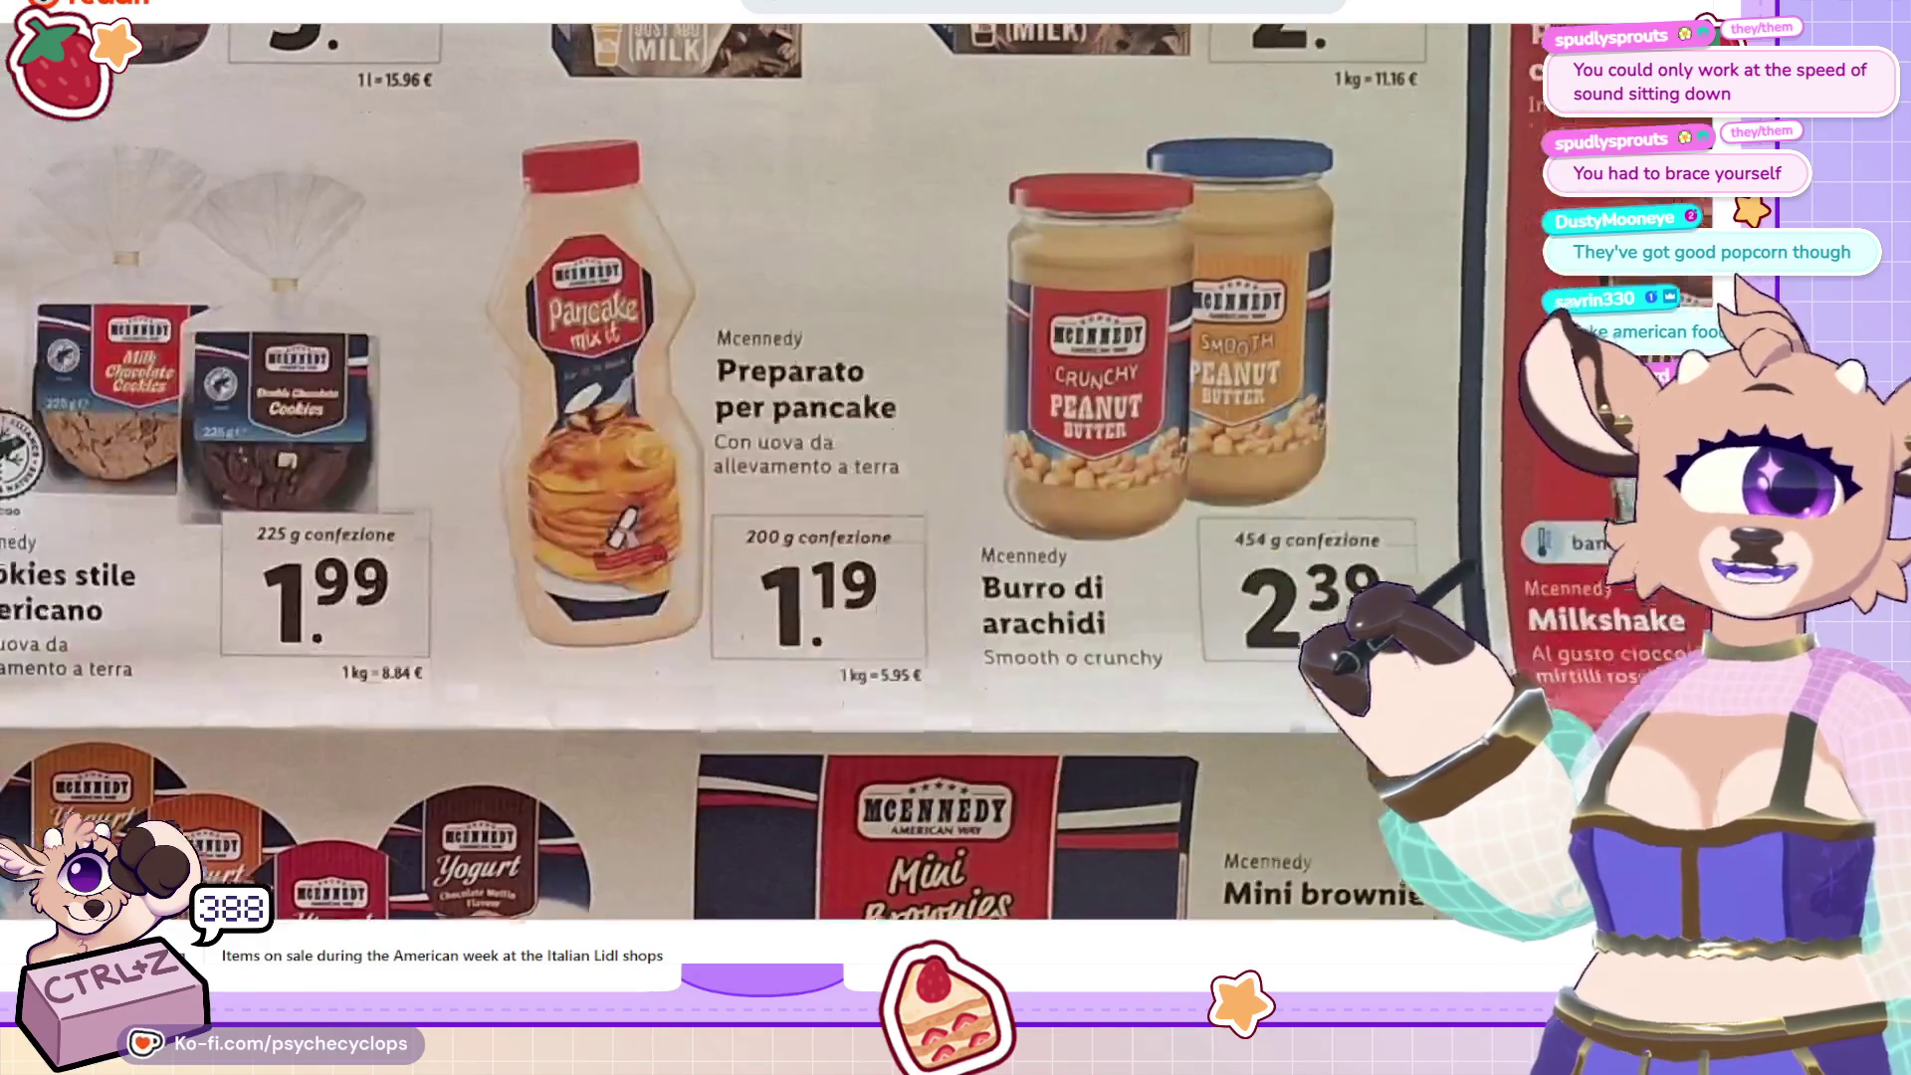
scroll(726, 472, "down", 1)
scroll(736, 474, "down", 3)
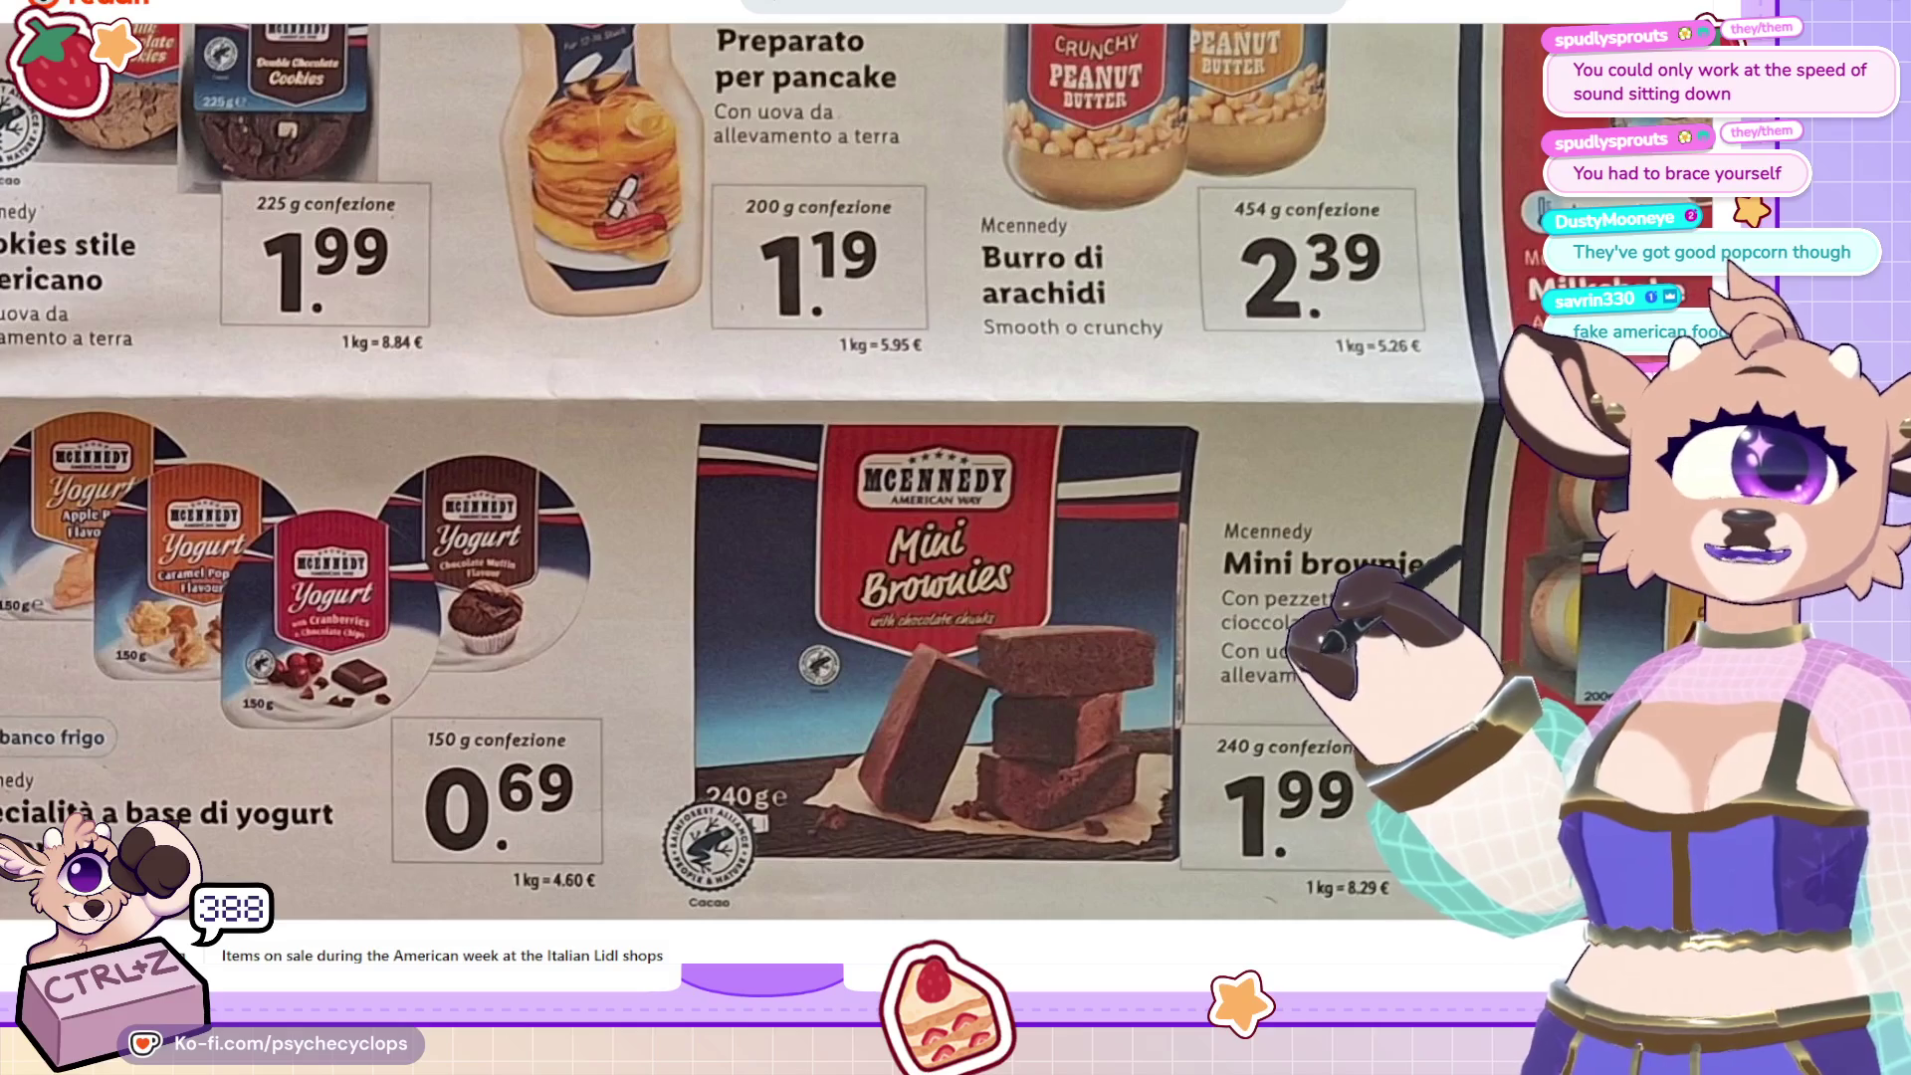
scroll(736, 474, "down", 1)
scroll(736, 475, "down", 4)
scroll(737, 475, "down", 3)
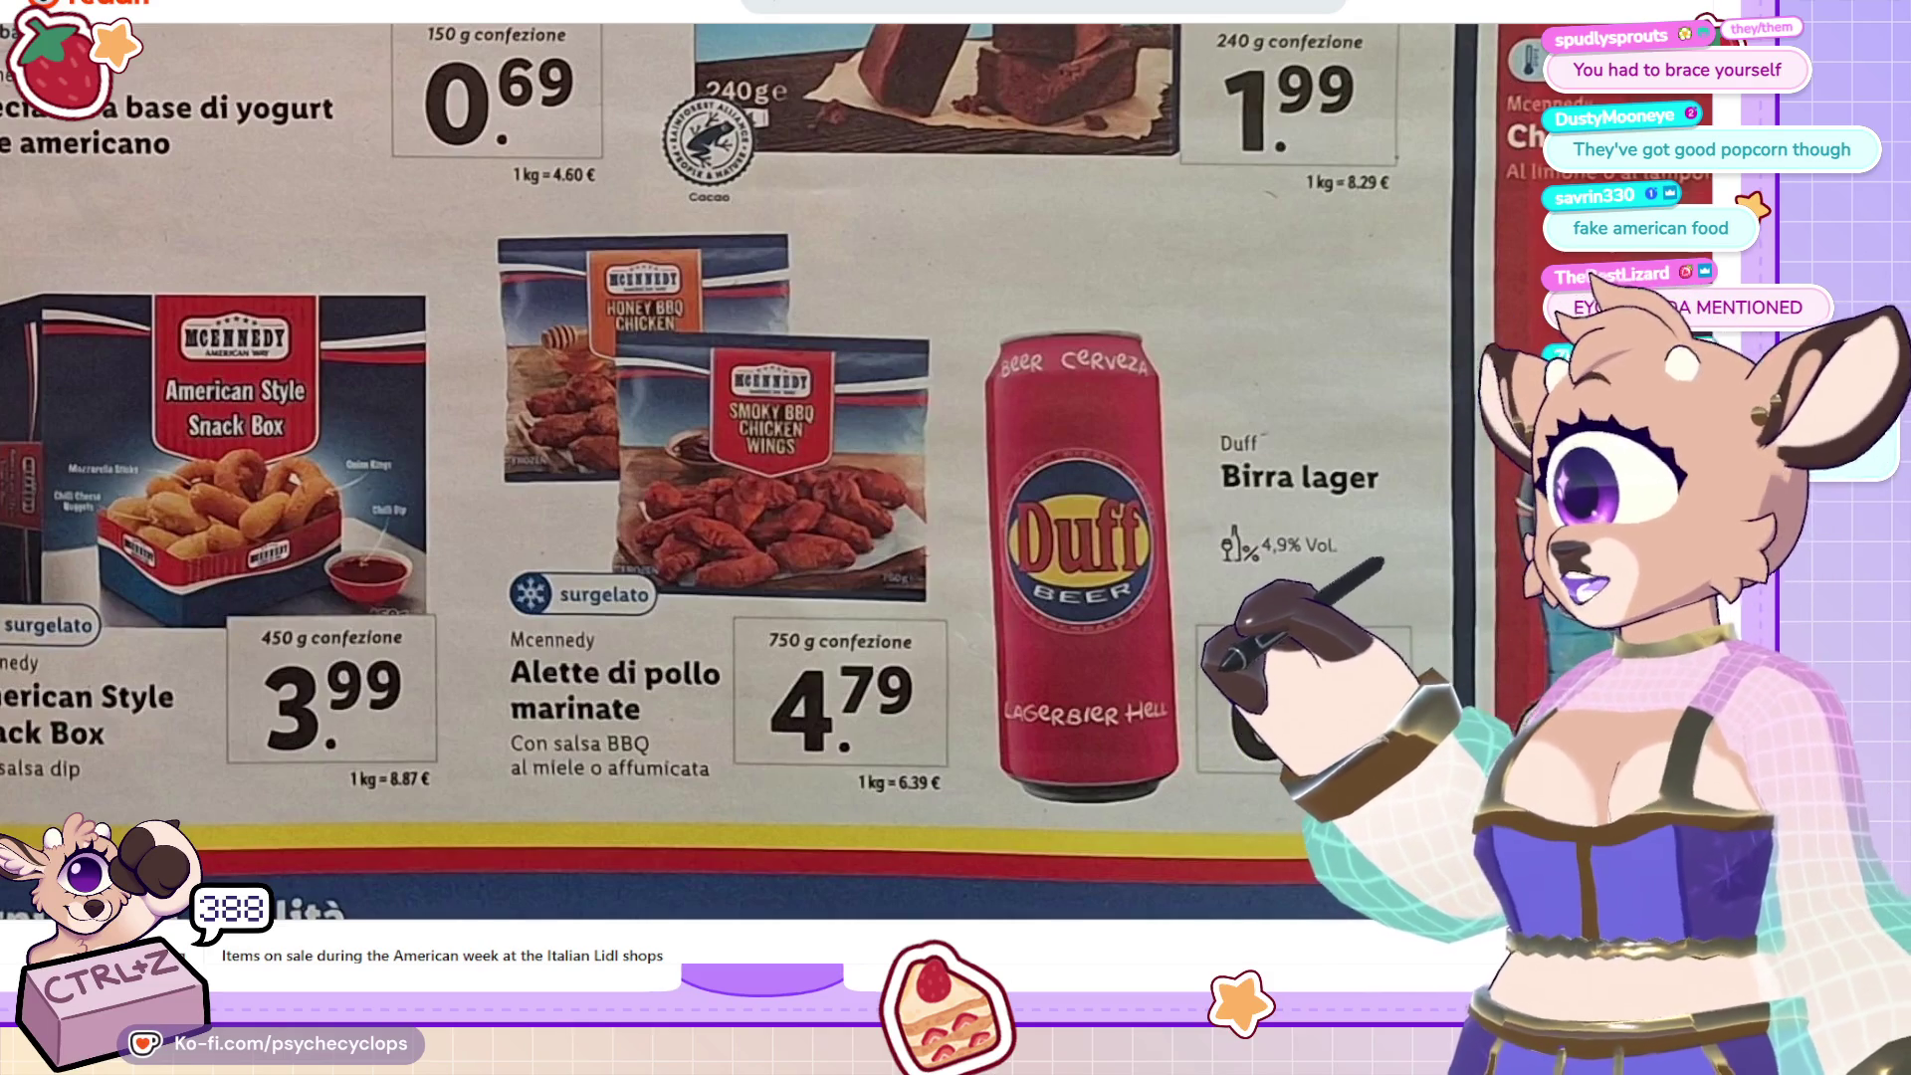
left_click(807, 420)
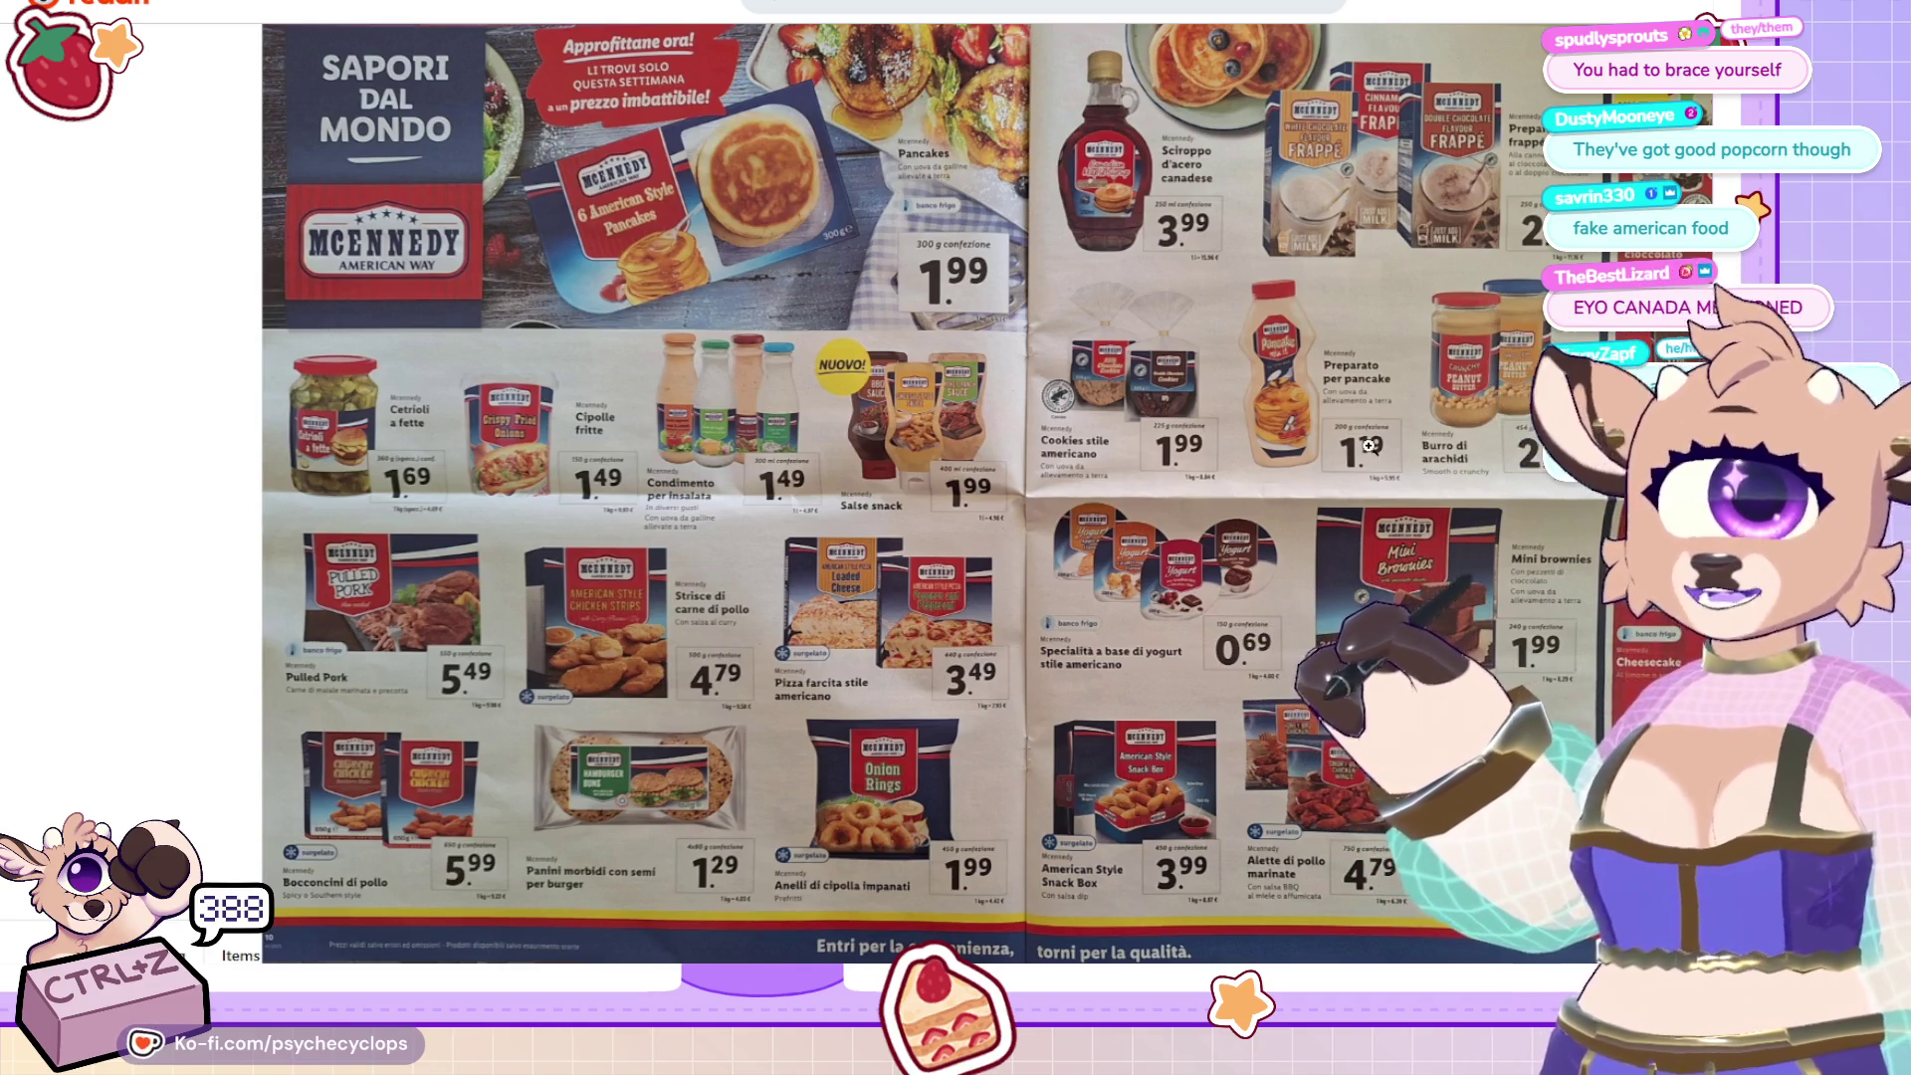
left_click(770, 396)
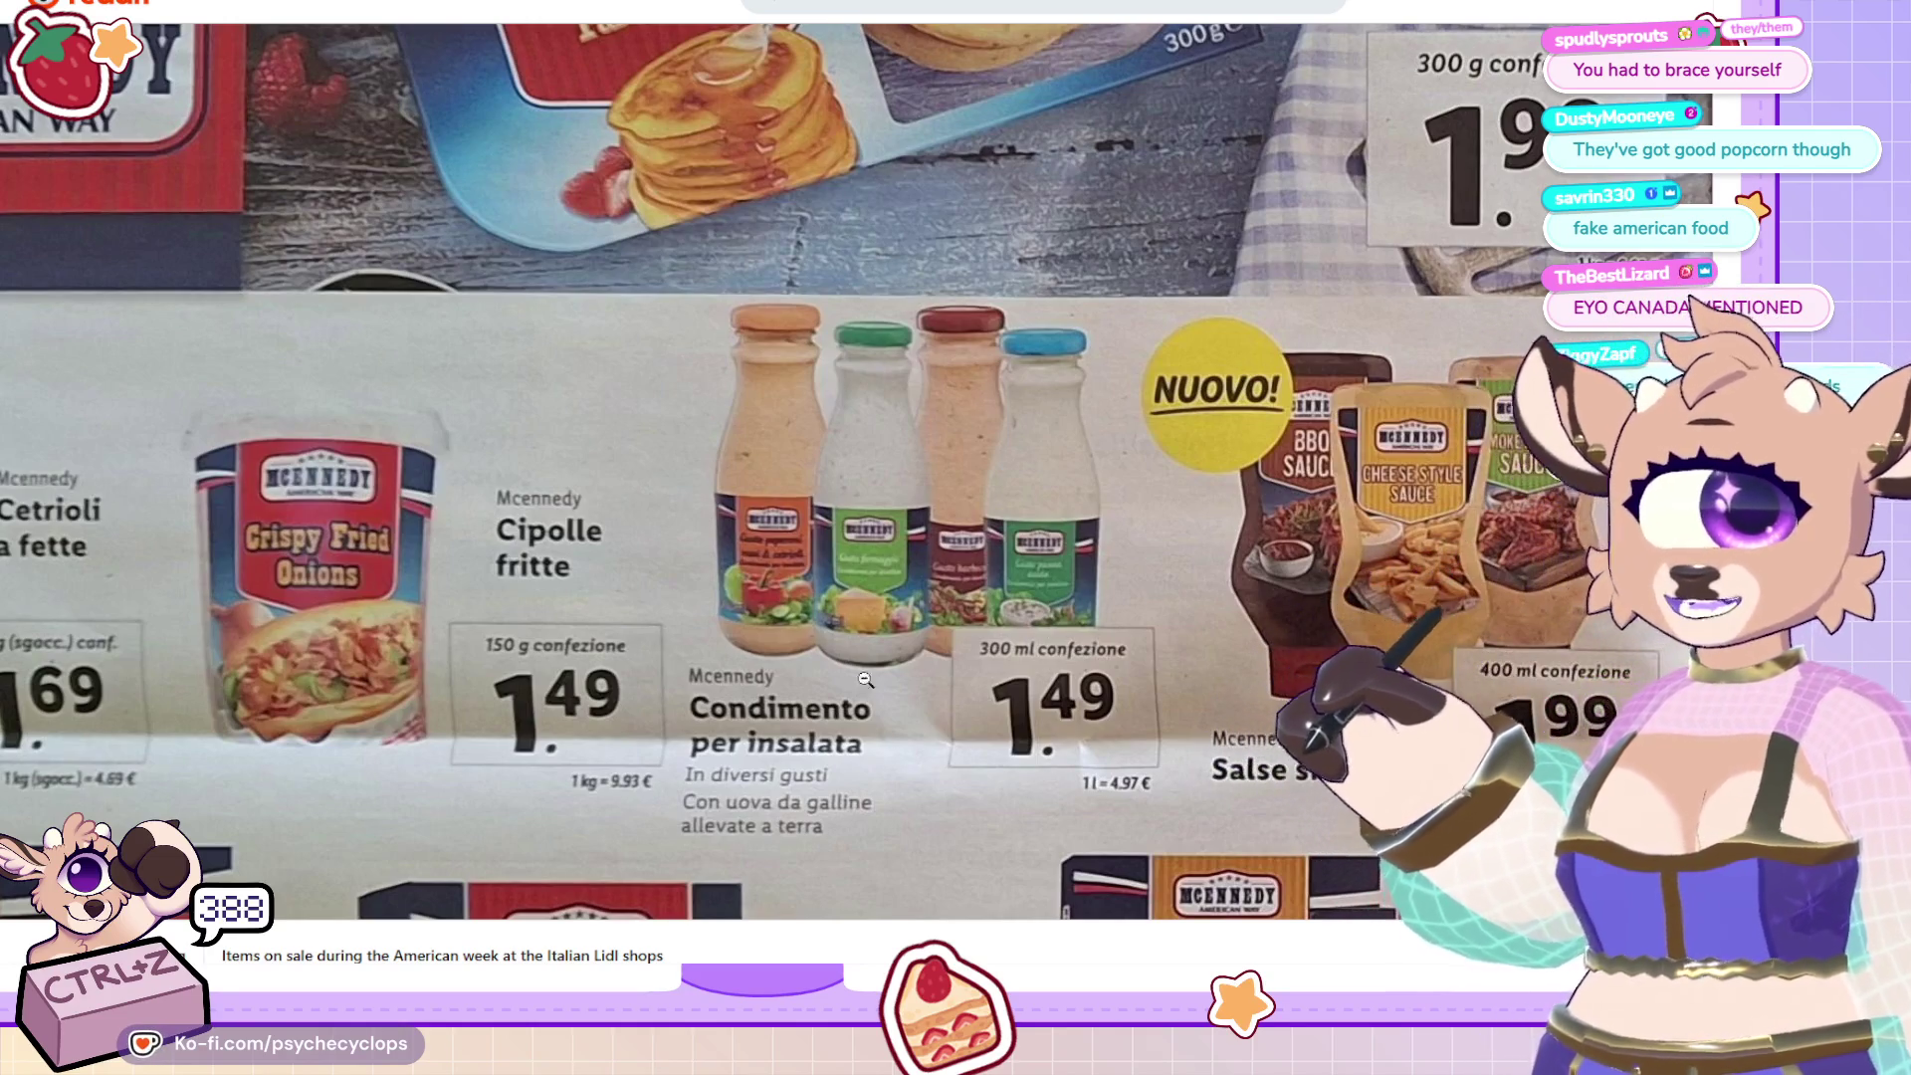
scroll(1407, 420, "down", 2)
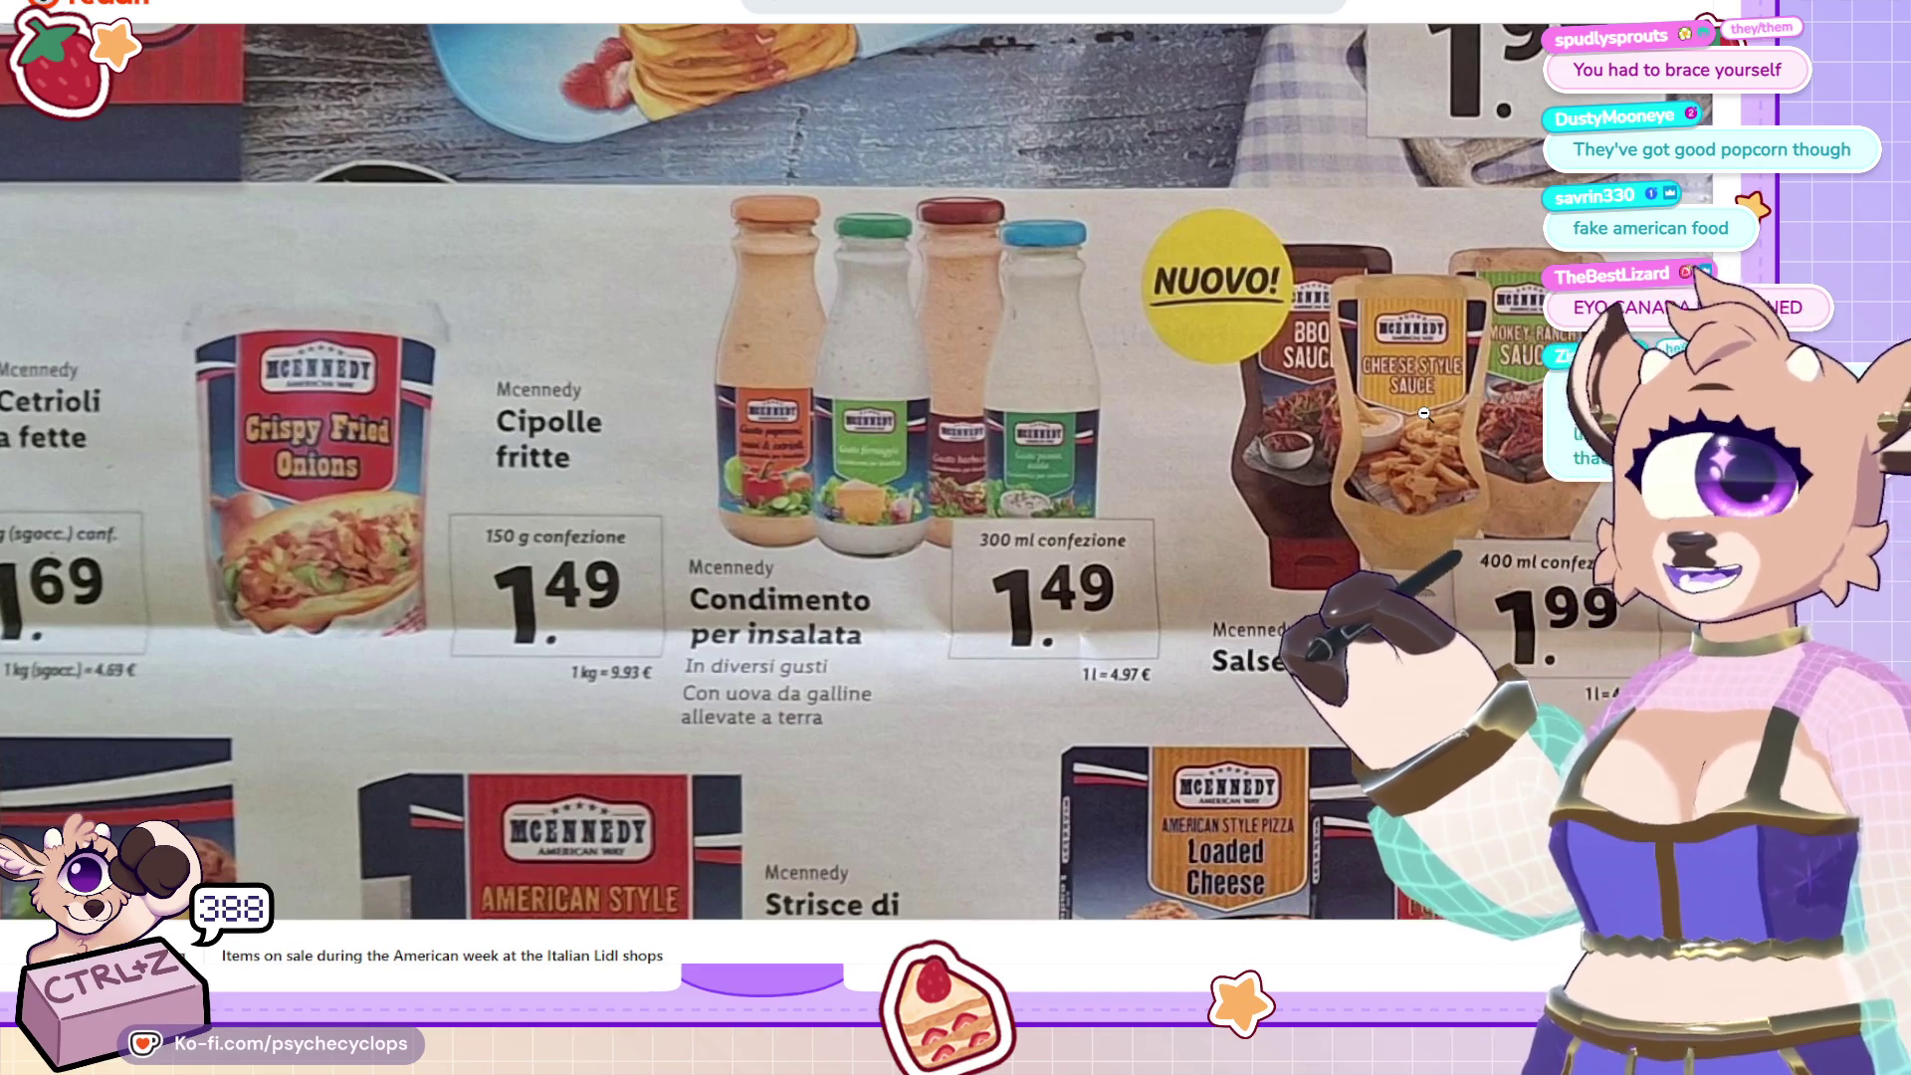
scroll(1423, 413, "down", 5)
scroll(1381, 490, "up", 5)
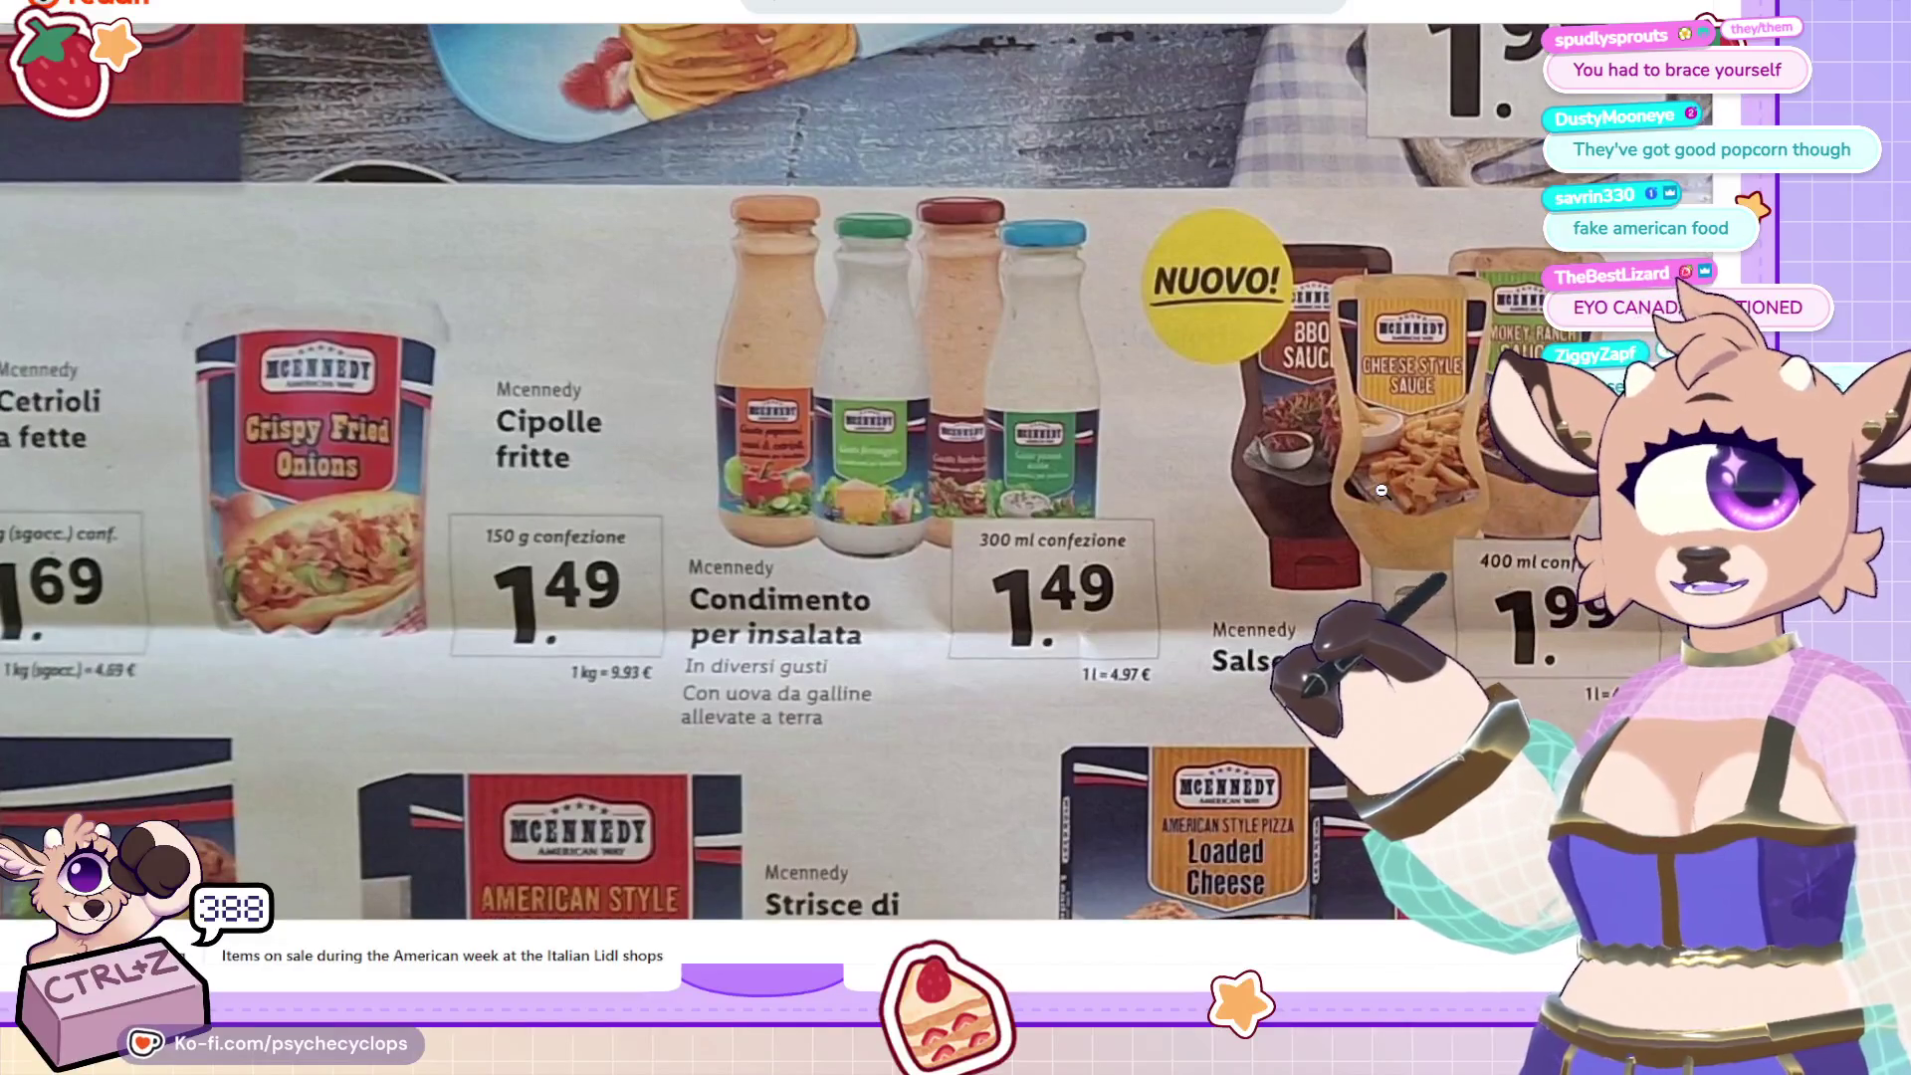
scroll(1382, 490, "down", 5)
scroll(1382, 498, "down", 2)
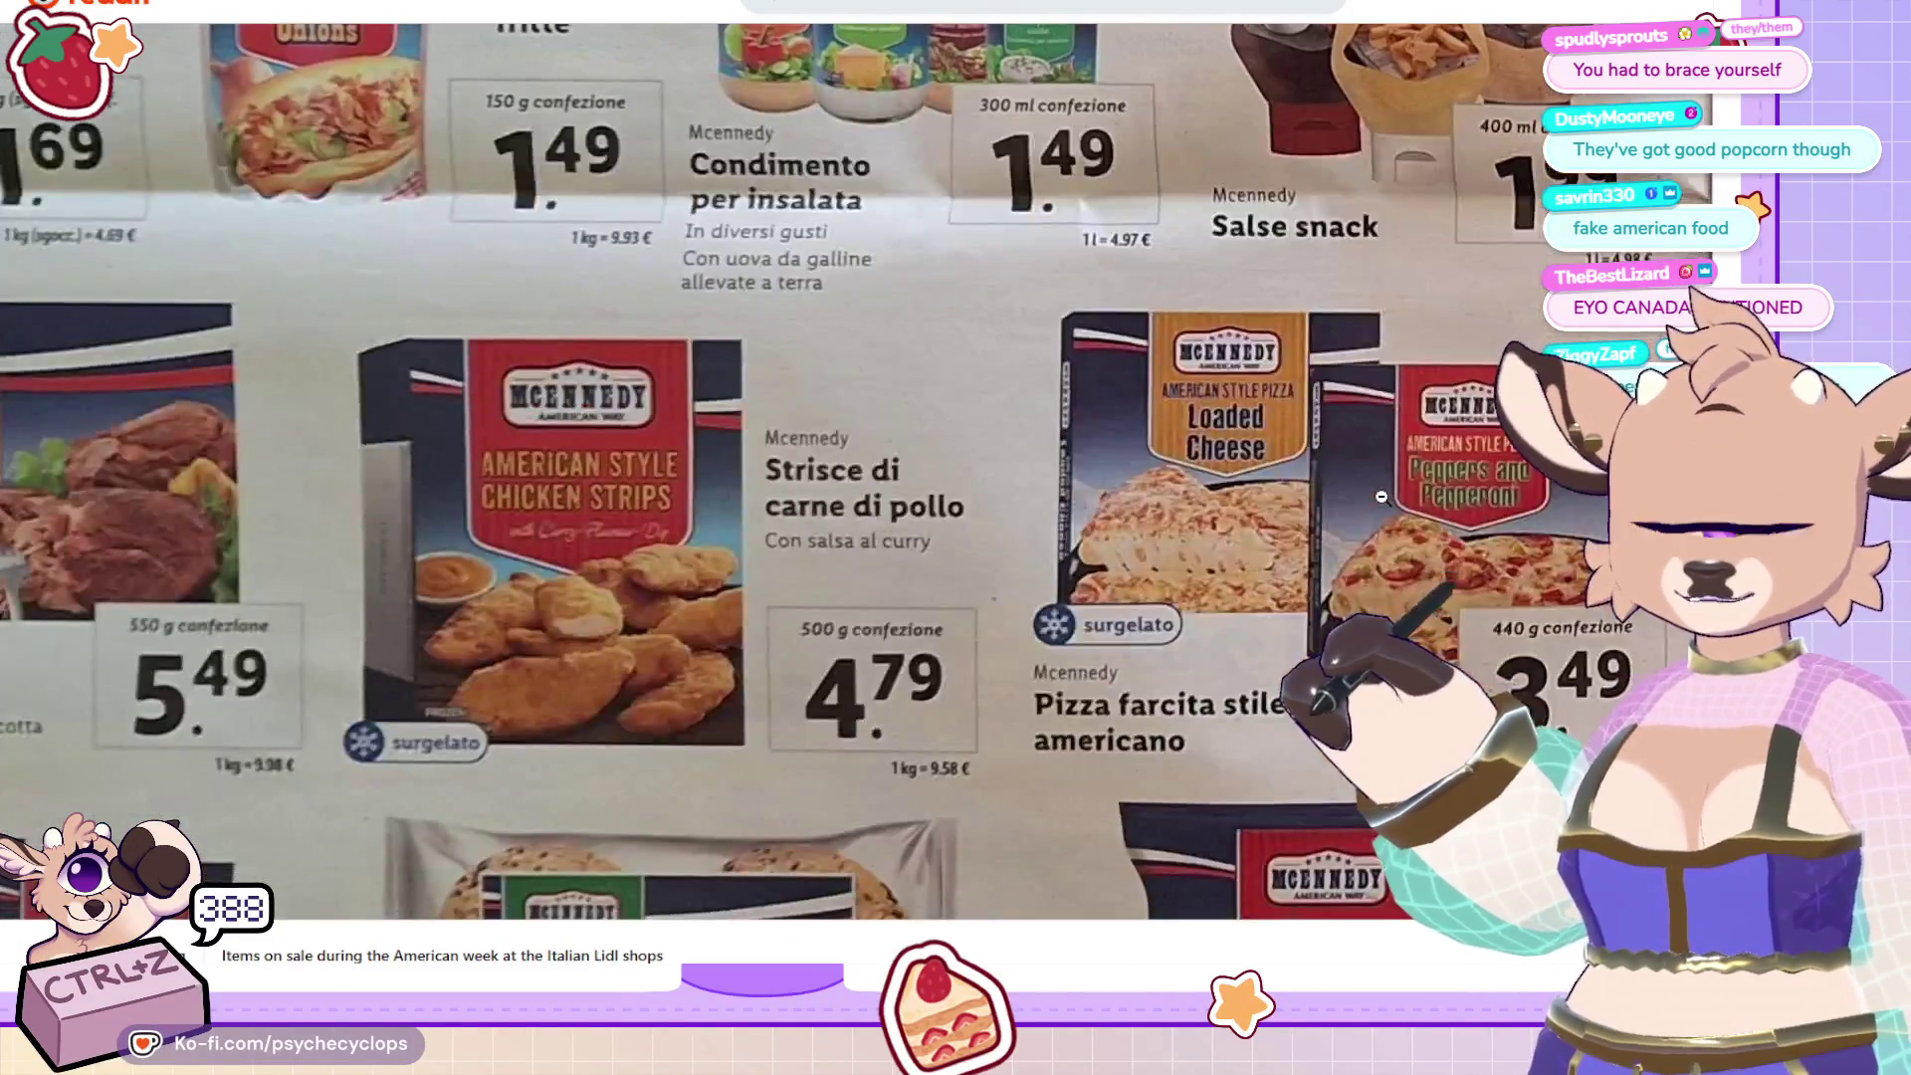
scroll(1383, 503, "down", 2)
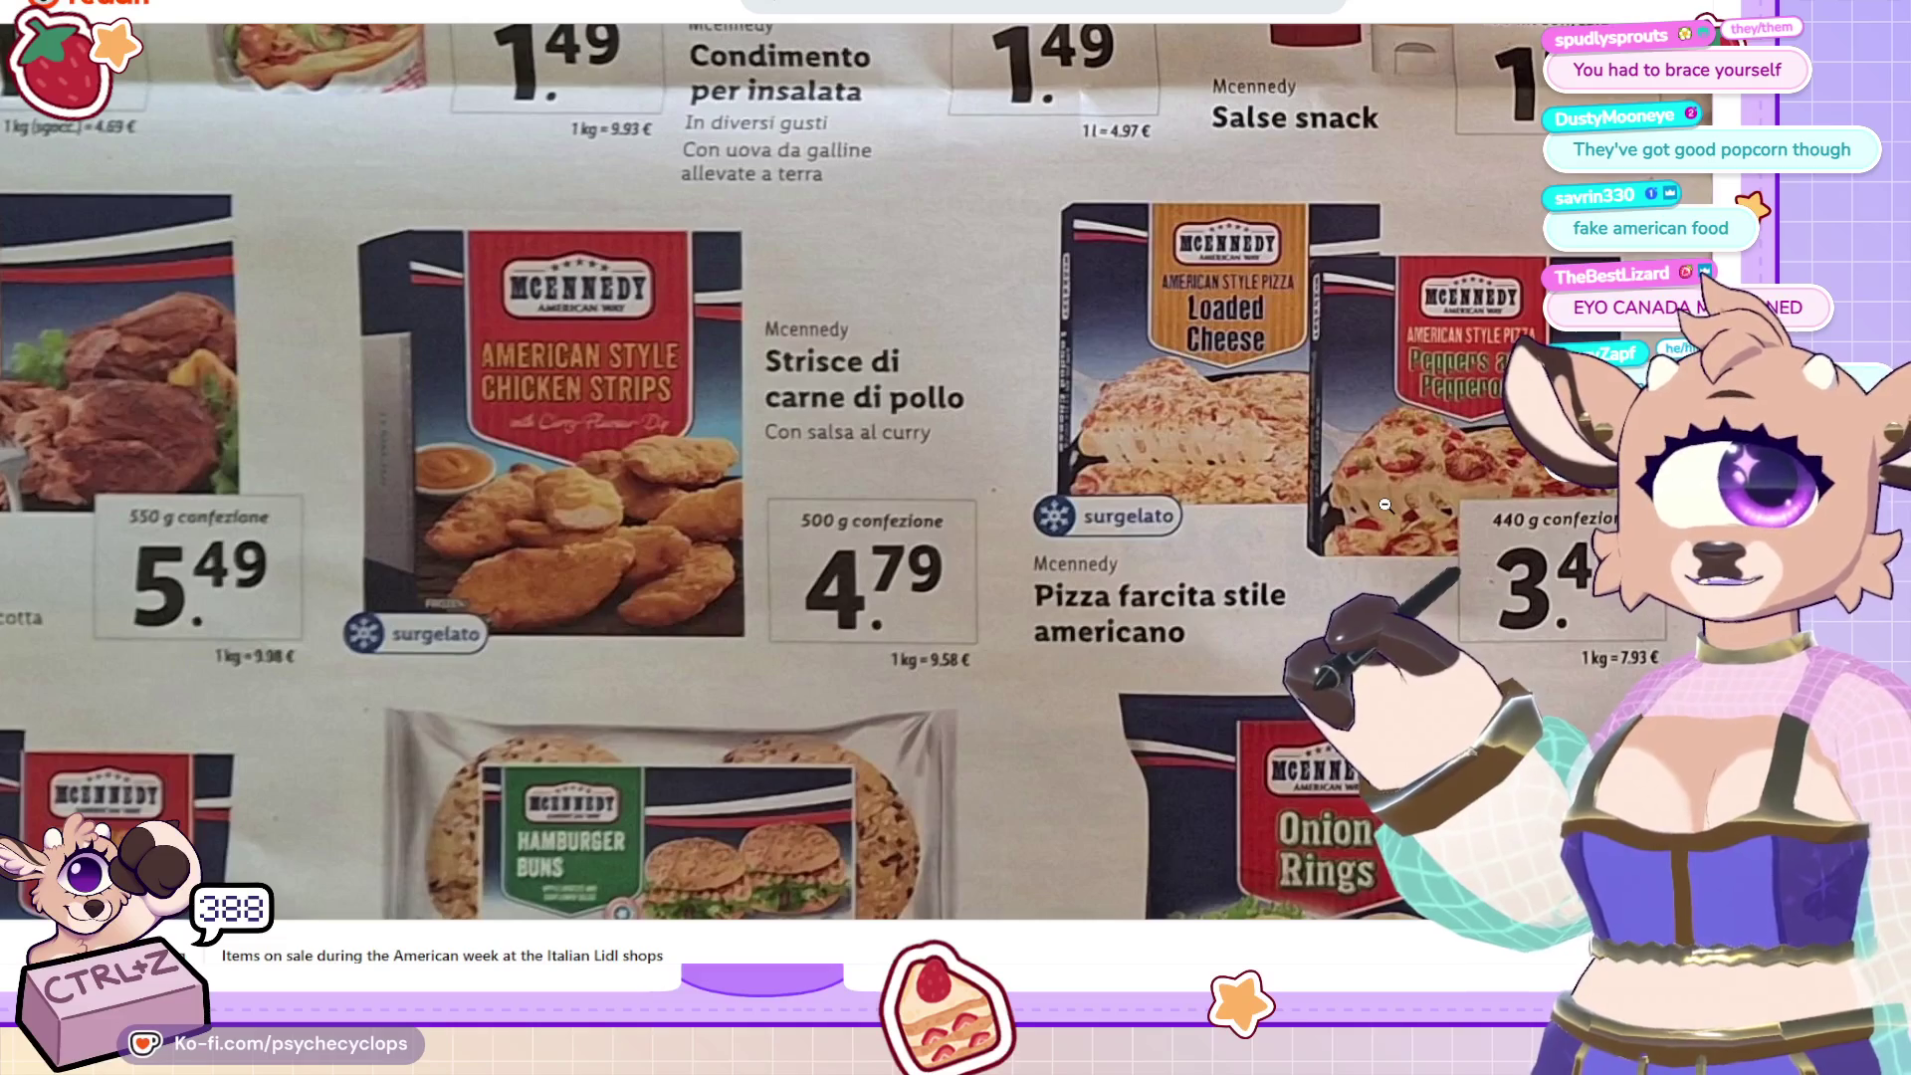
scroll(1385, 505, "down", 3)
scroll(1218, 579, "up", 5)
scroll(616, 591, "up", 4)
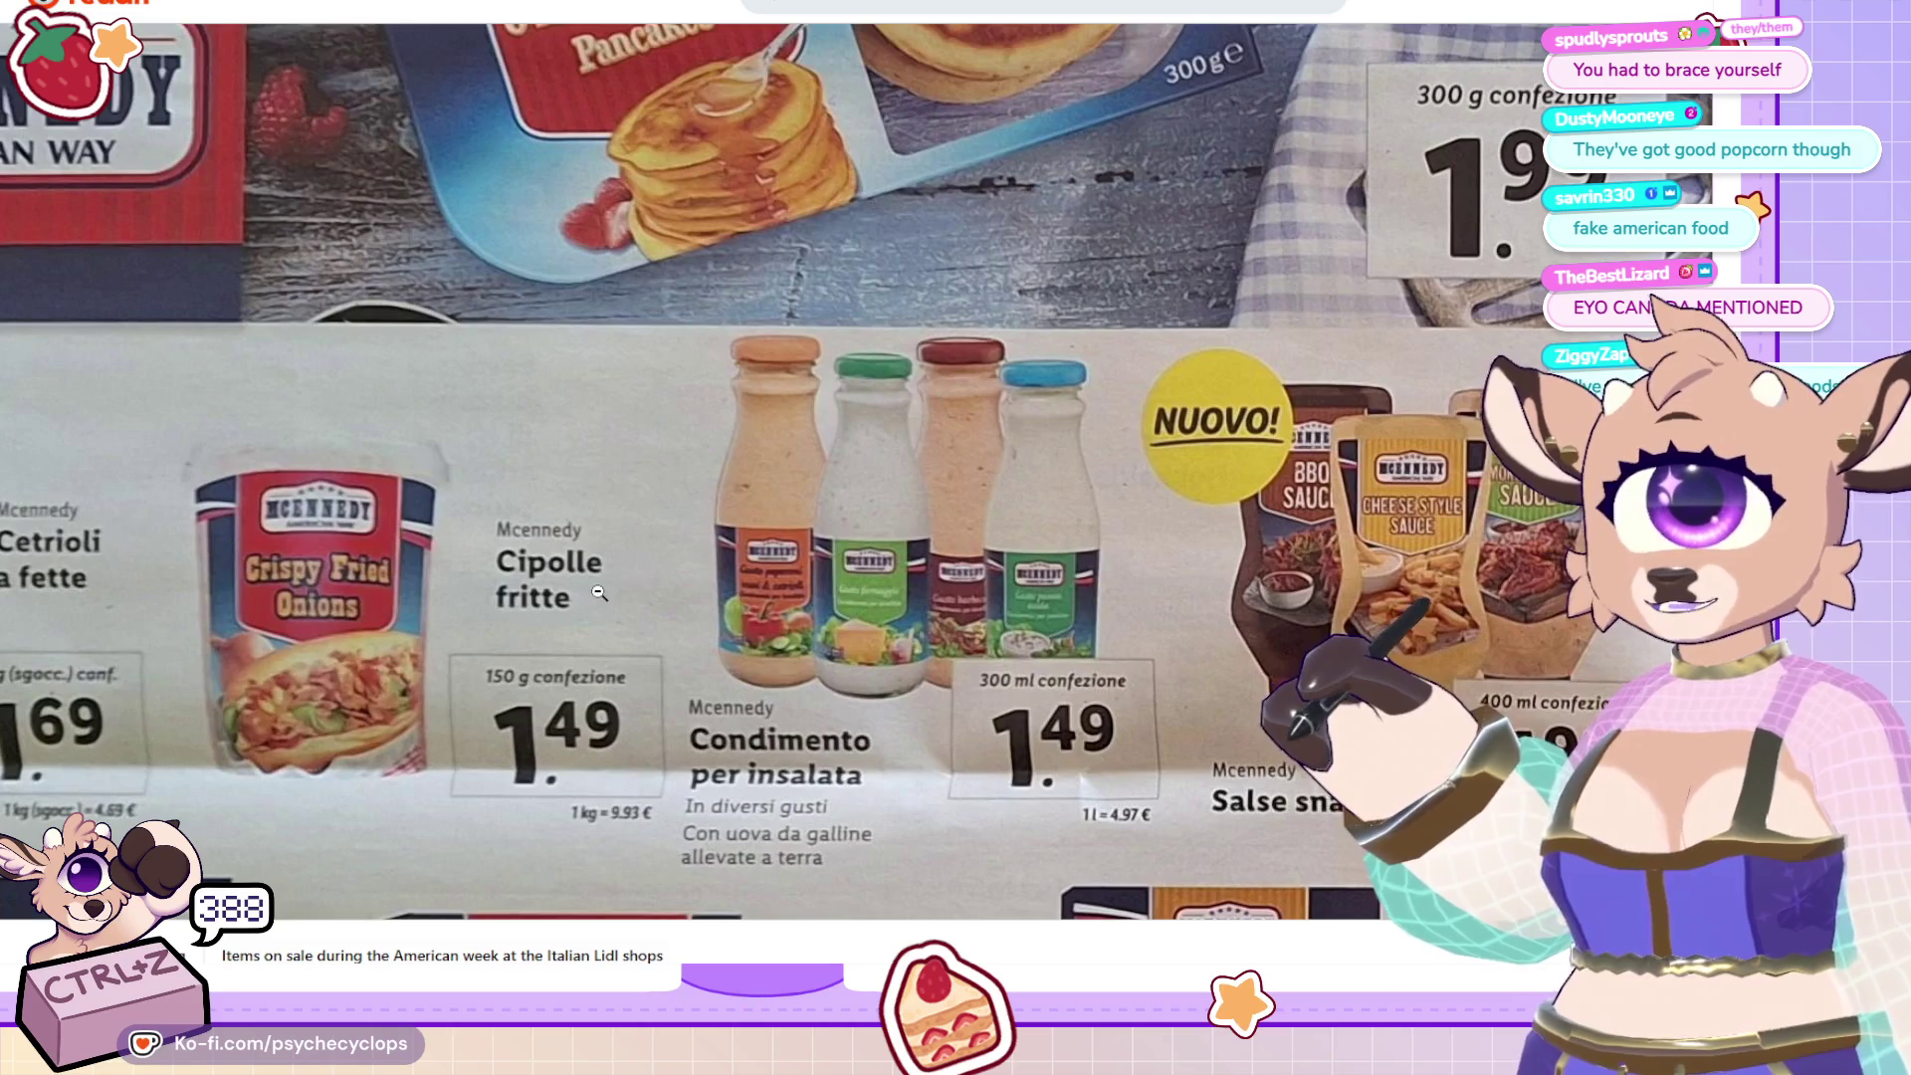
left_click(598, 592)
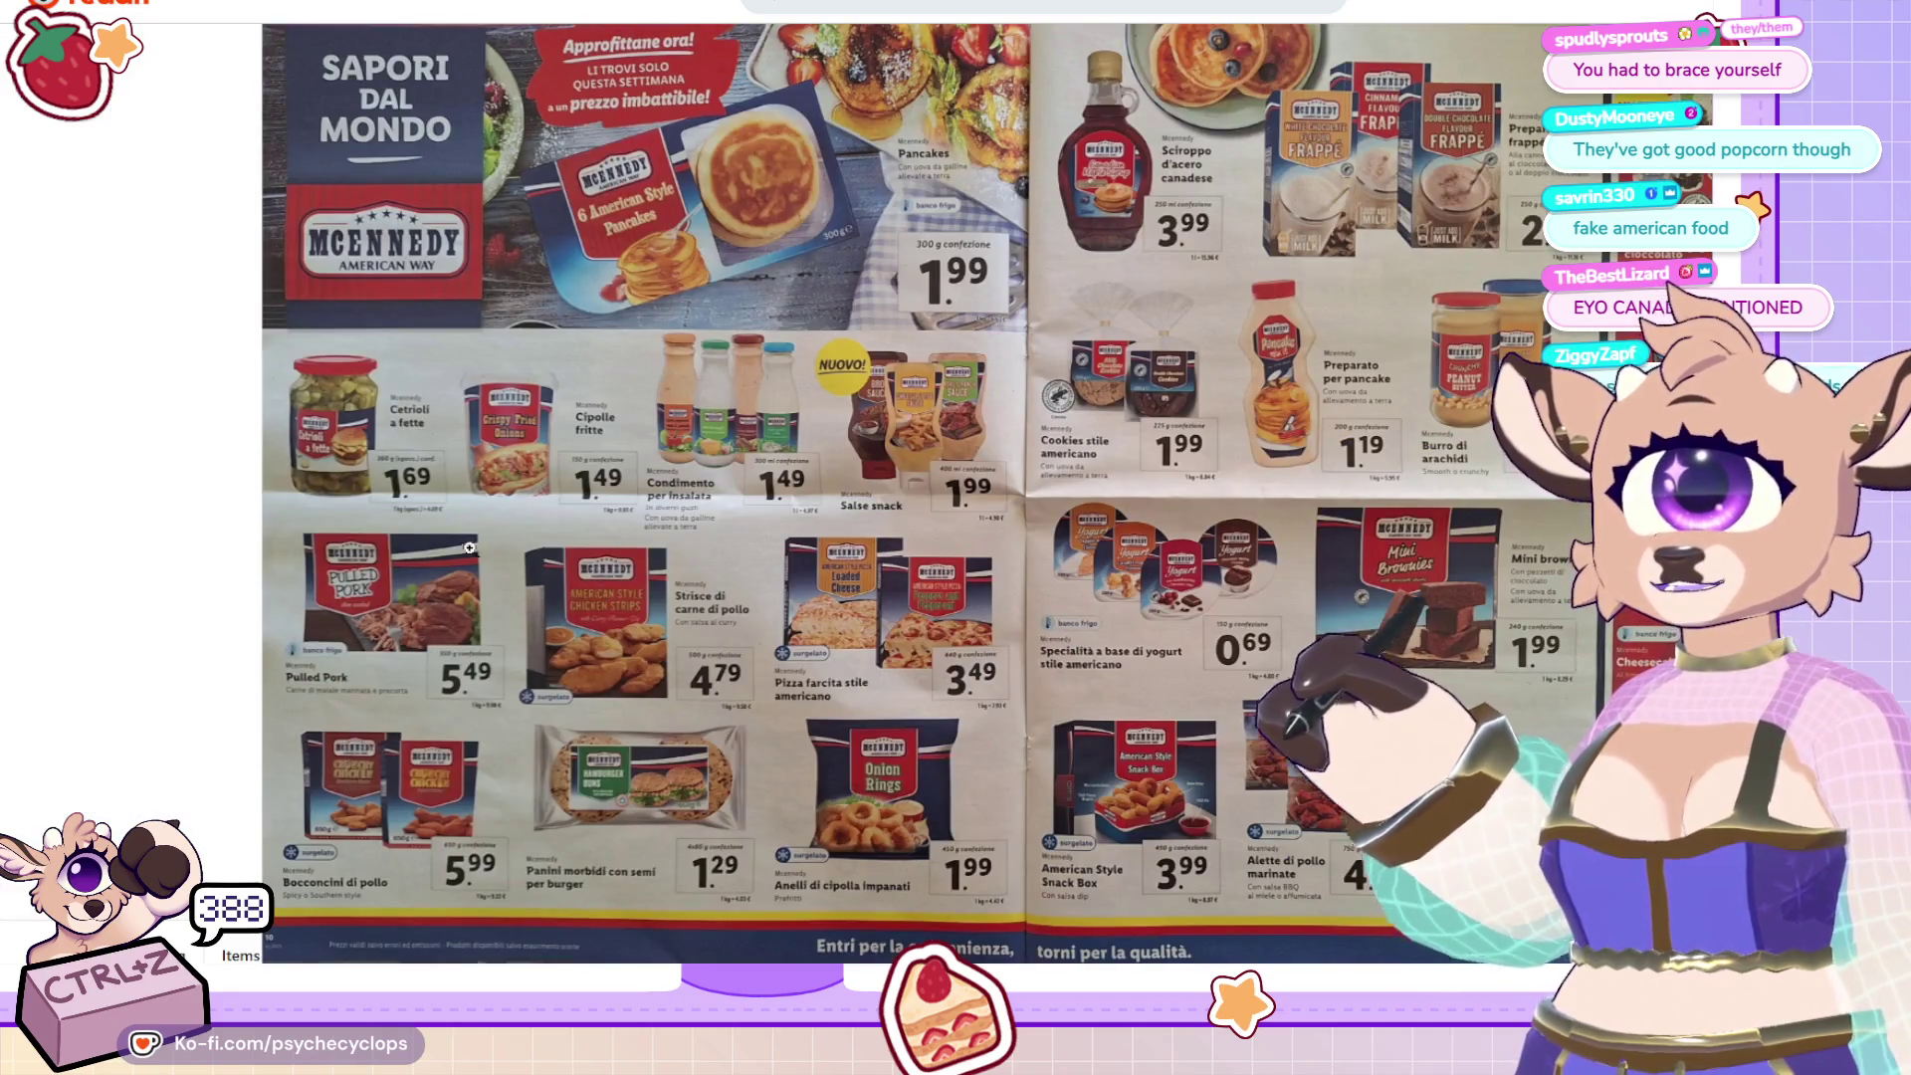
key("ctrl+Tab")
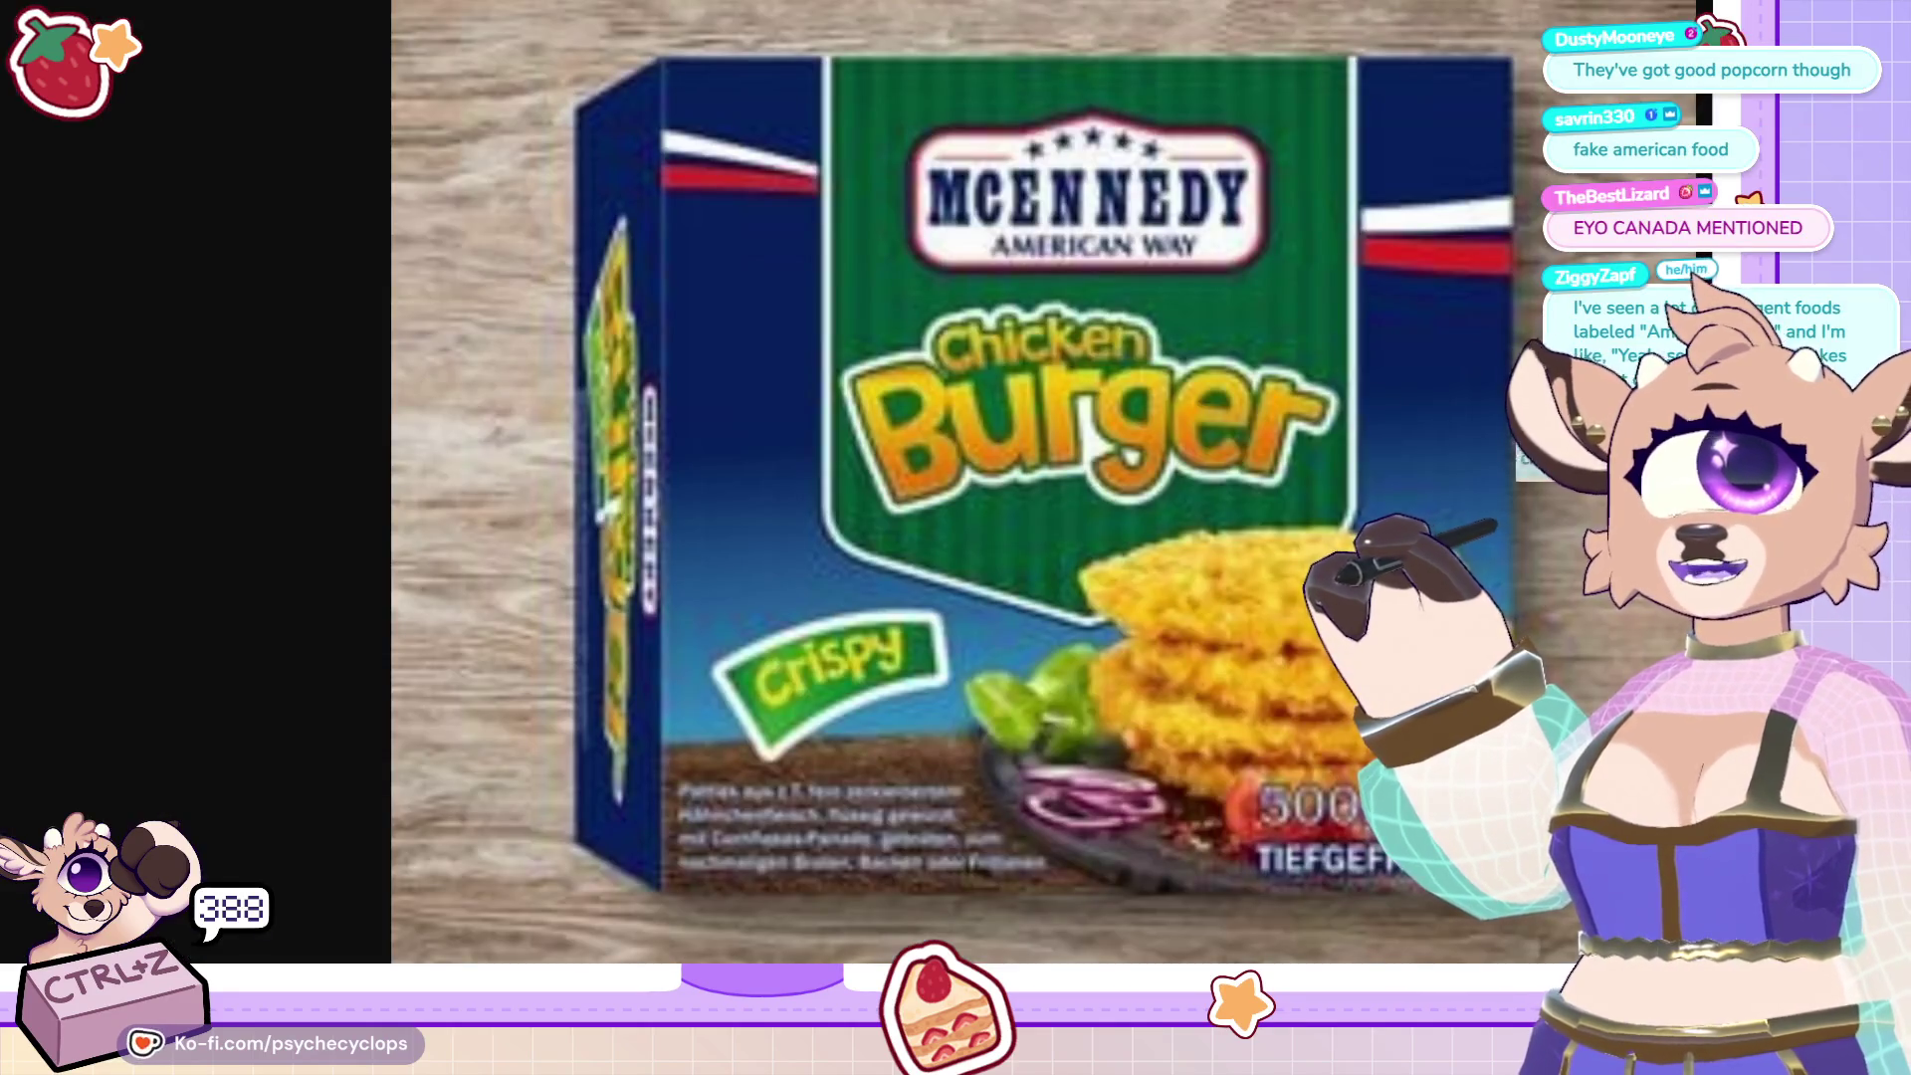
Return to the mcennedy online shop image results and close the Reddit preview.
key("ctrl+Tab")
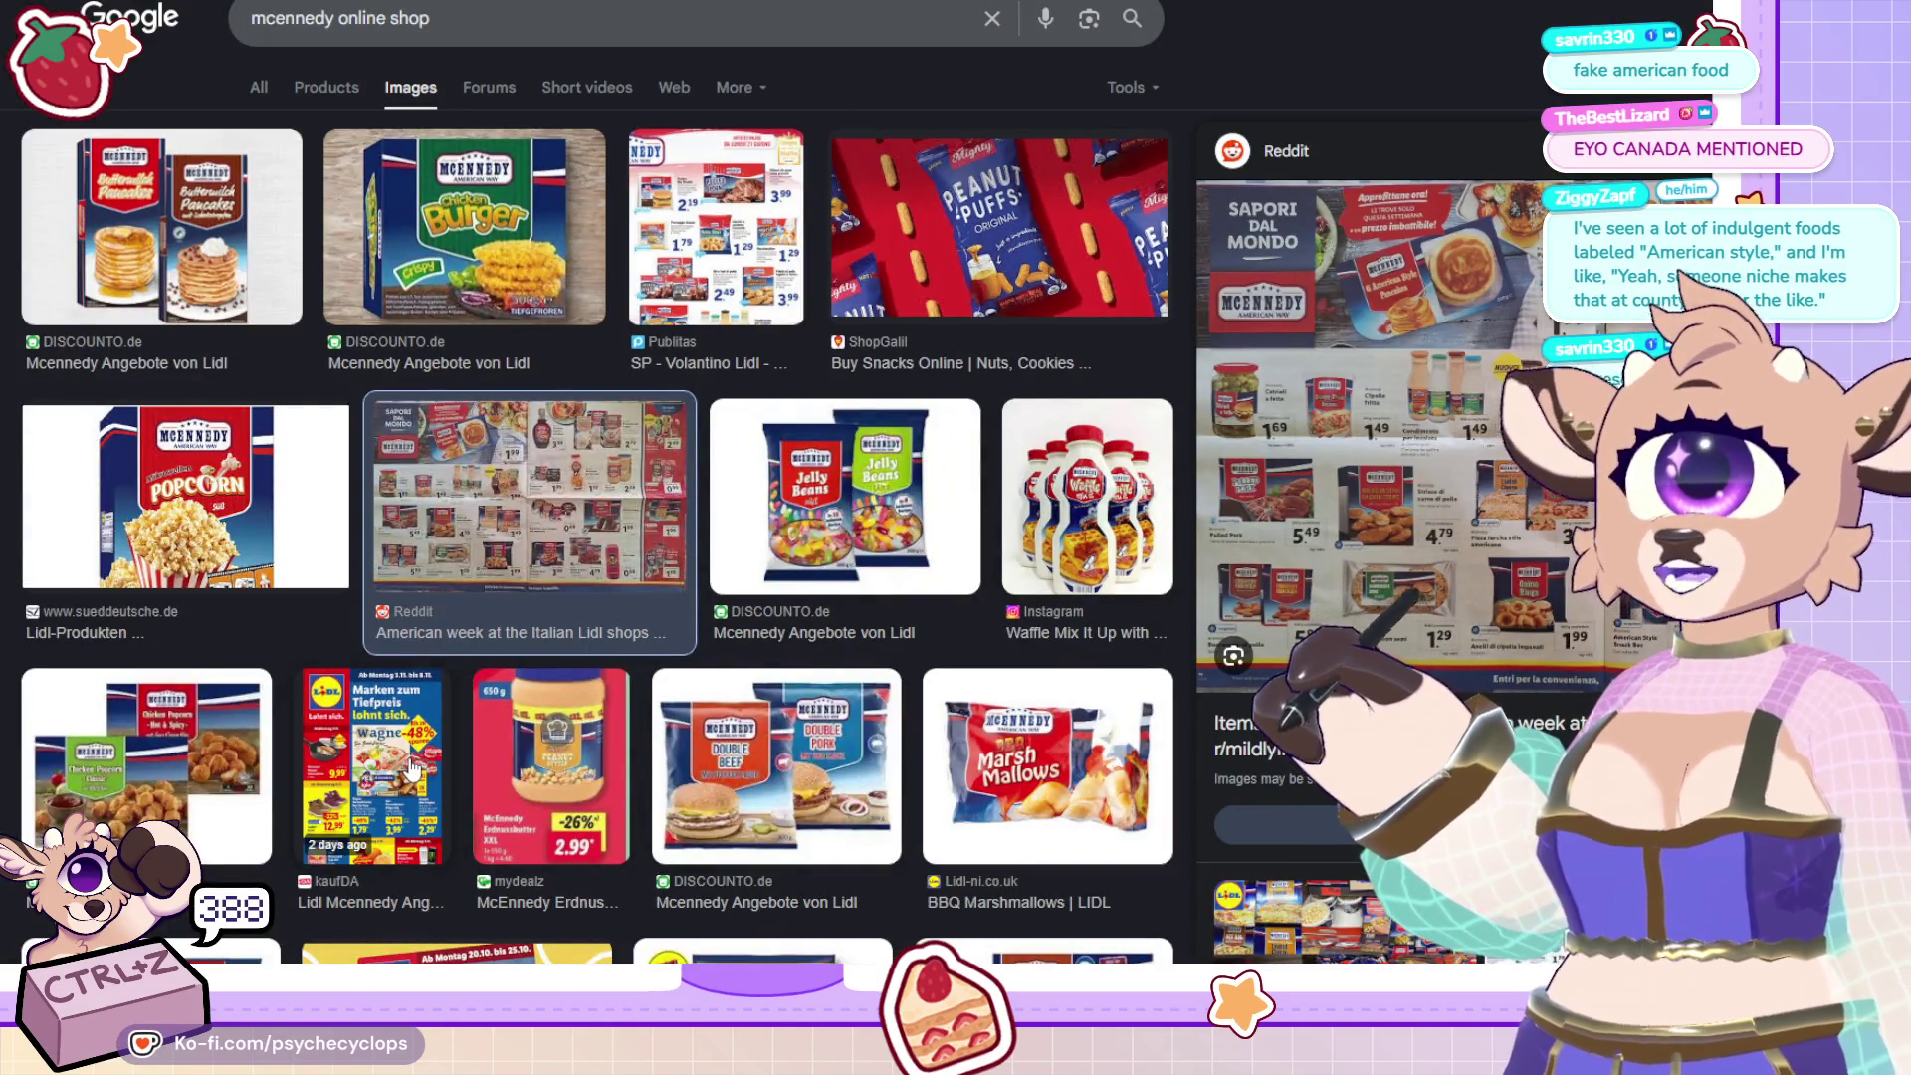
key("Escape")
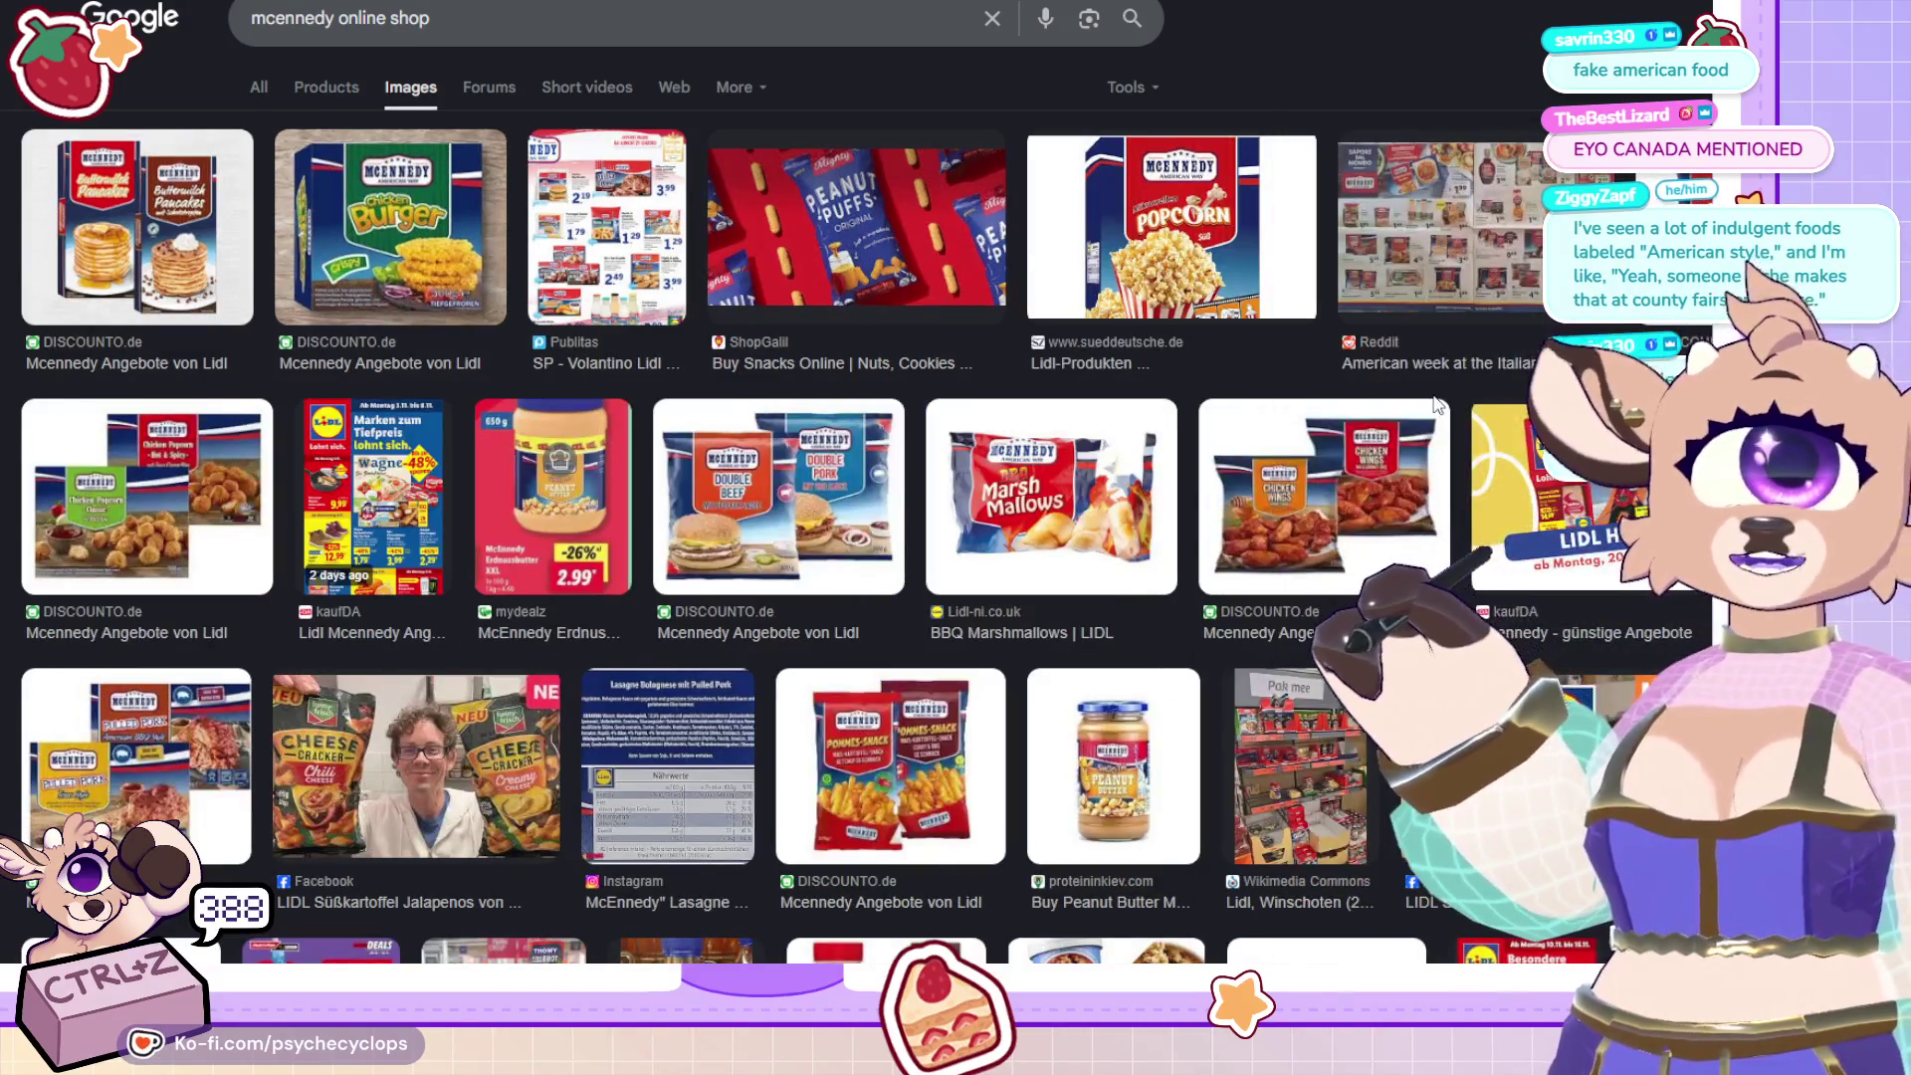
scroll(1205, 508, "down", 2)
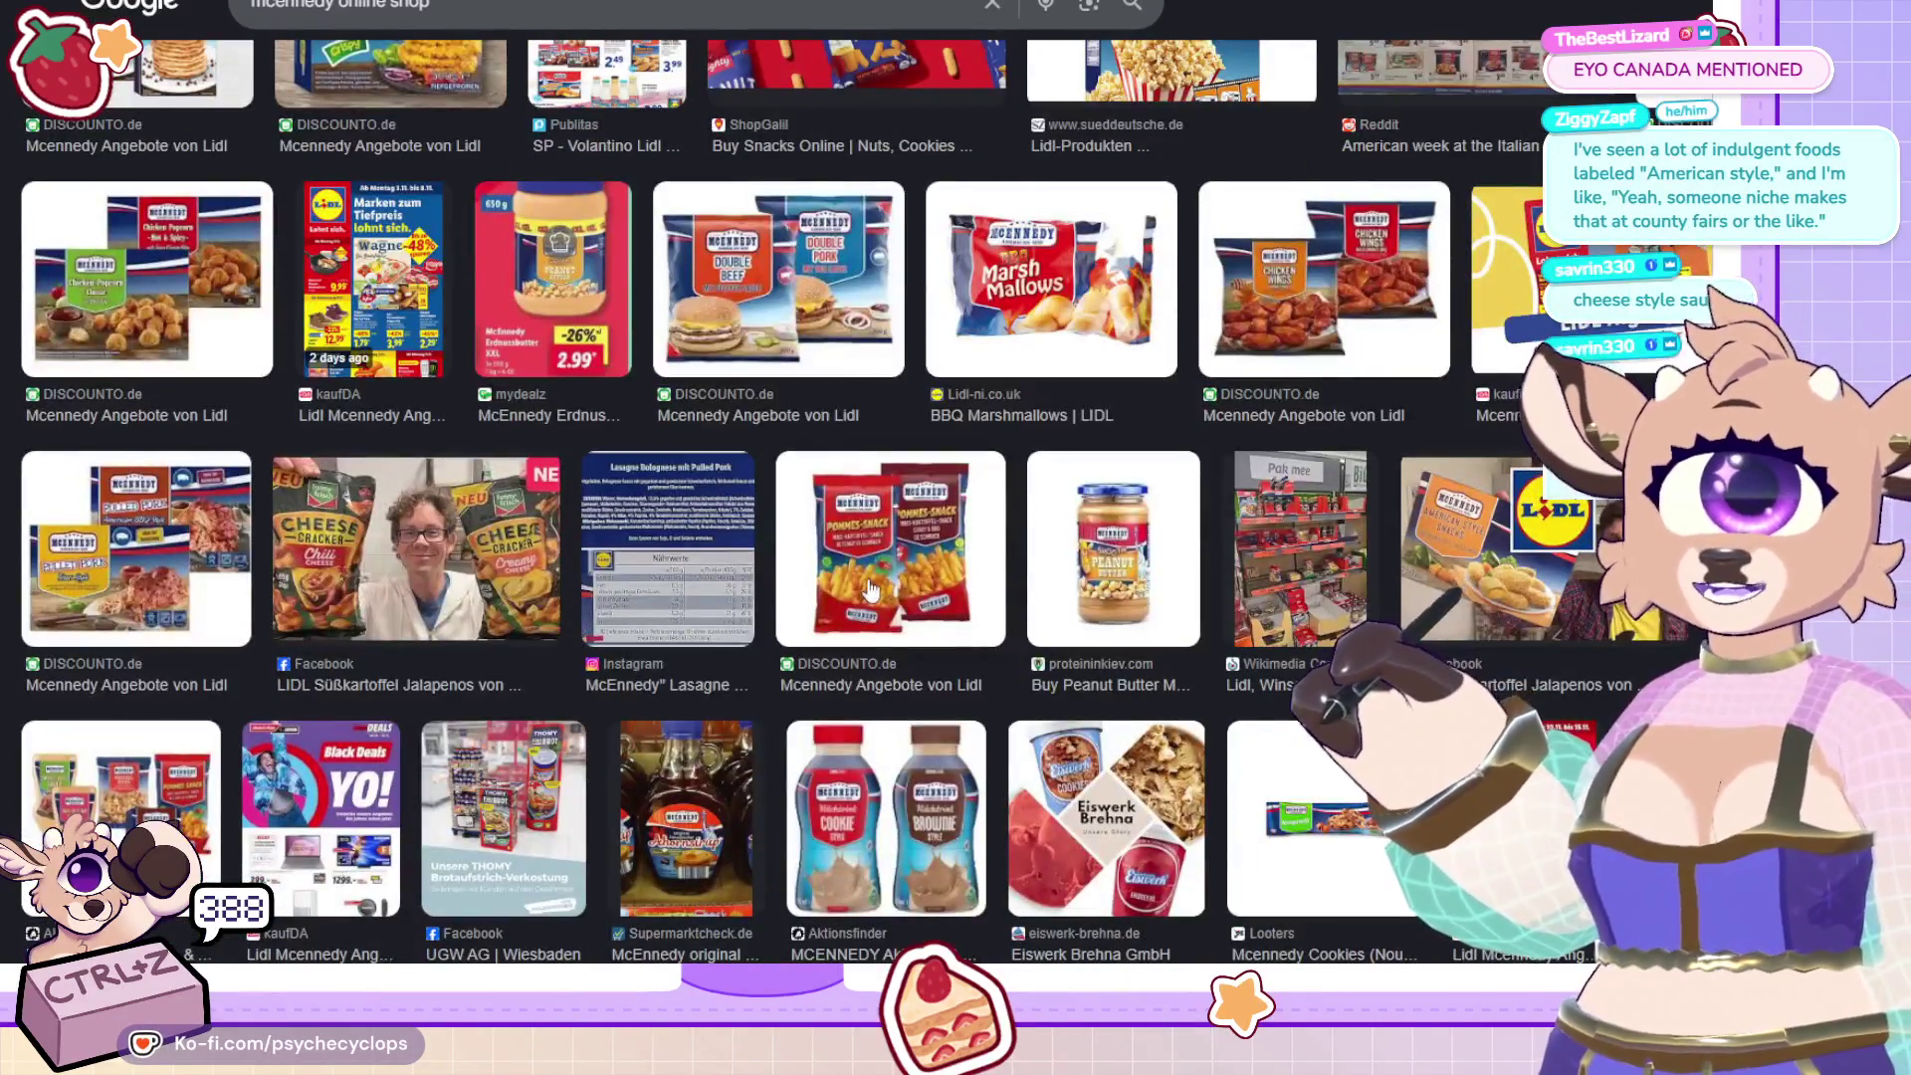
scroll(1105, 602, "down", 1)
scroll(1145, 629, "up", 2)
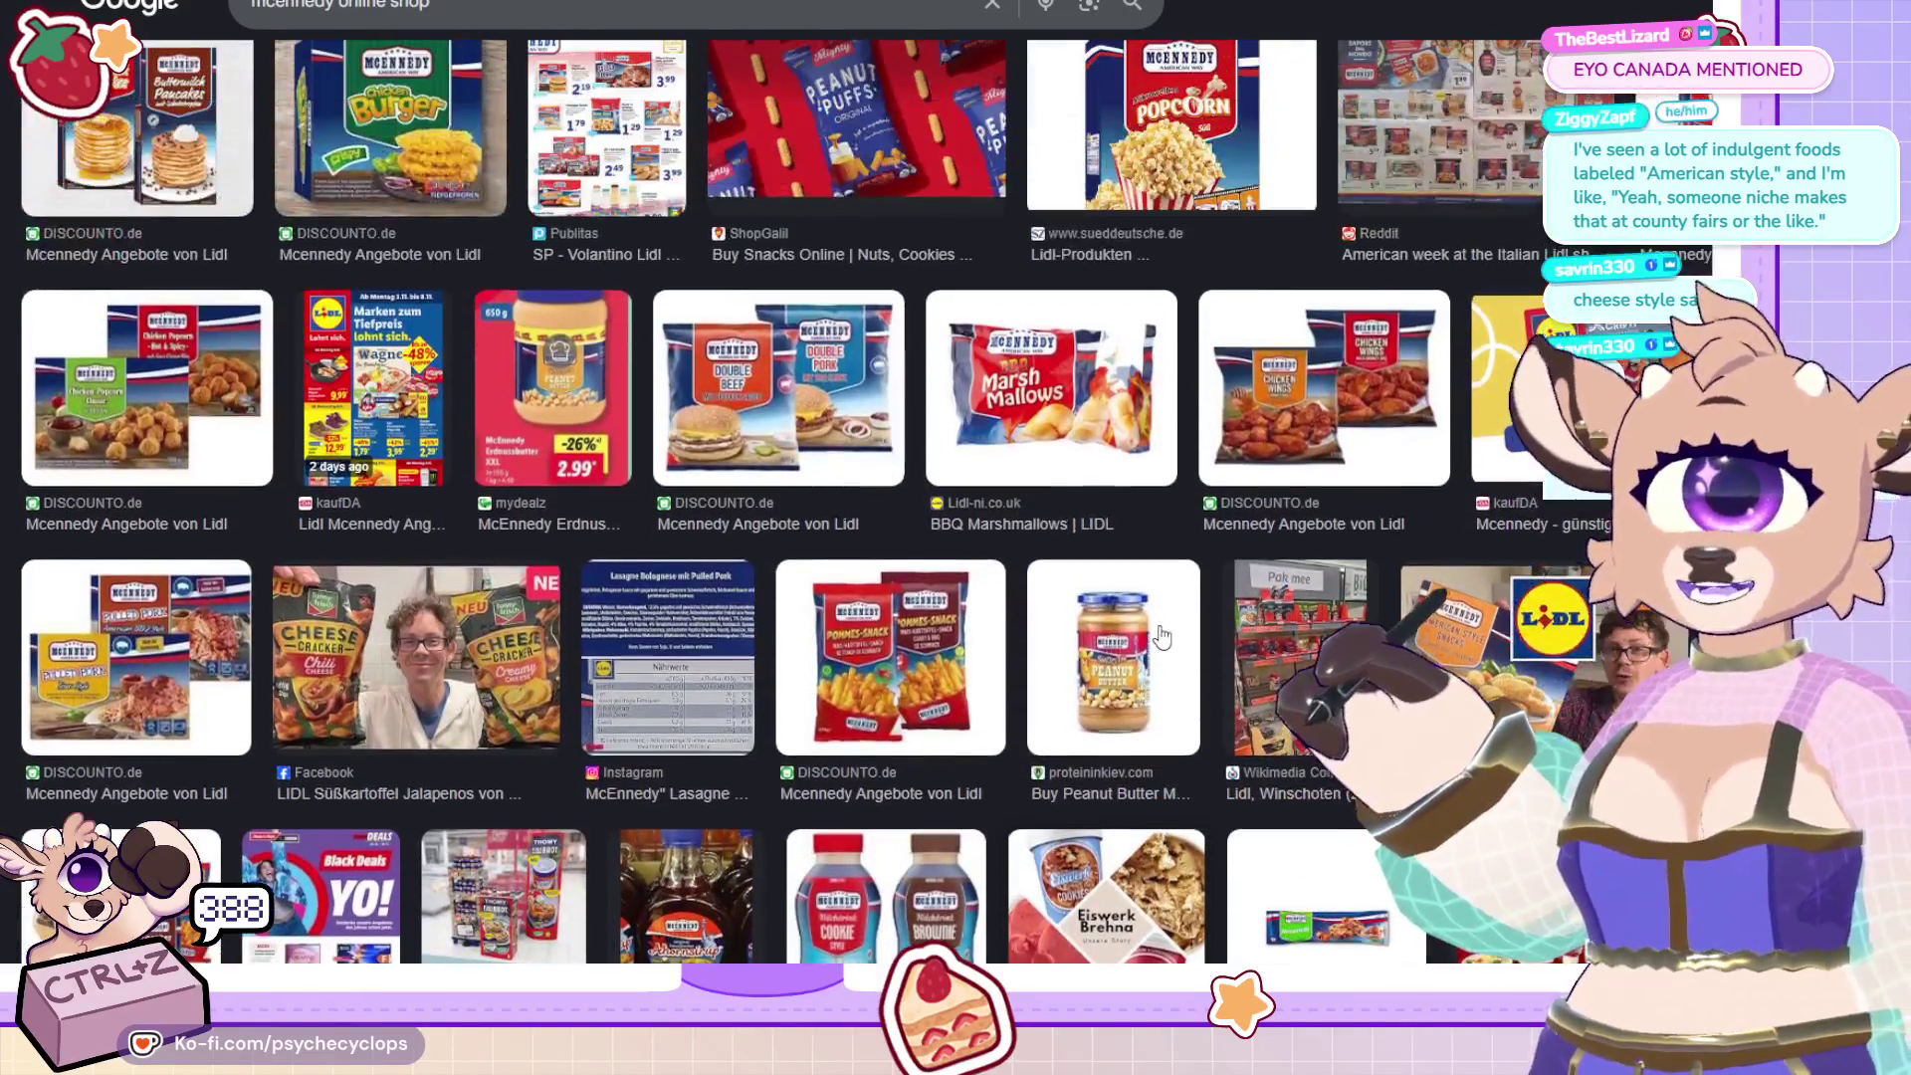
scroll(1120, 627, "up", 1)
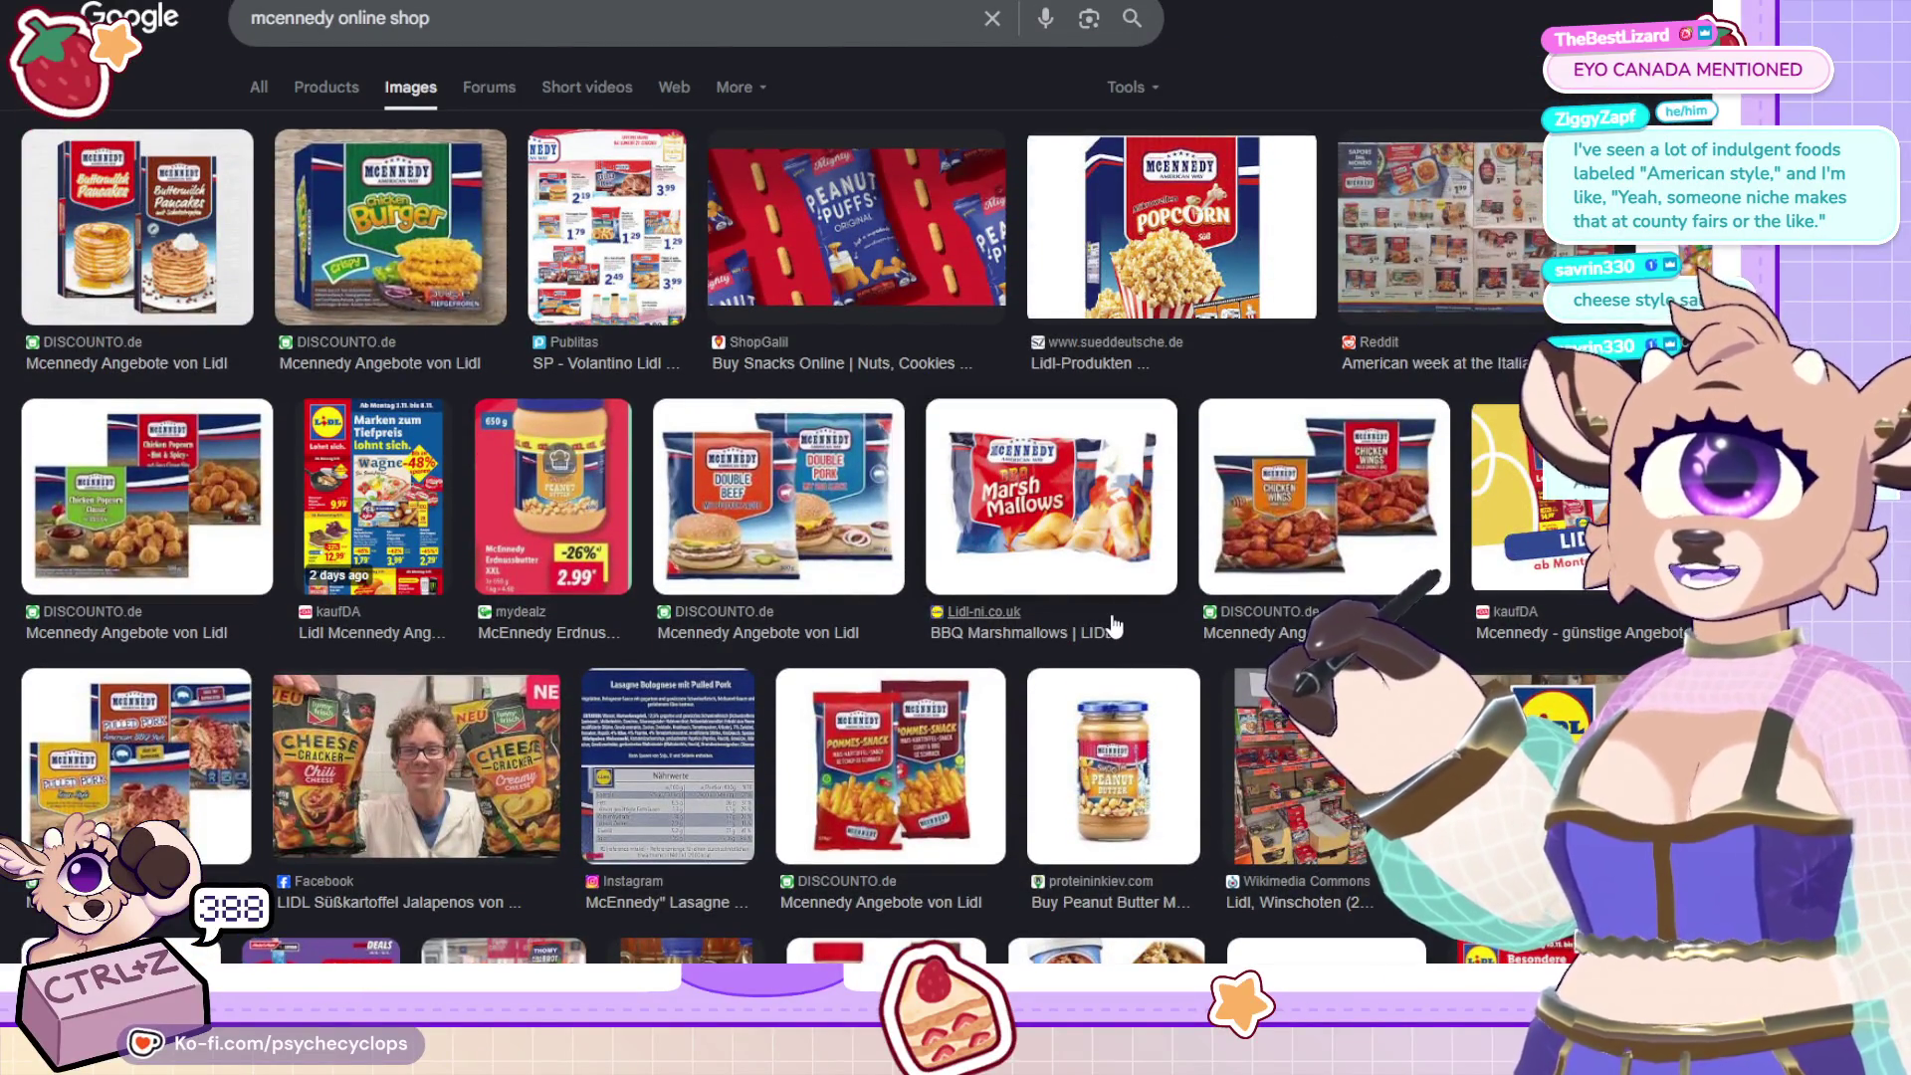
Preview the kaufDA flyer and Peanut Puffs images, then bring up options on the Publitas Lidl flyer preview.
left_click(383, 515)
right_click(1581, 518)
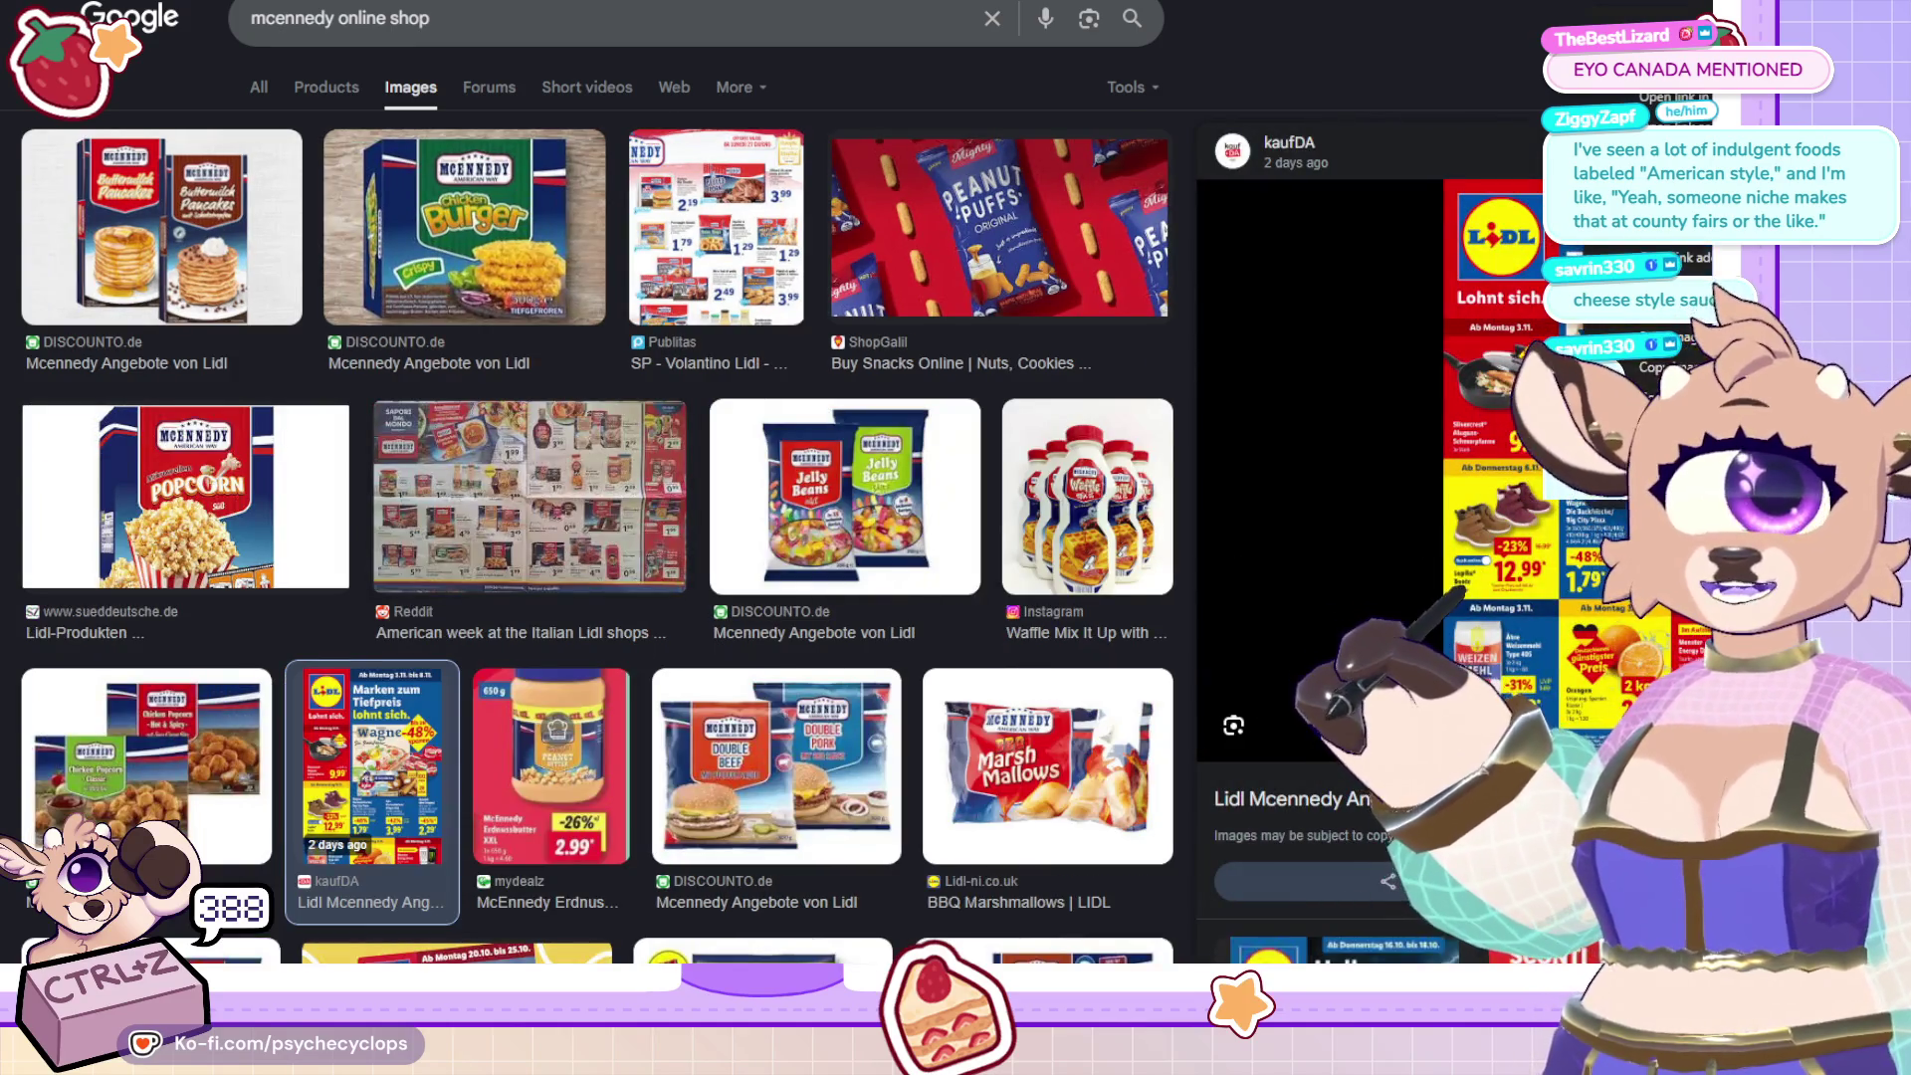
key("Escape")
key("Escape")
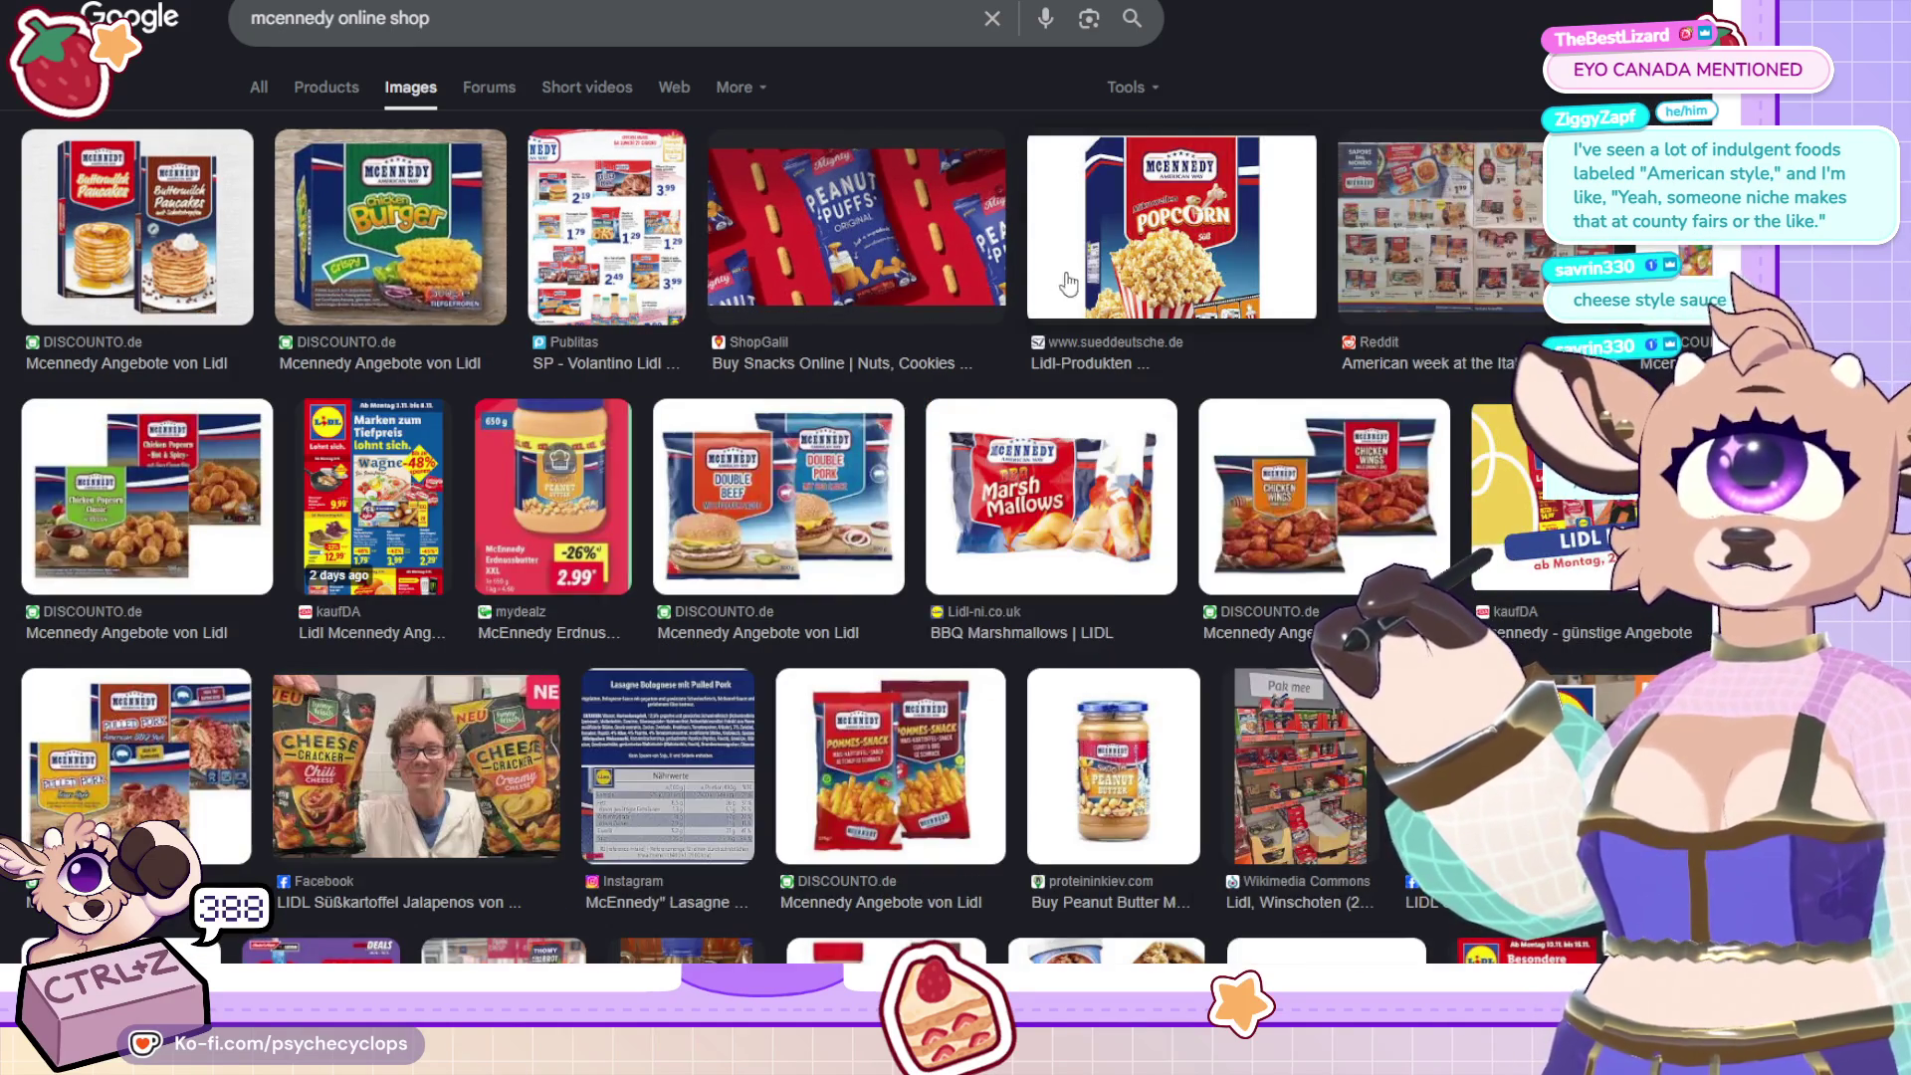
left_click(851, 261)
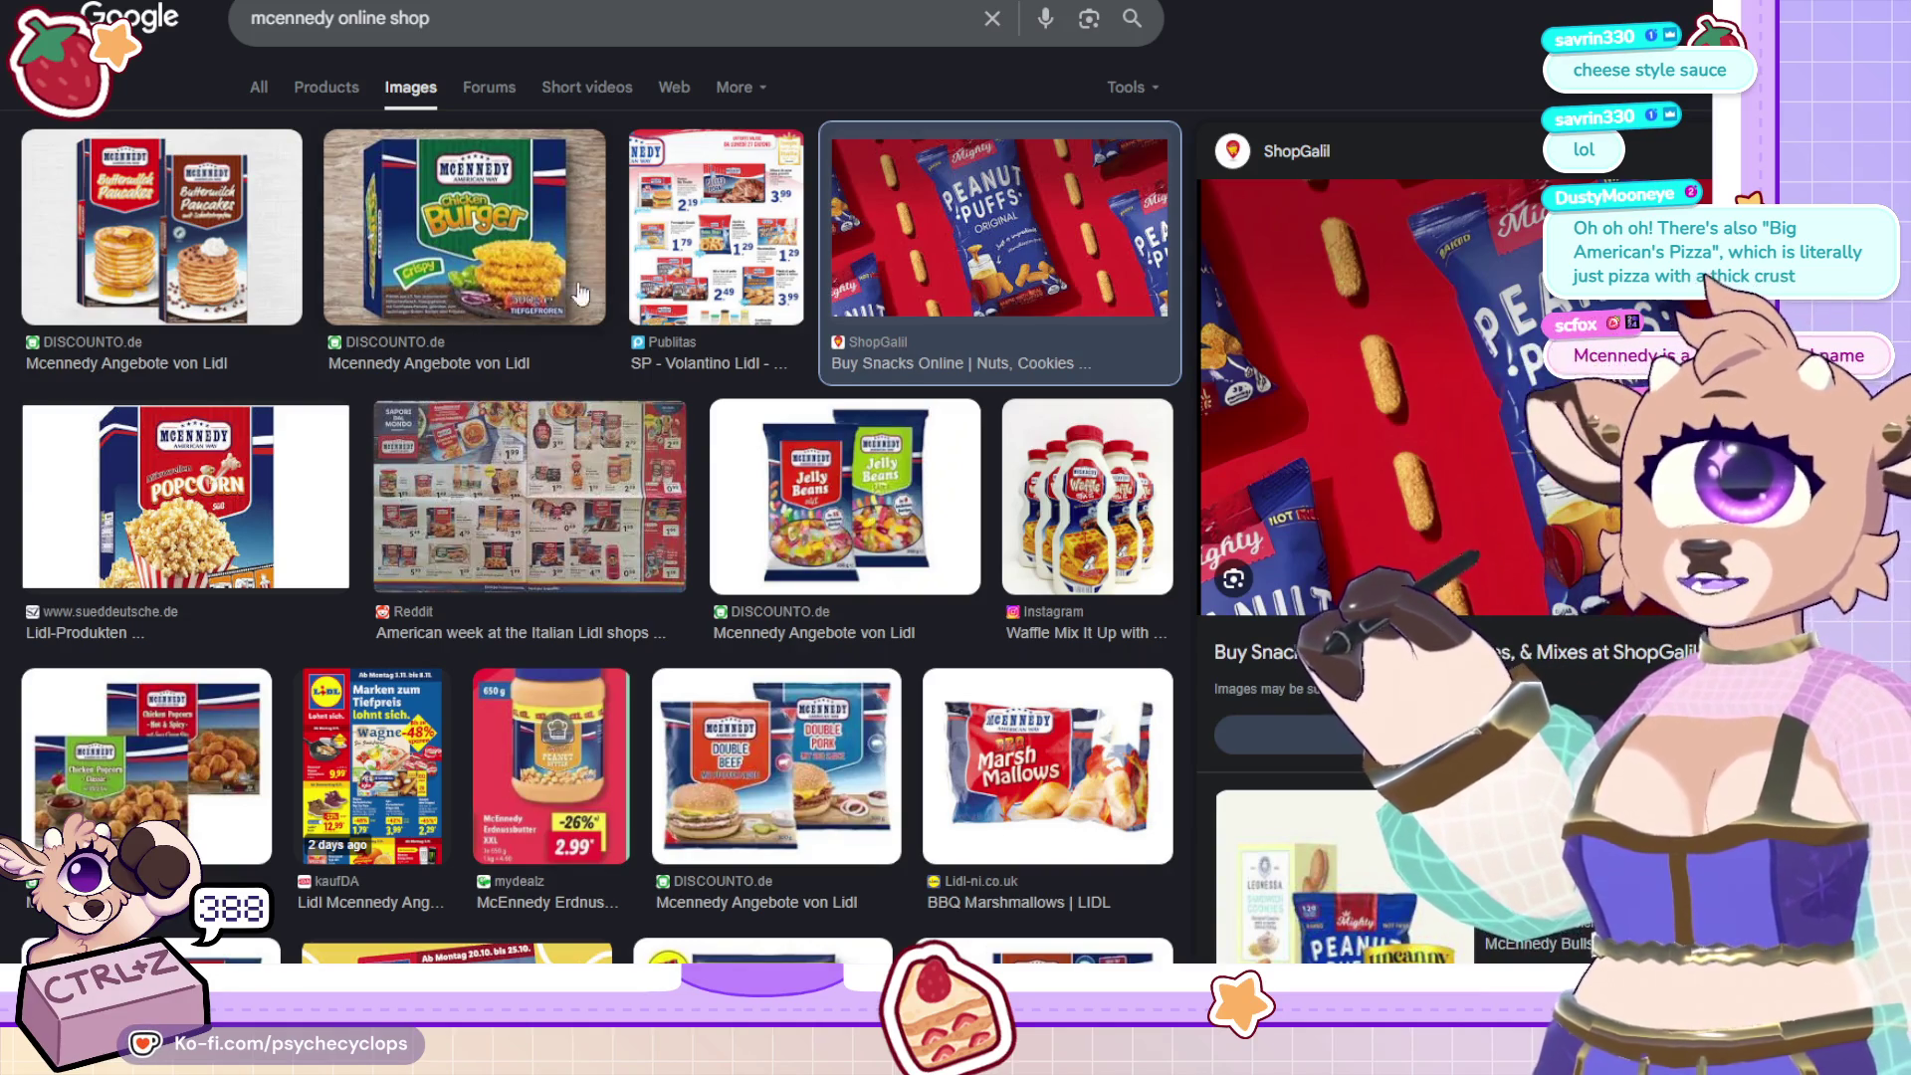
left_click(716, 227)
right_click(1558, 474)
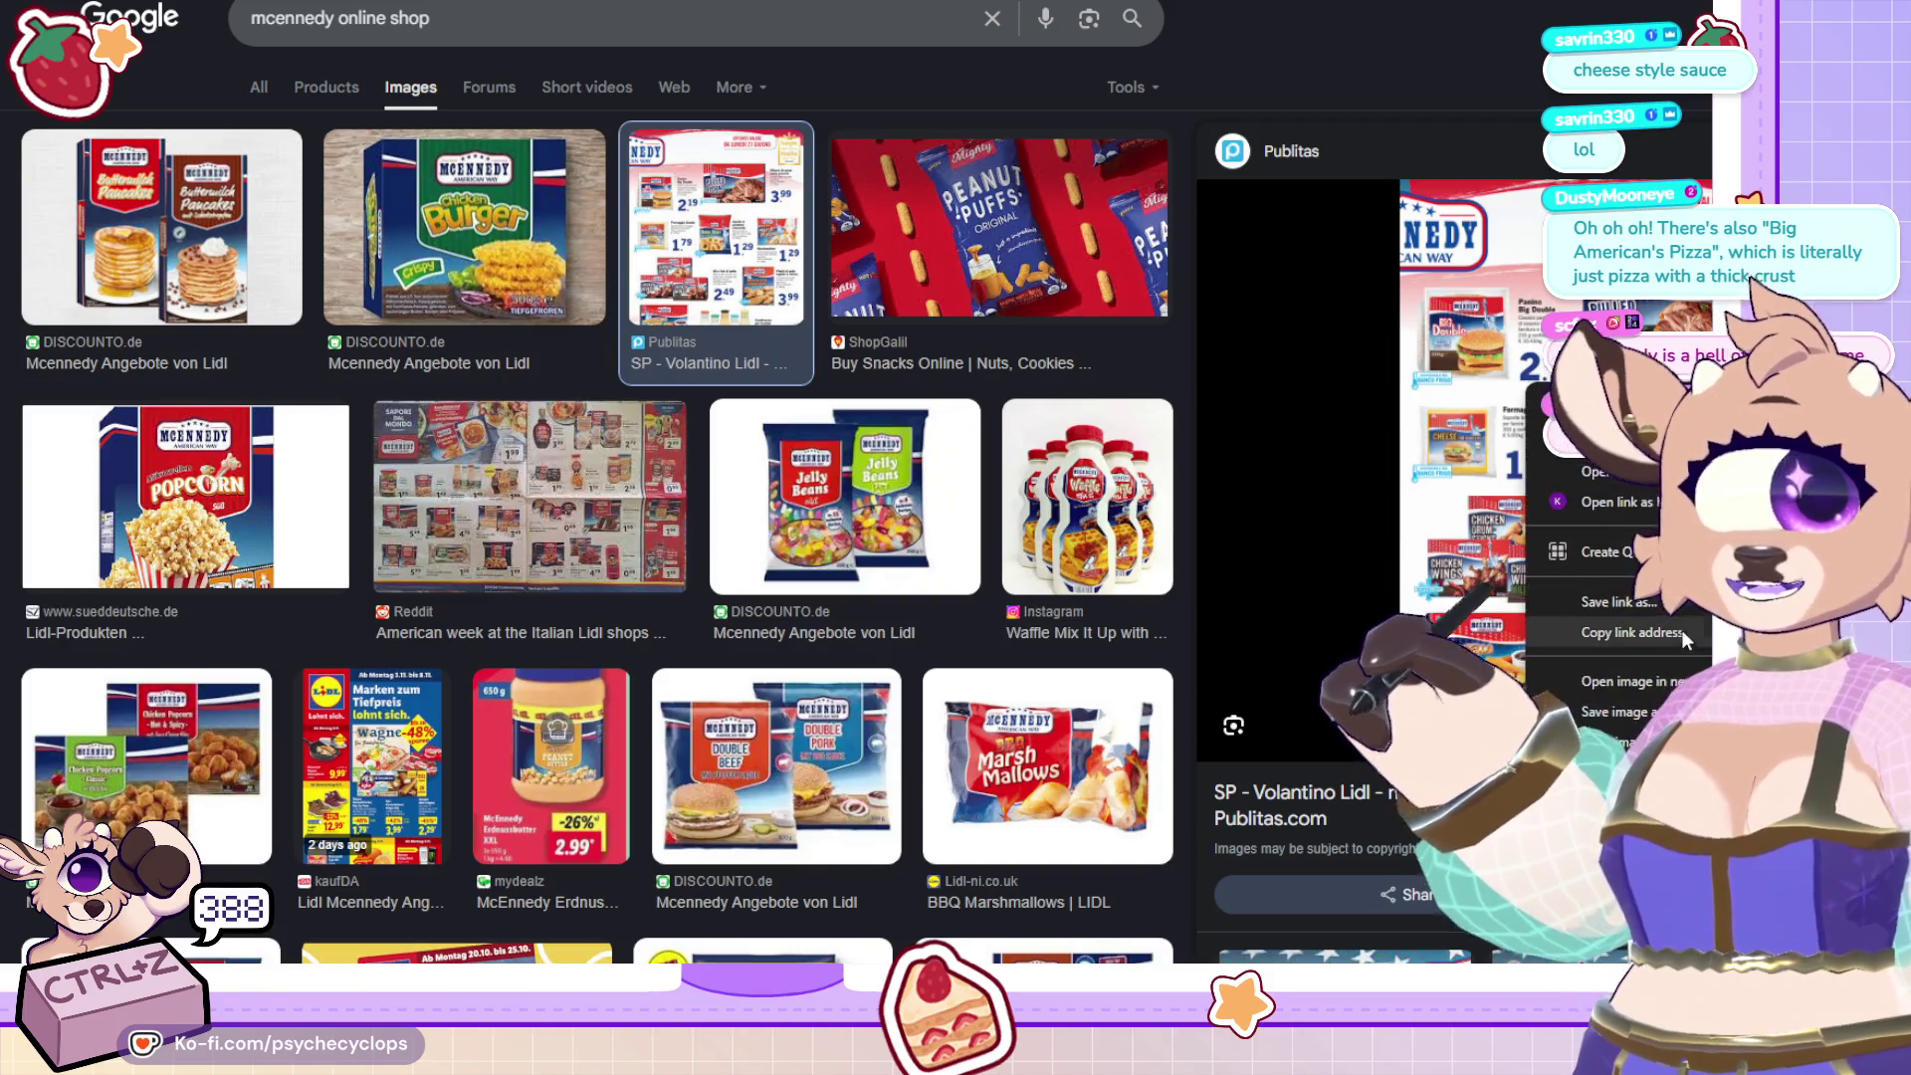
left_click(1682, 626)
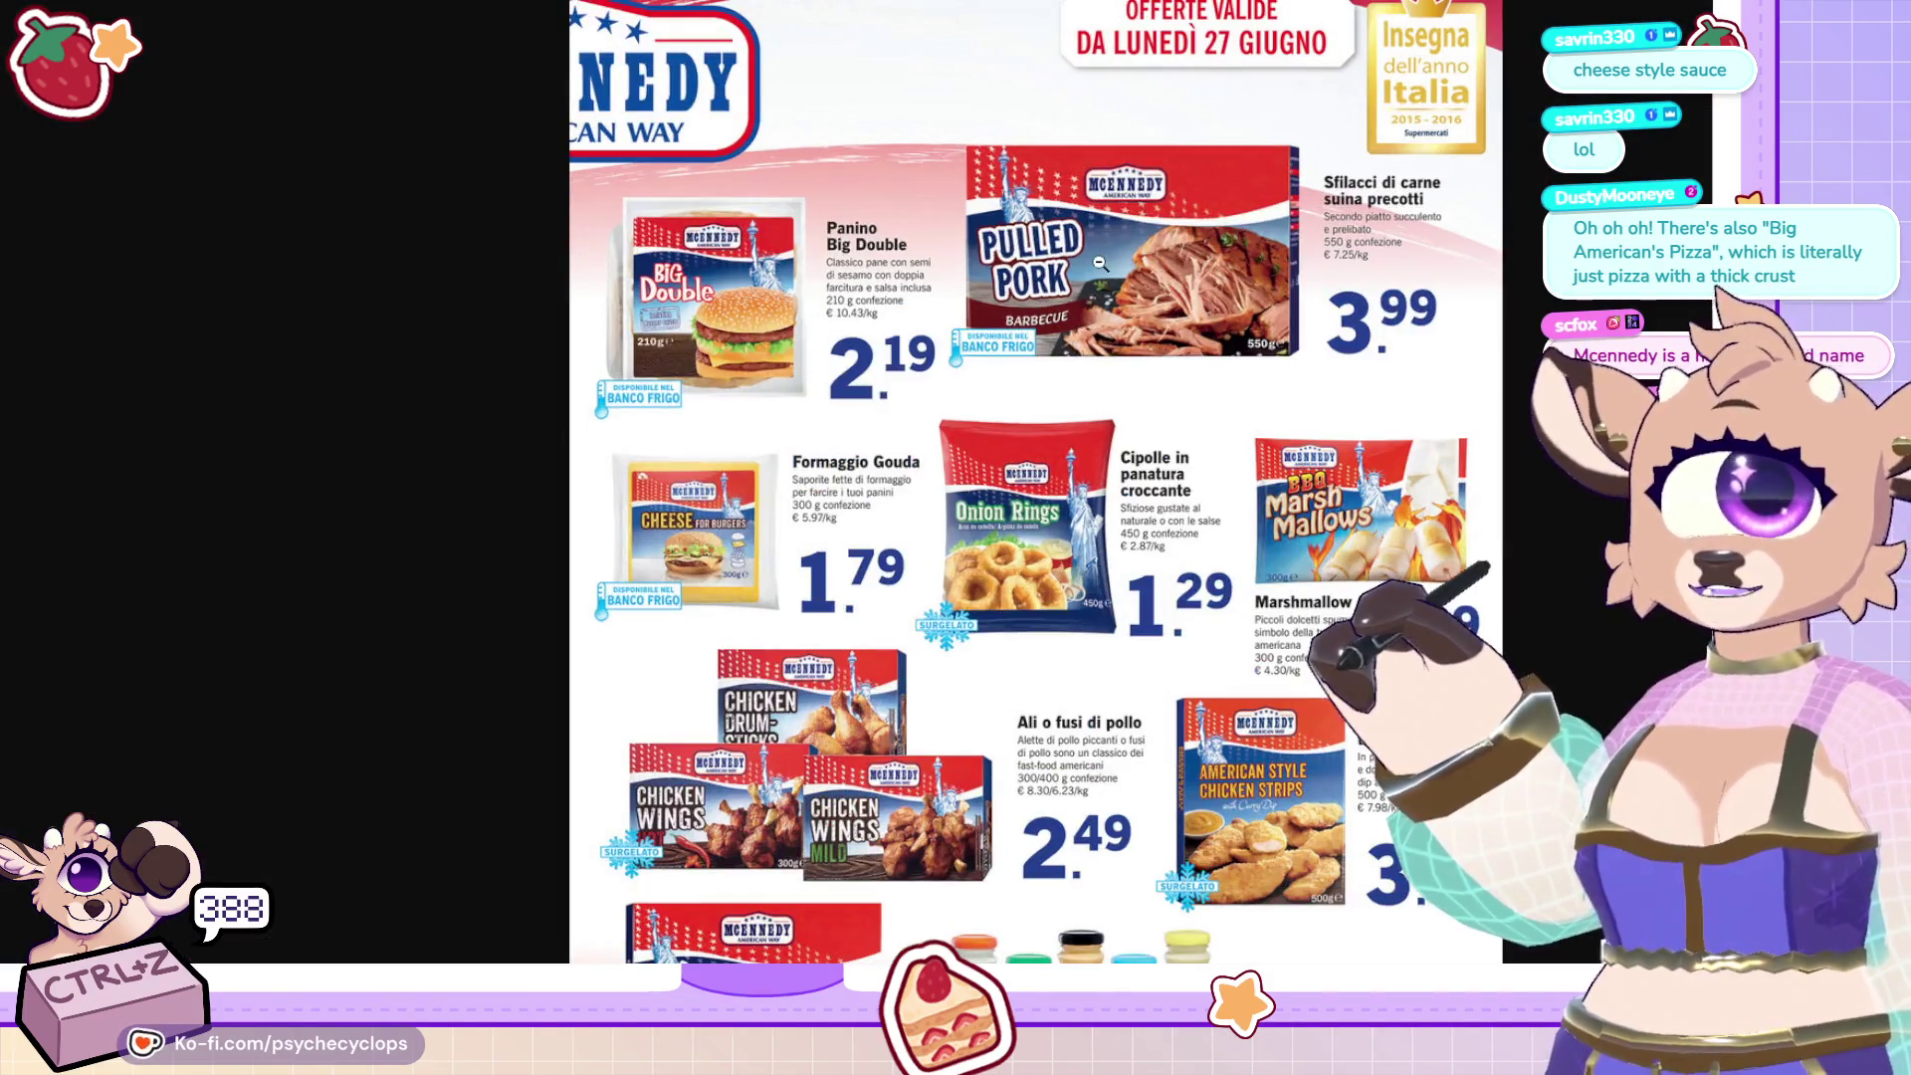
left_click(1035, 274)
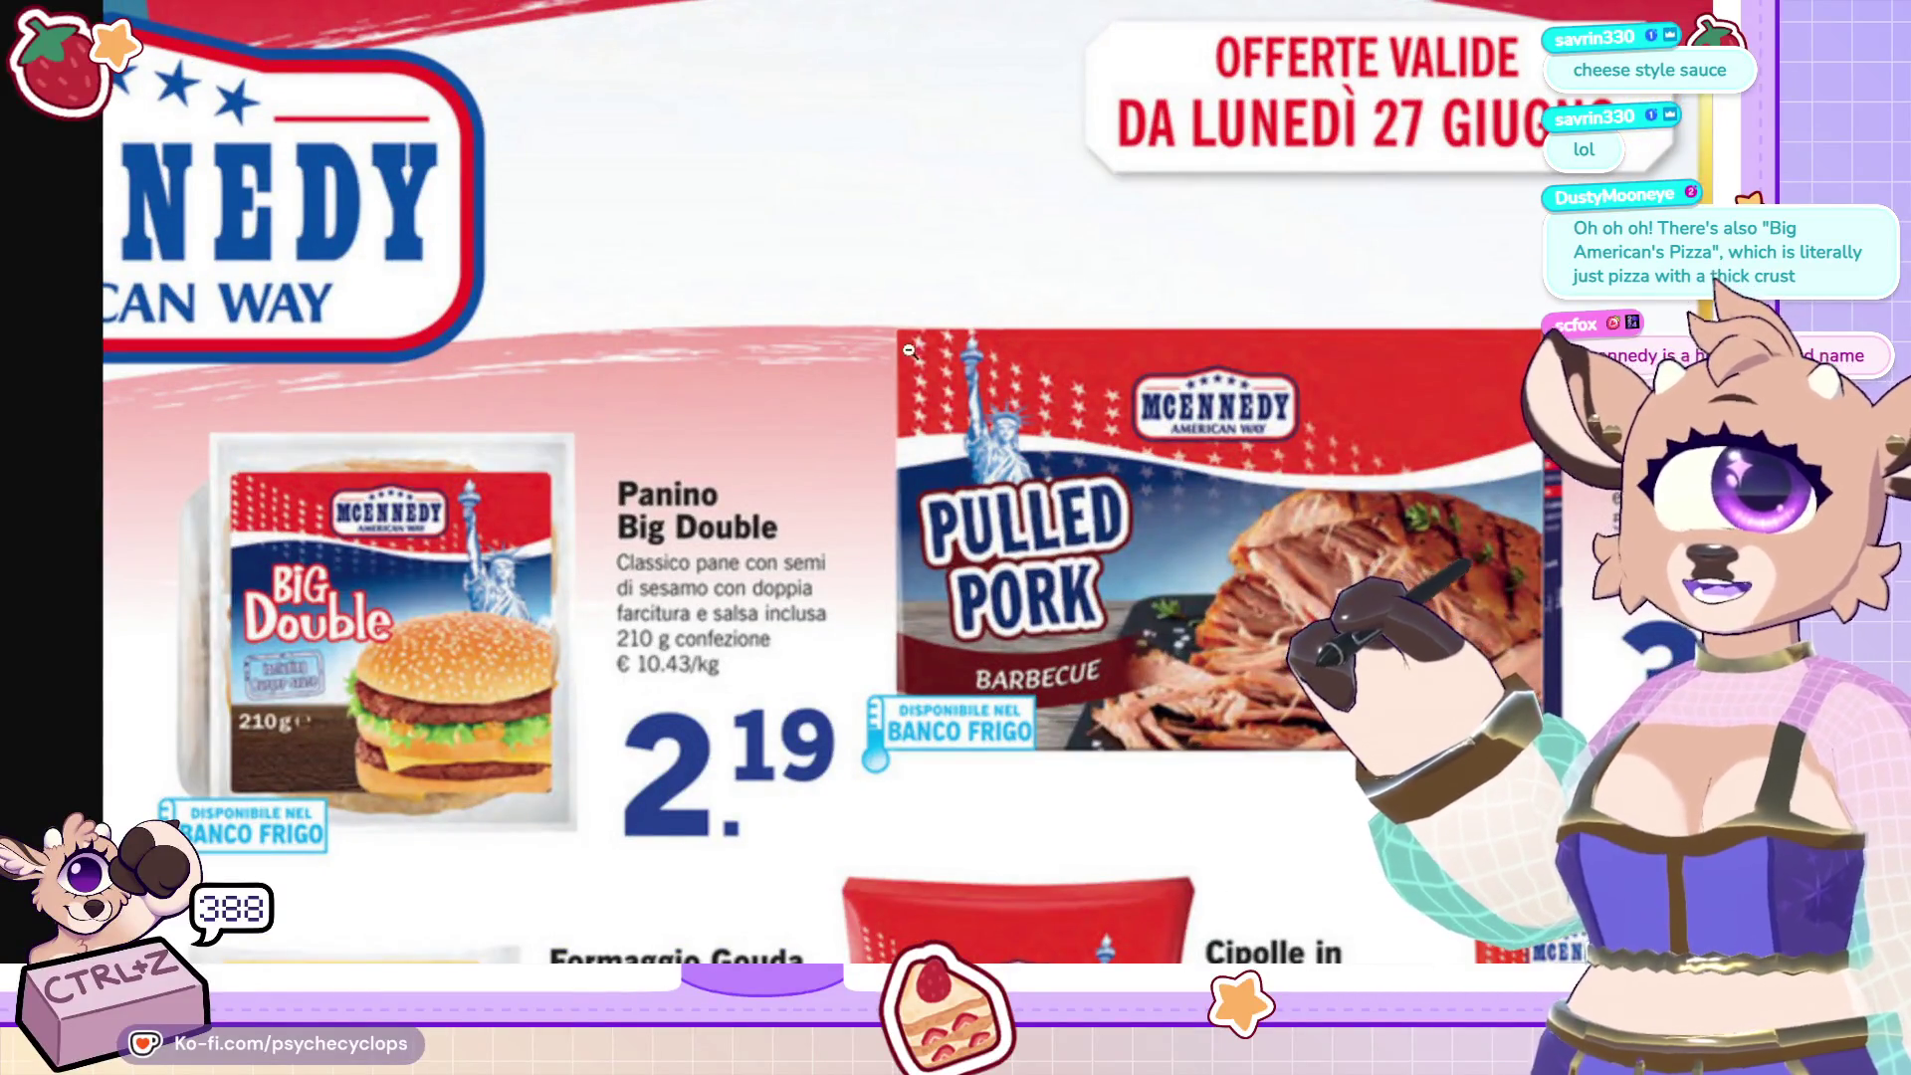
scroll(1002, 498, "down", 1)
scroll(1002, 497, "down", 1)
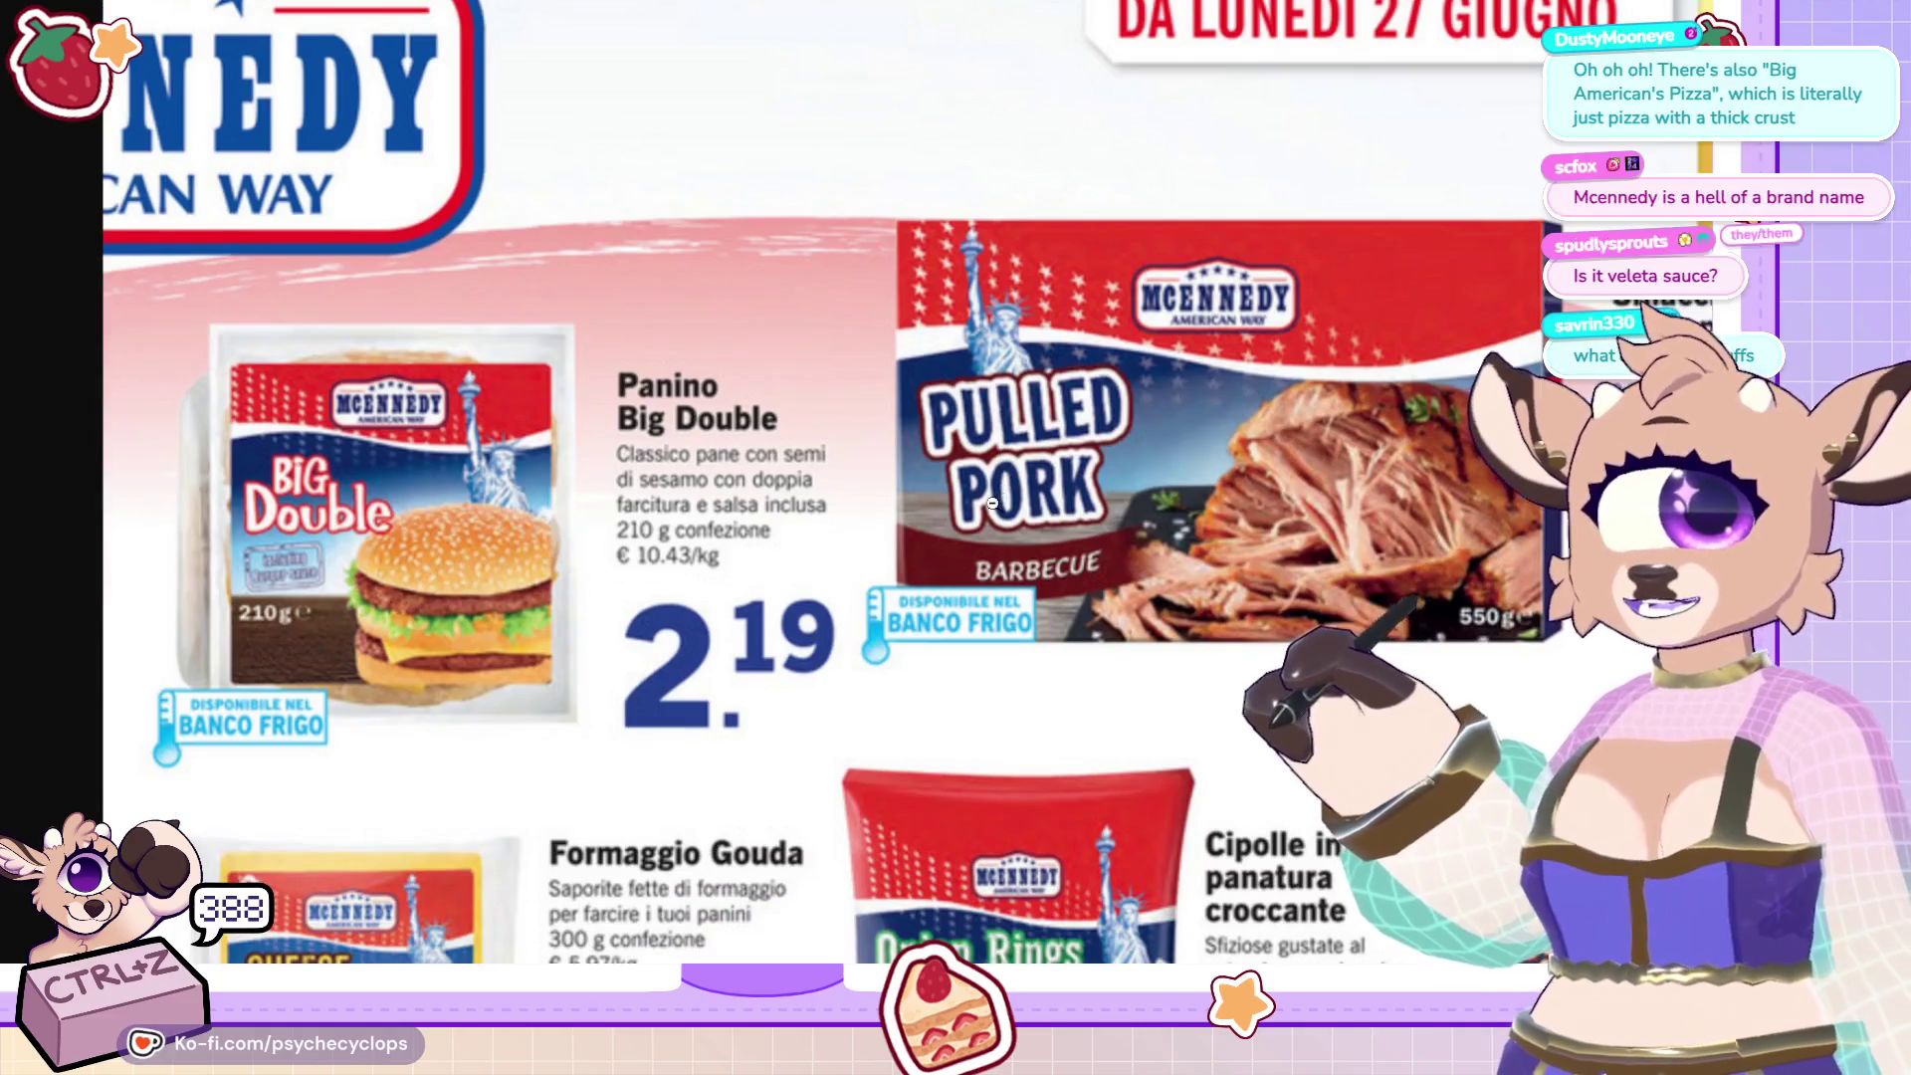
scroll(1002, 497, "down", 1)
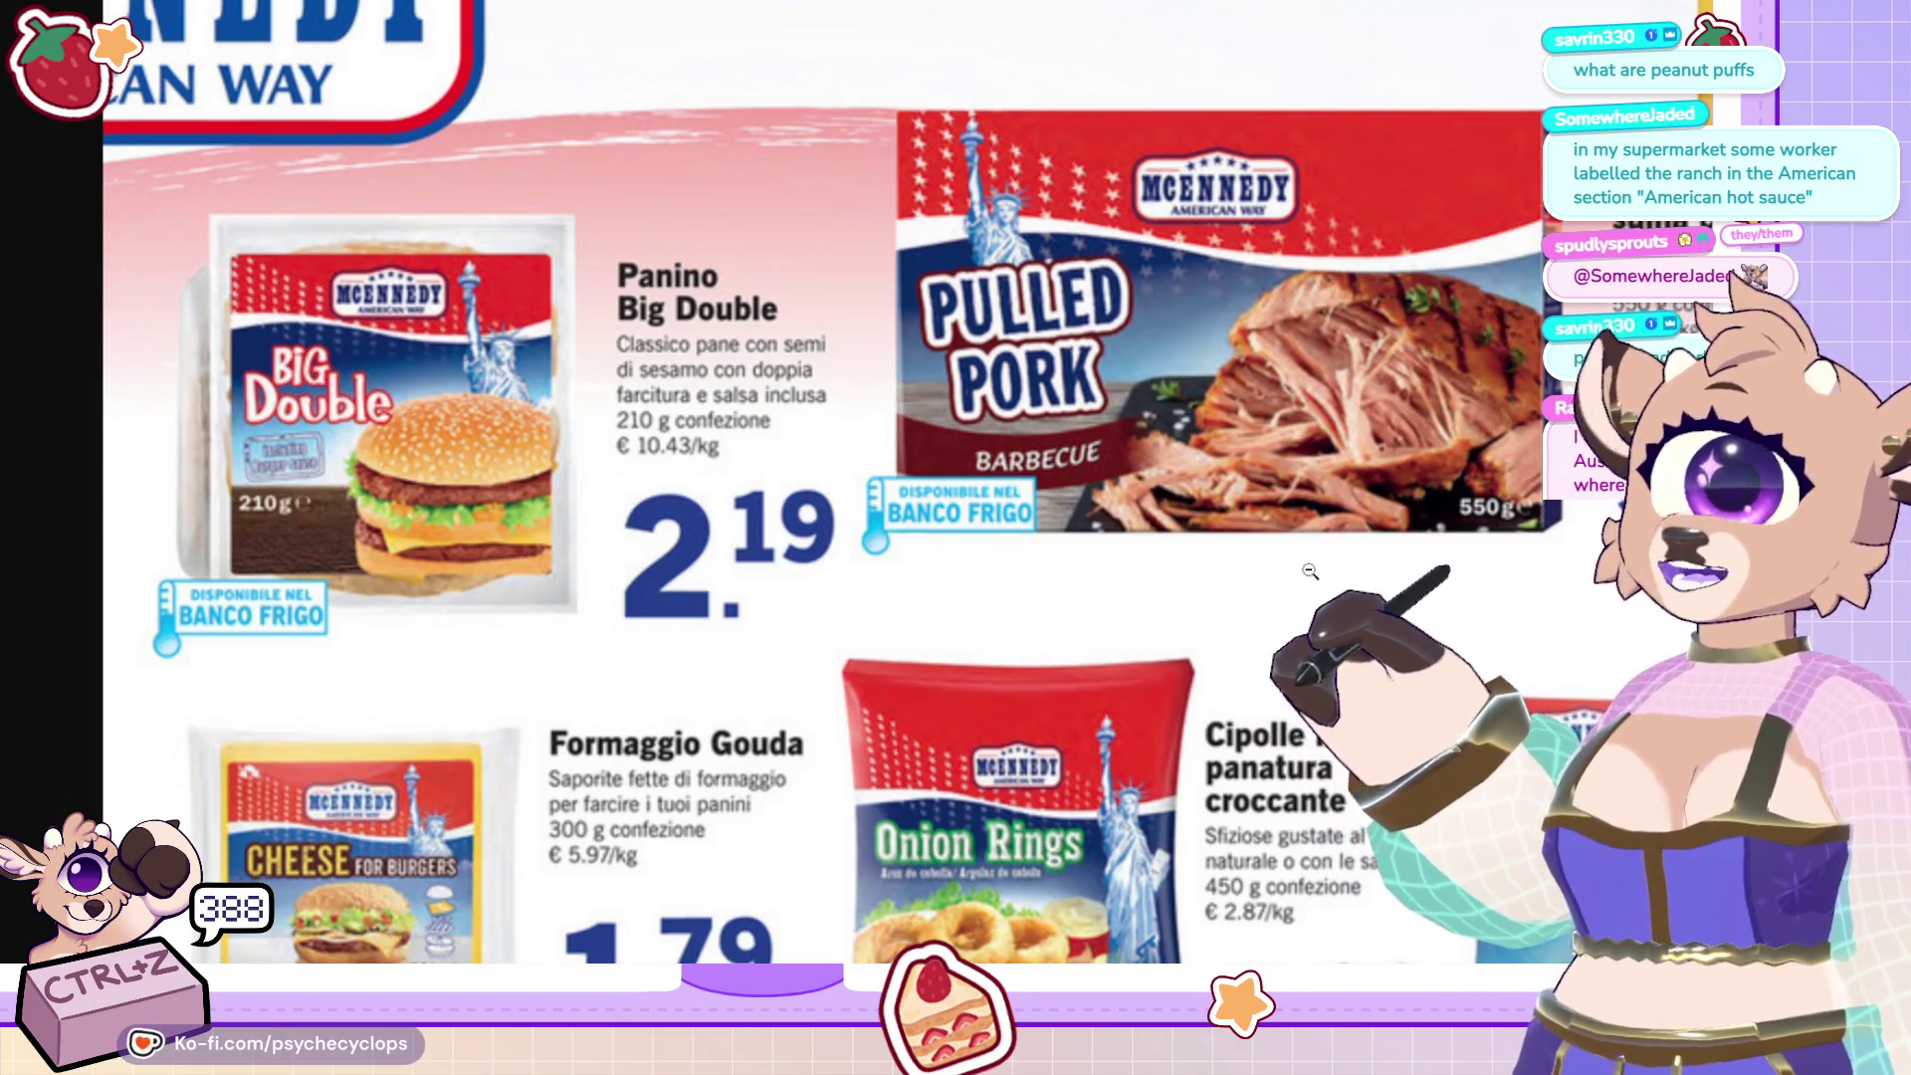
scroll(1311, 566, "down", 3)
scroll(1310, 572, "down", 2)
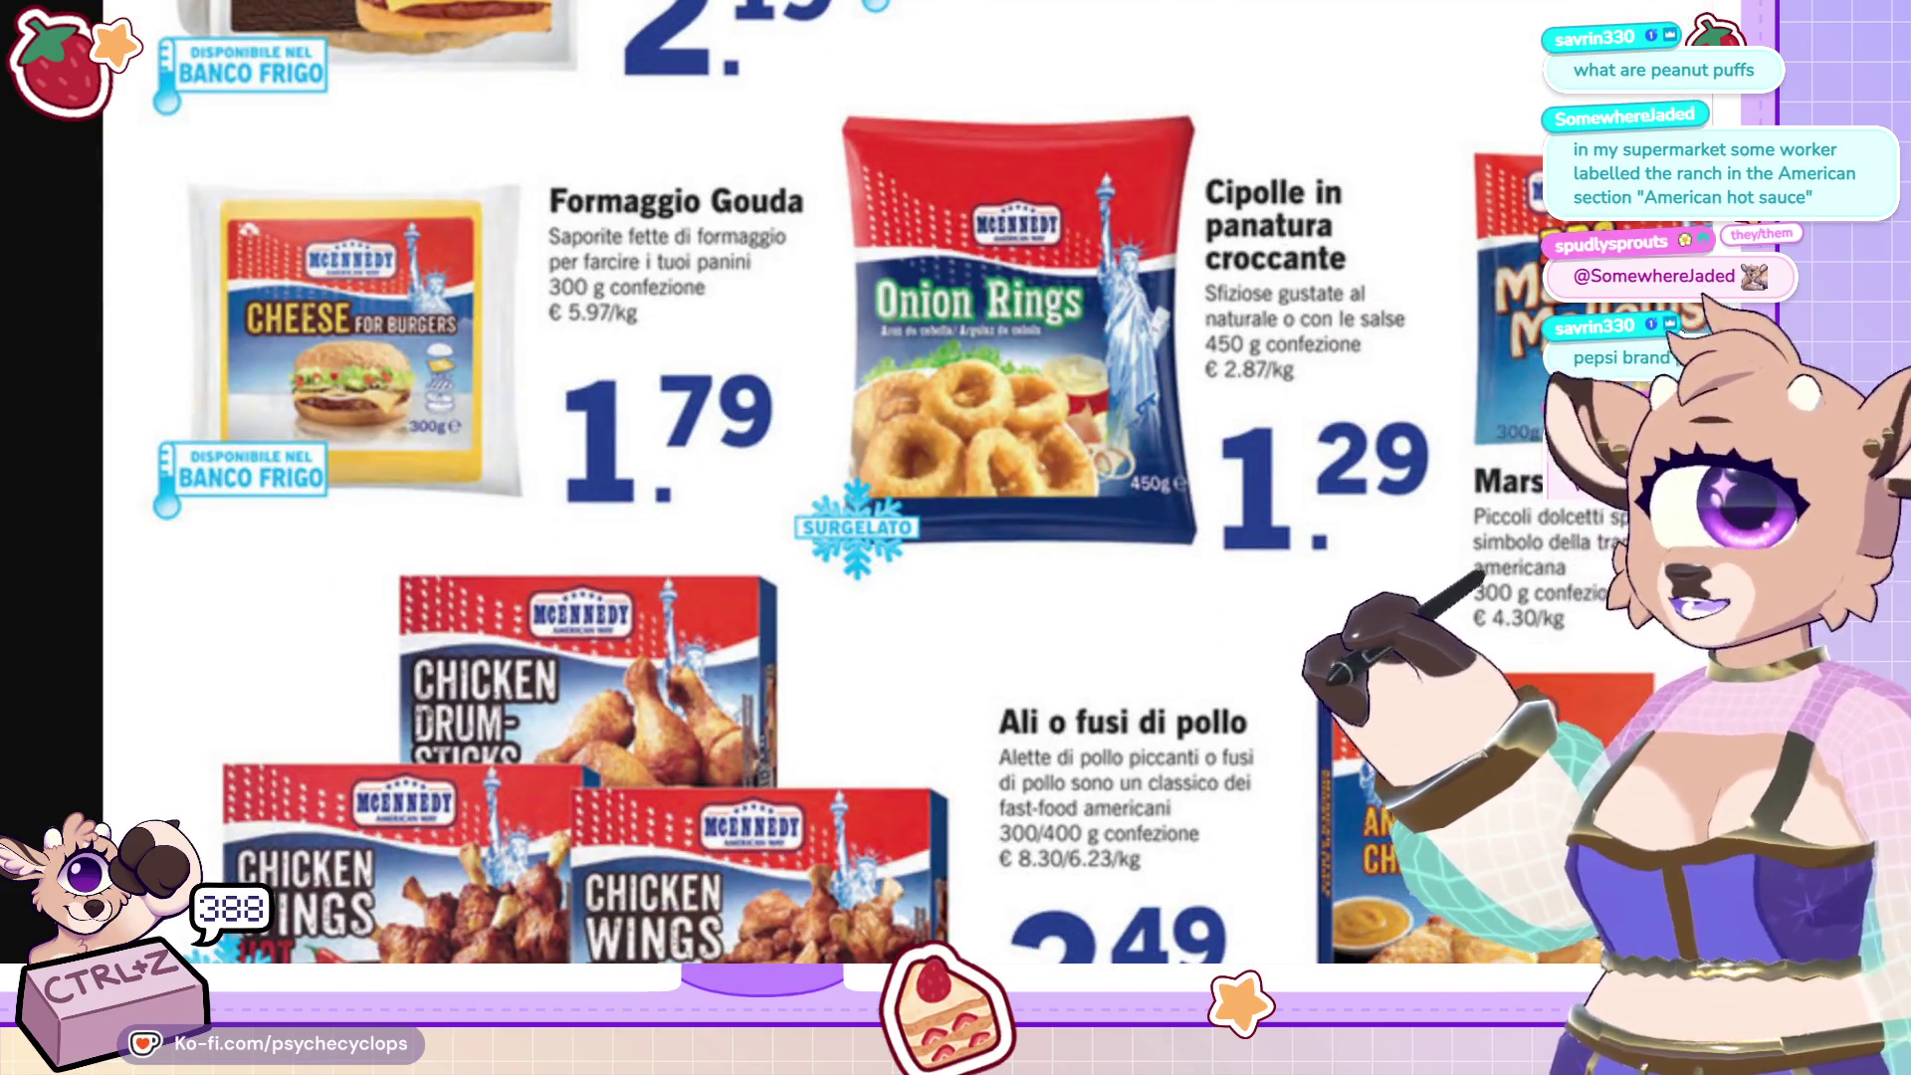
scroll(1444, 427, "down", 3)
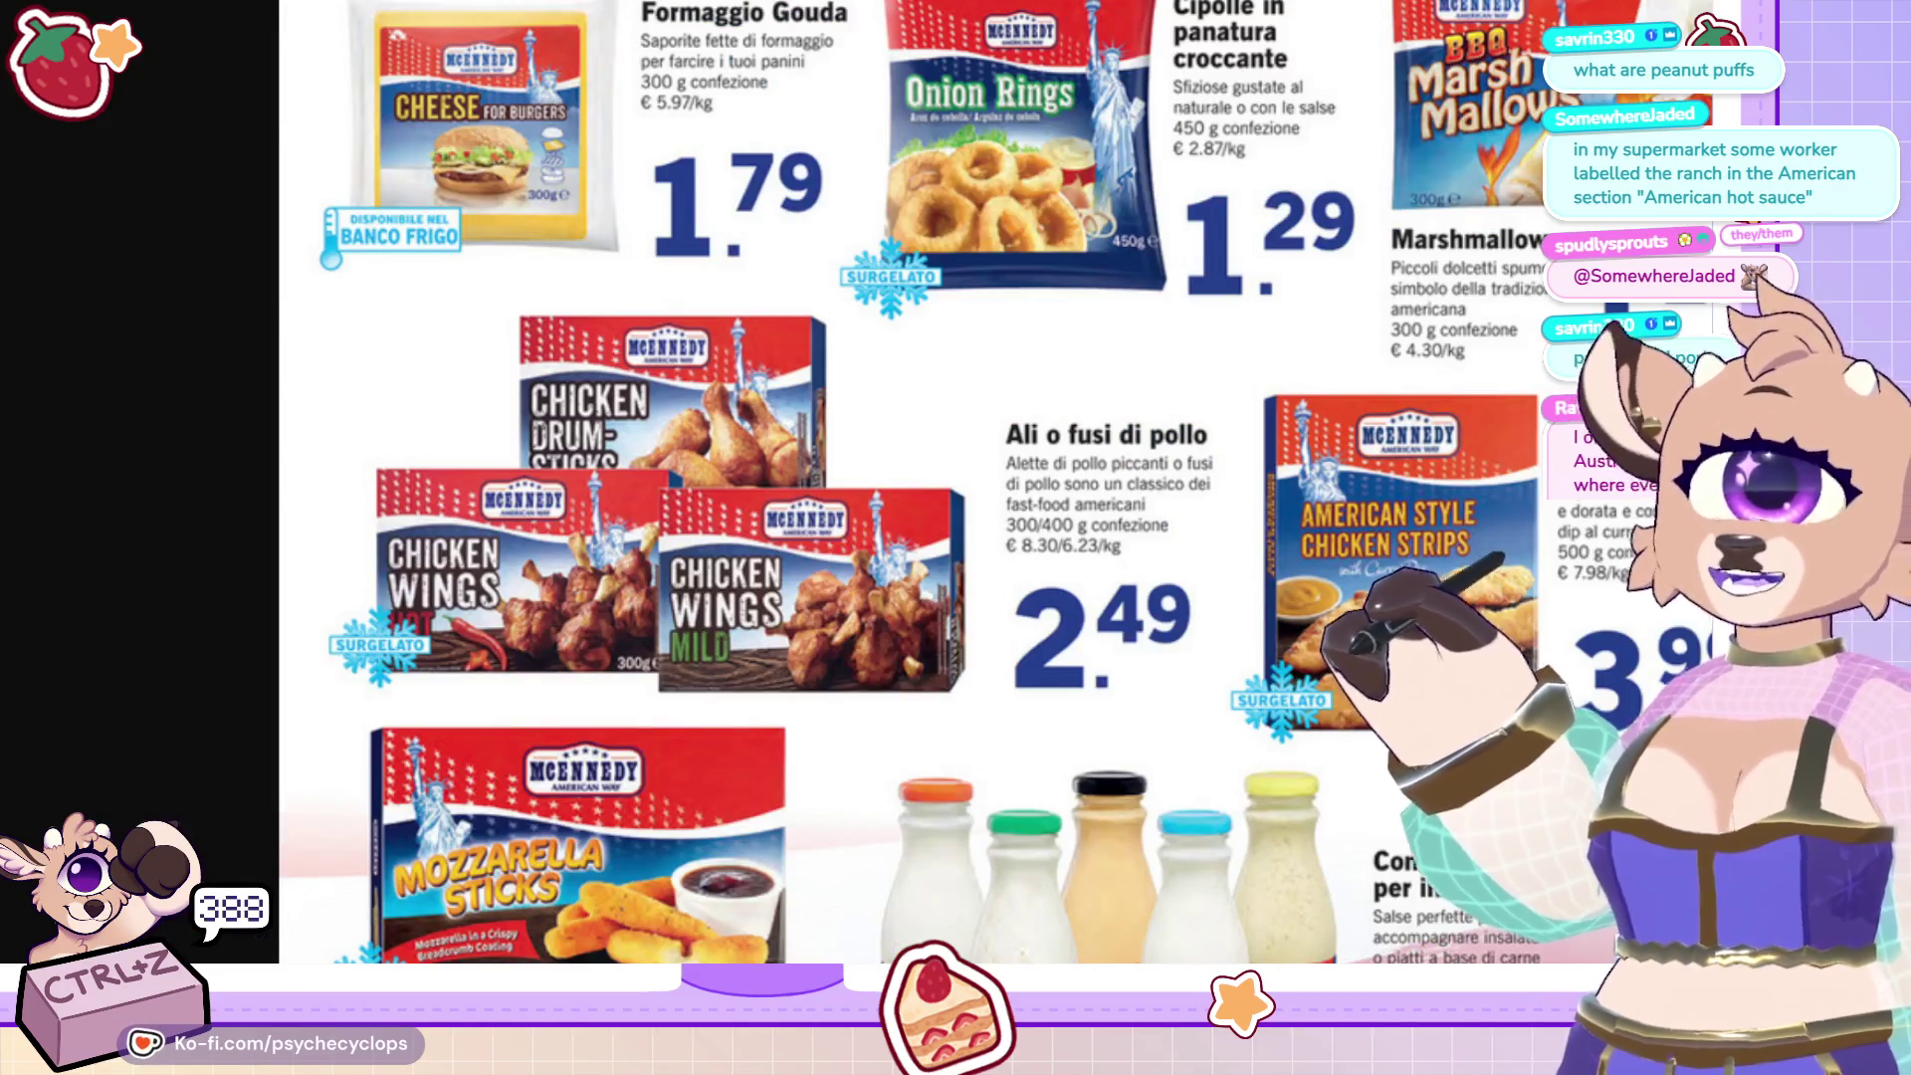
scroll(796, 498, "up", 5)
scroll(1141, 849, "down", 5)
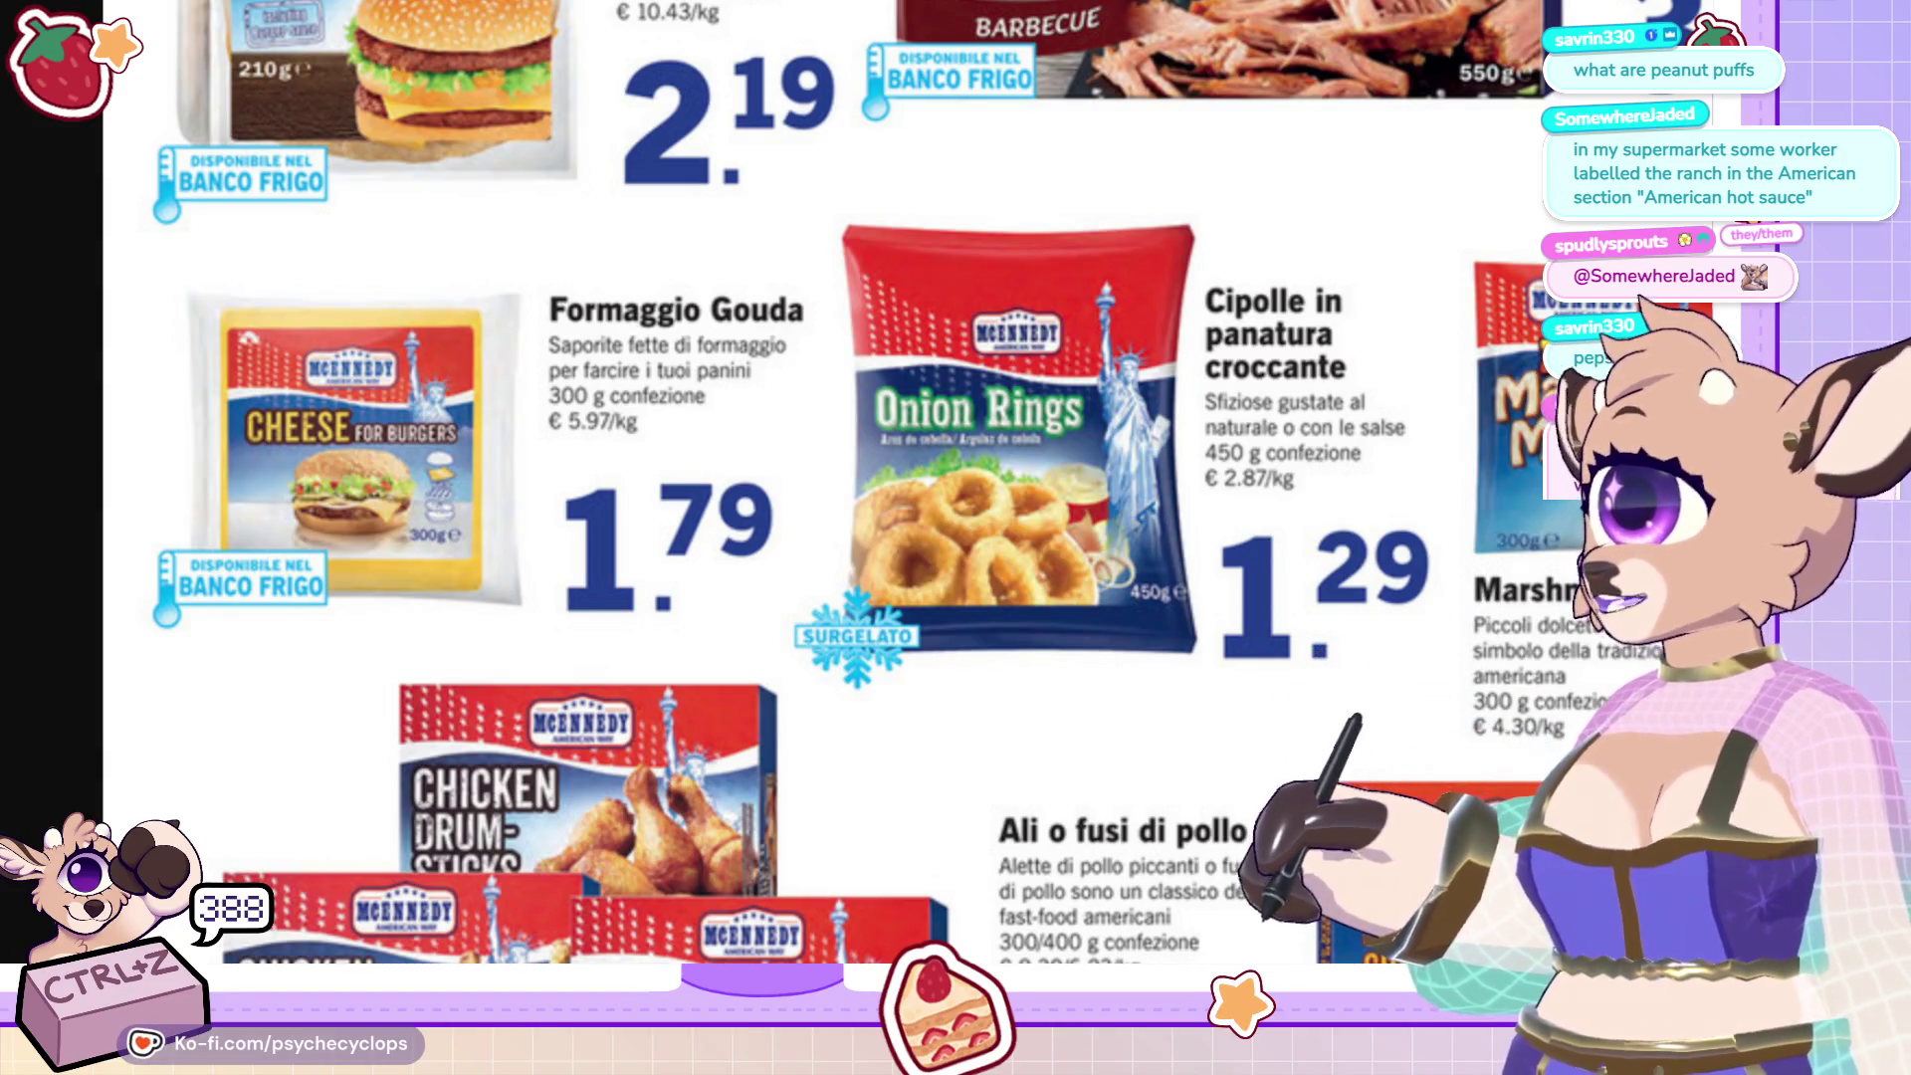
scroll(856, 483, "right", 3)
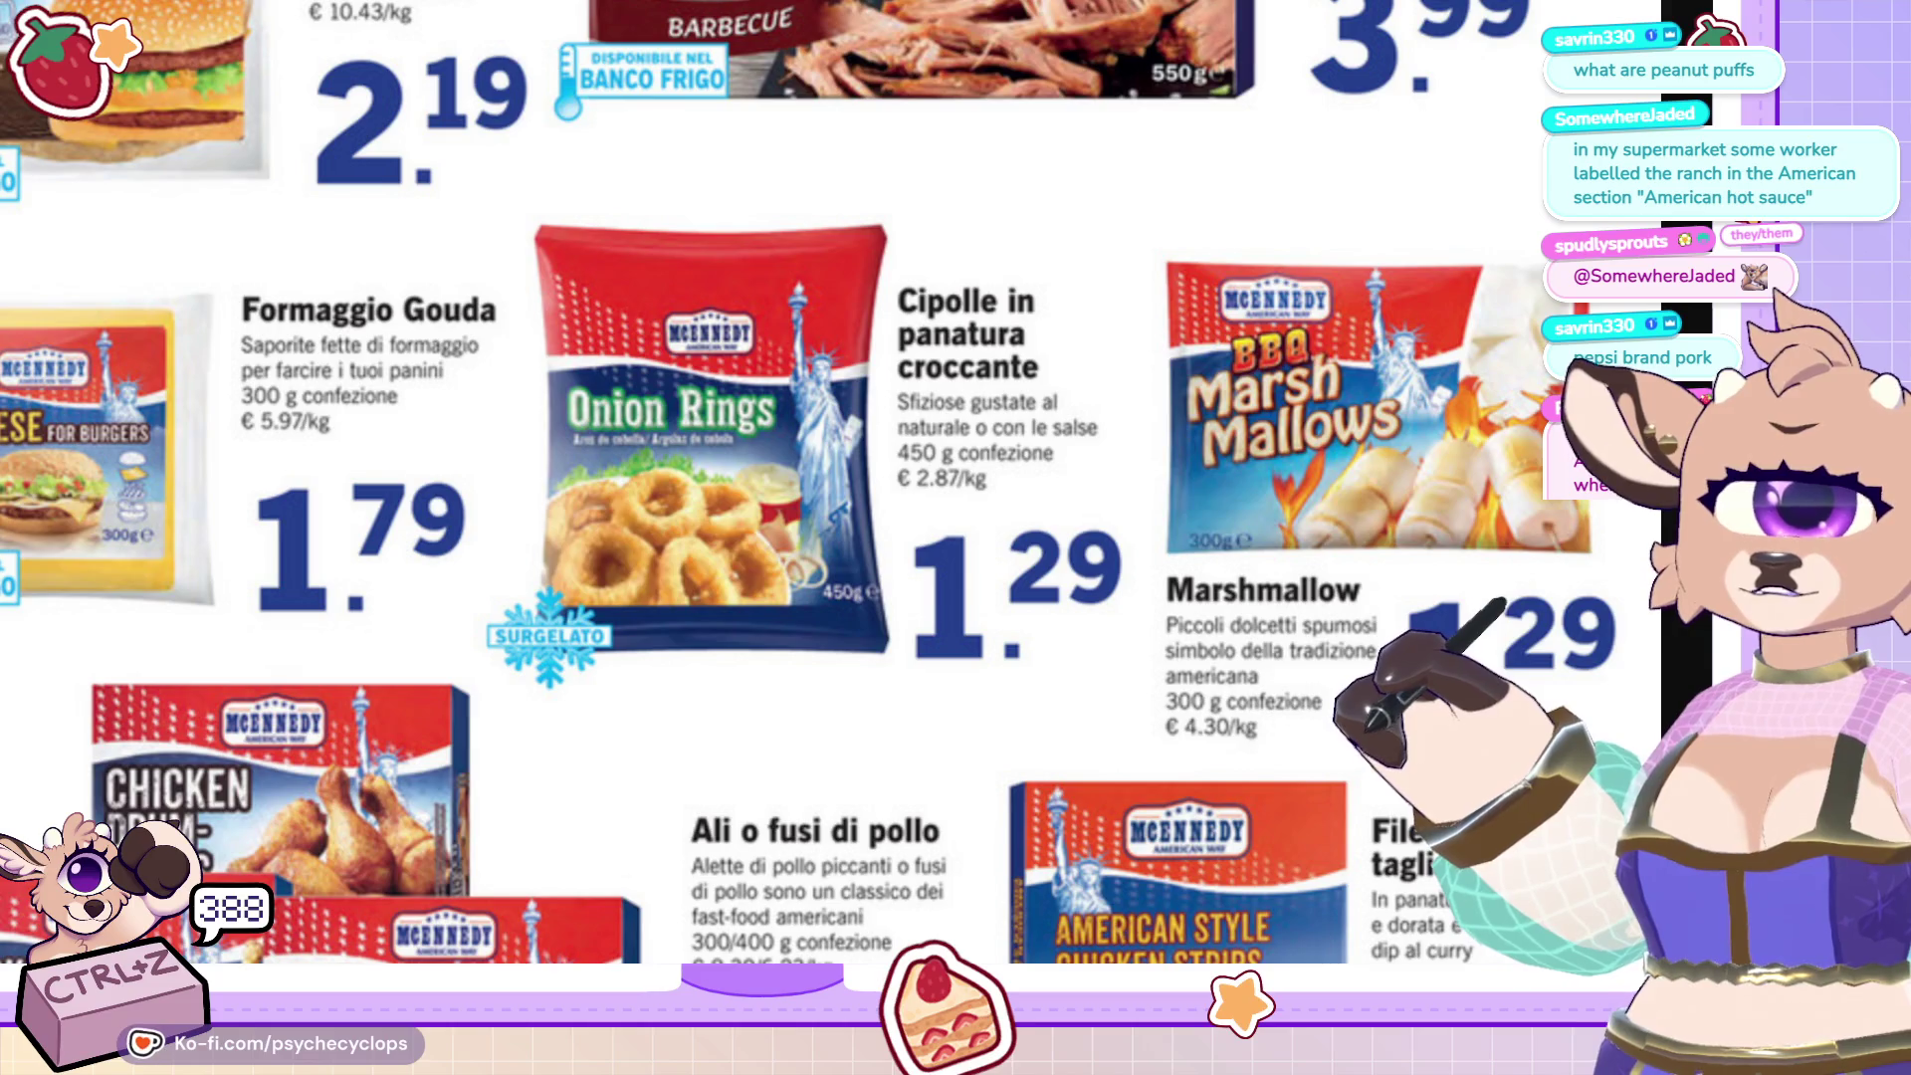
scroll(836, 483, "left", 2)
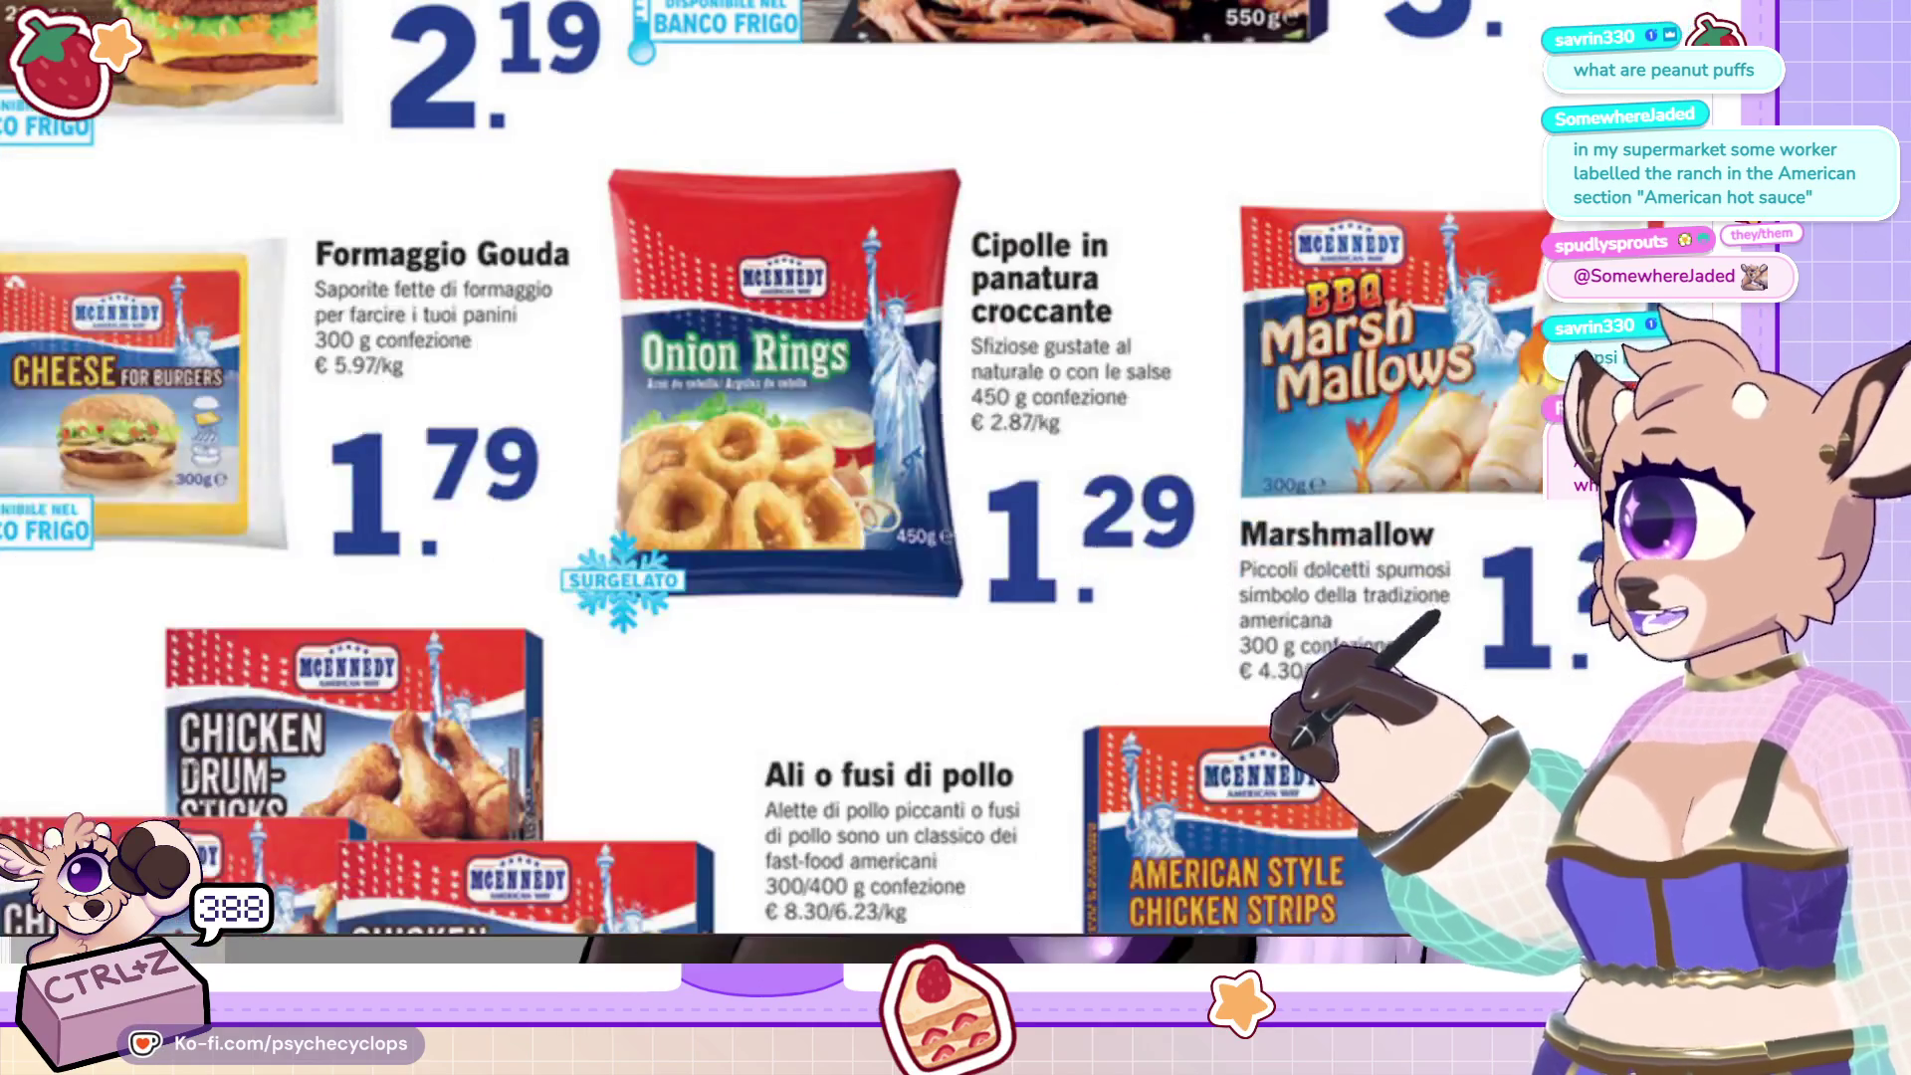
scroll(496, 575, "down", 5)
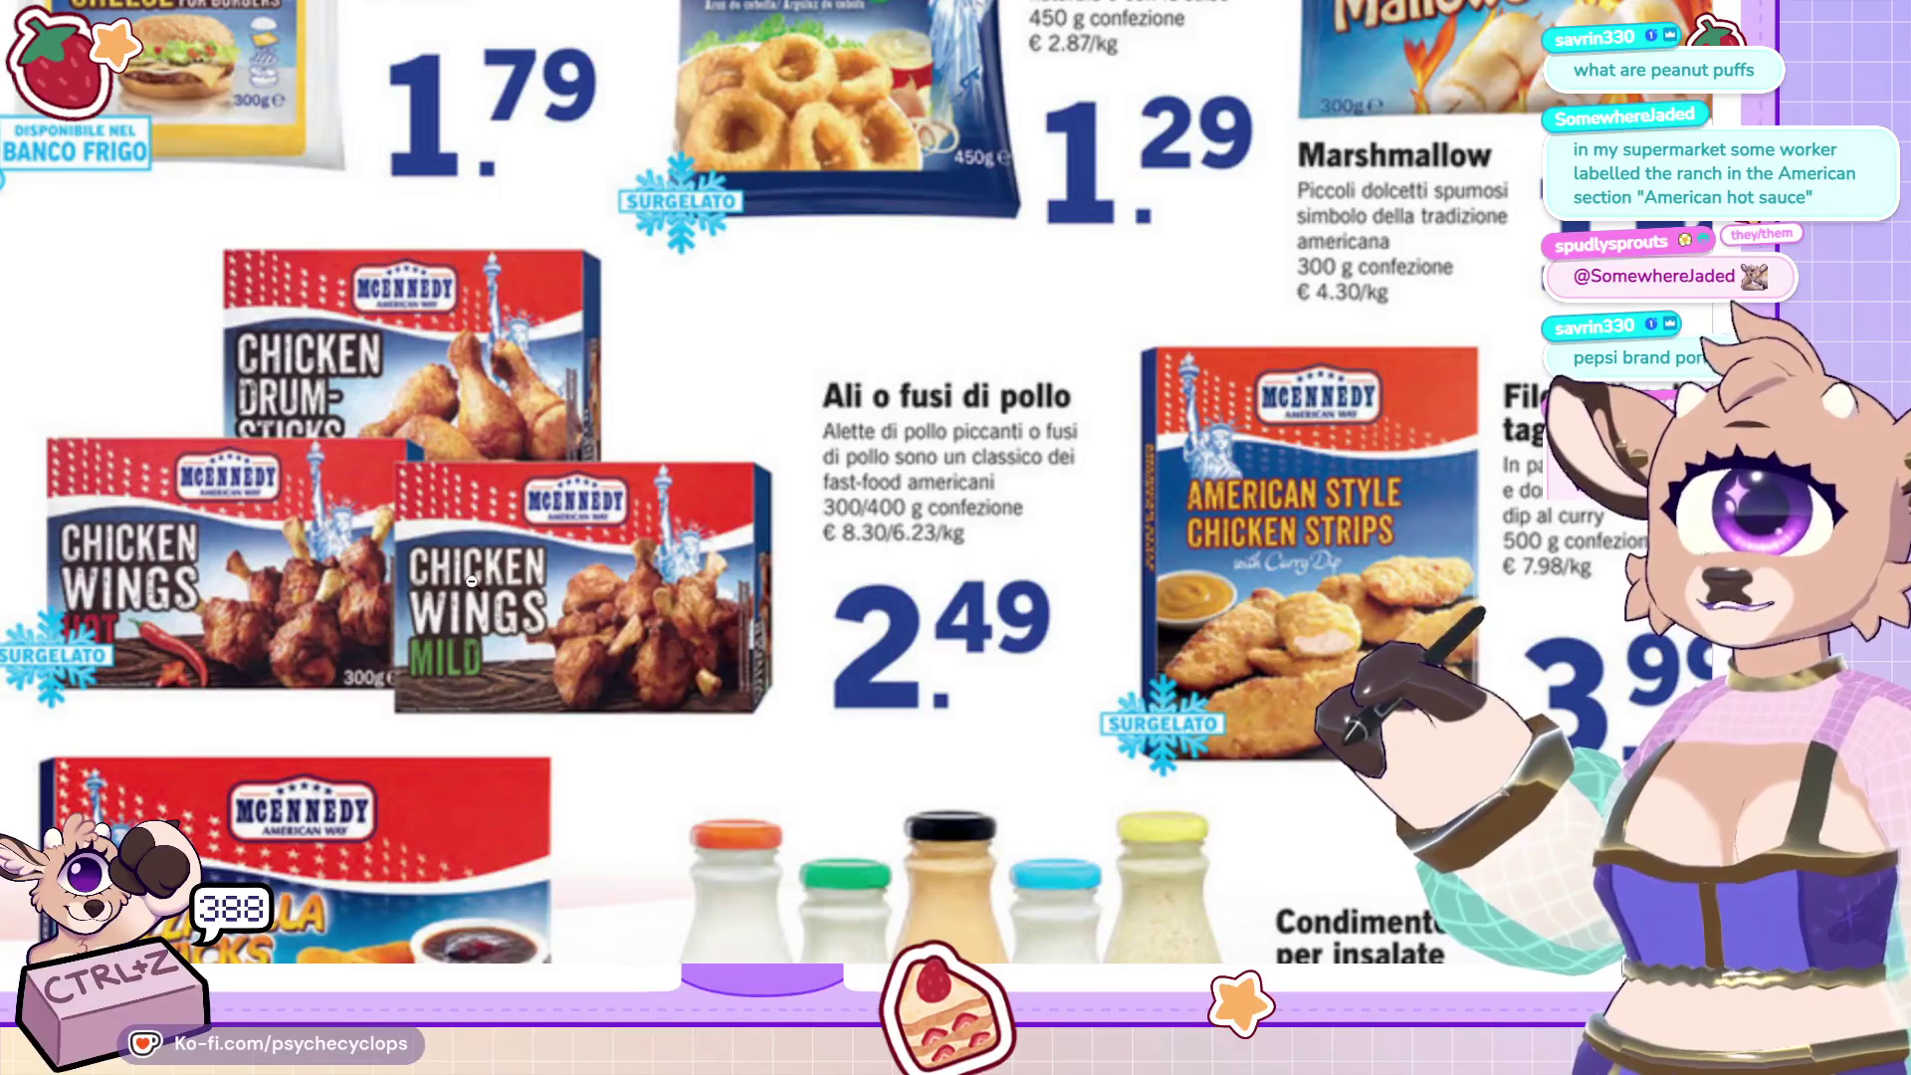
scroll(472, 583, "down", 2)
scroll(466, 587, "down", 3)
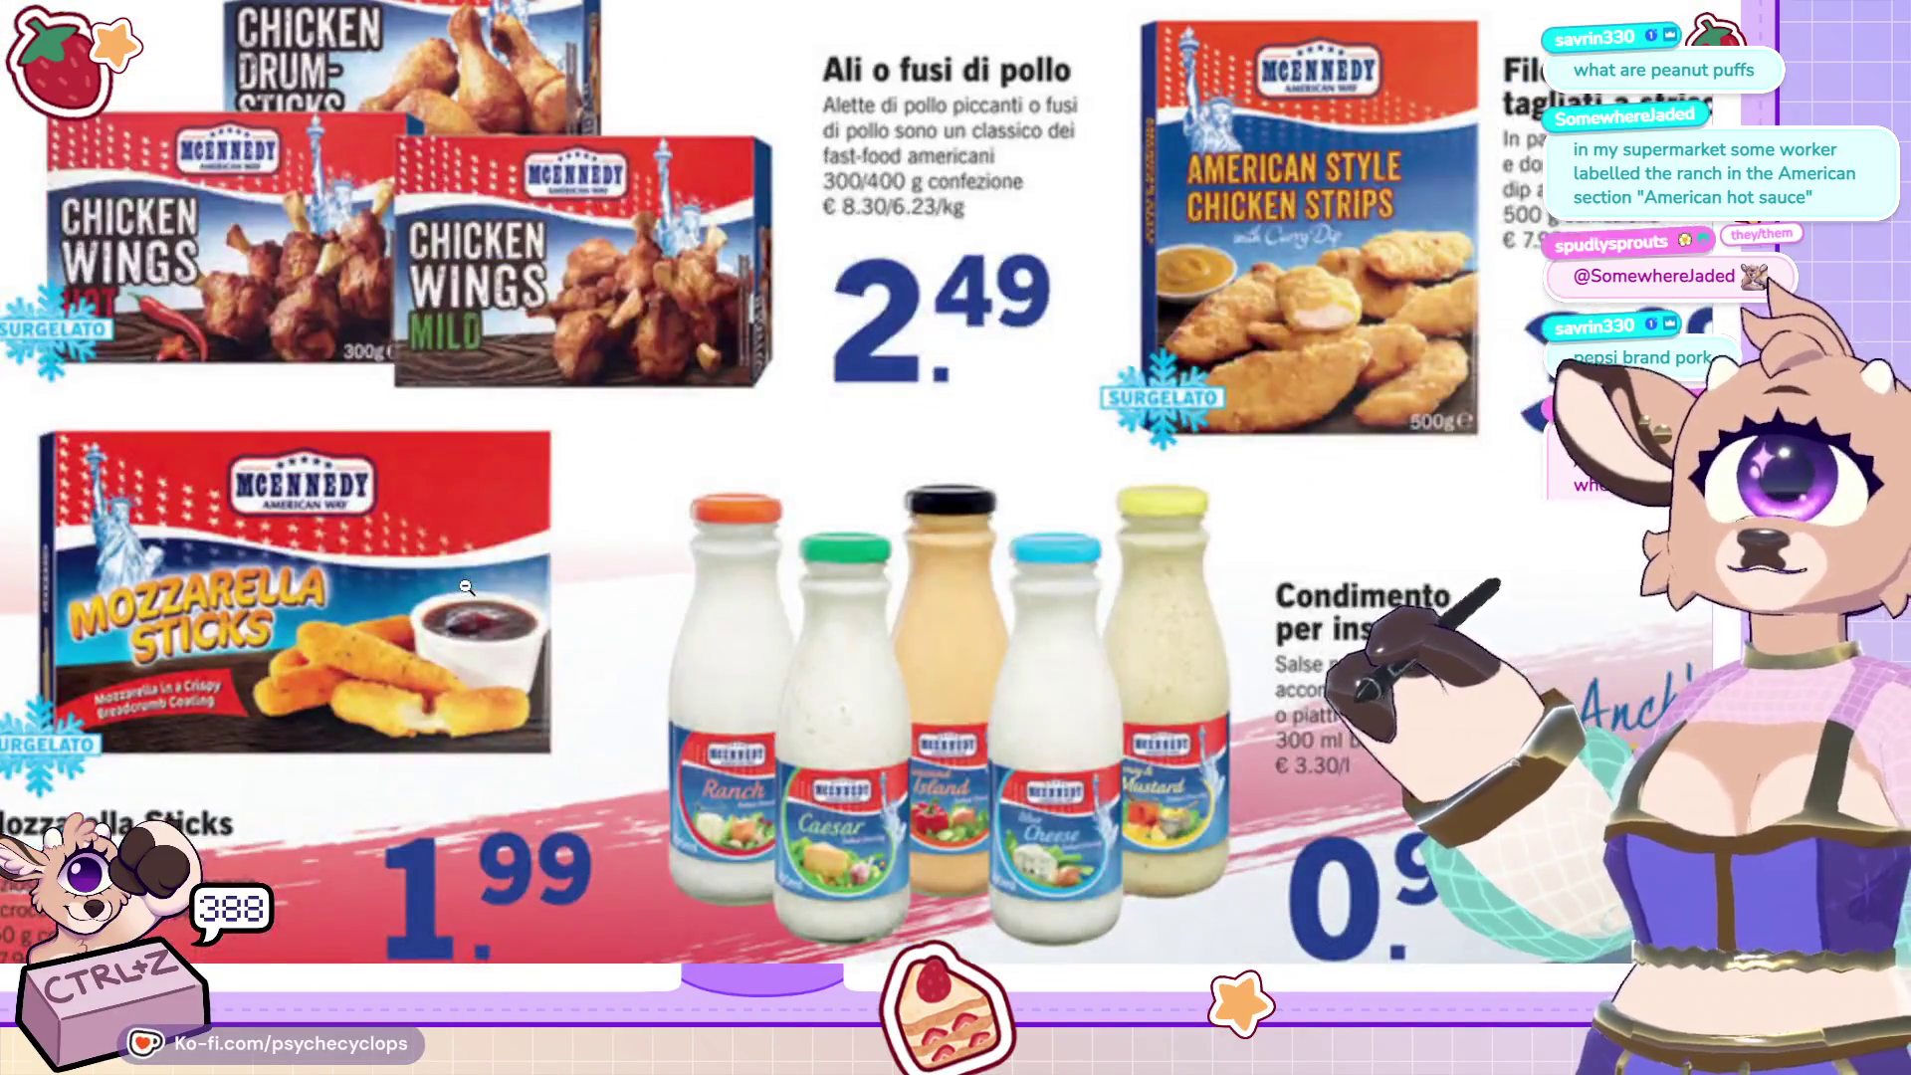
scroll(688, 664, "up", 3)
scroll(688, 665, "up", 5)
scroll(689, 669, "up", 6)
scroll(688, 668, "up", 4)
scroll(688, 669, "up", 1)
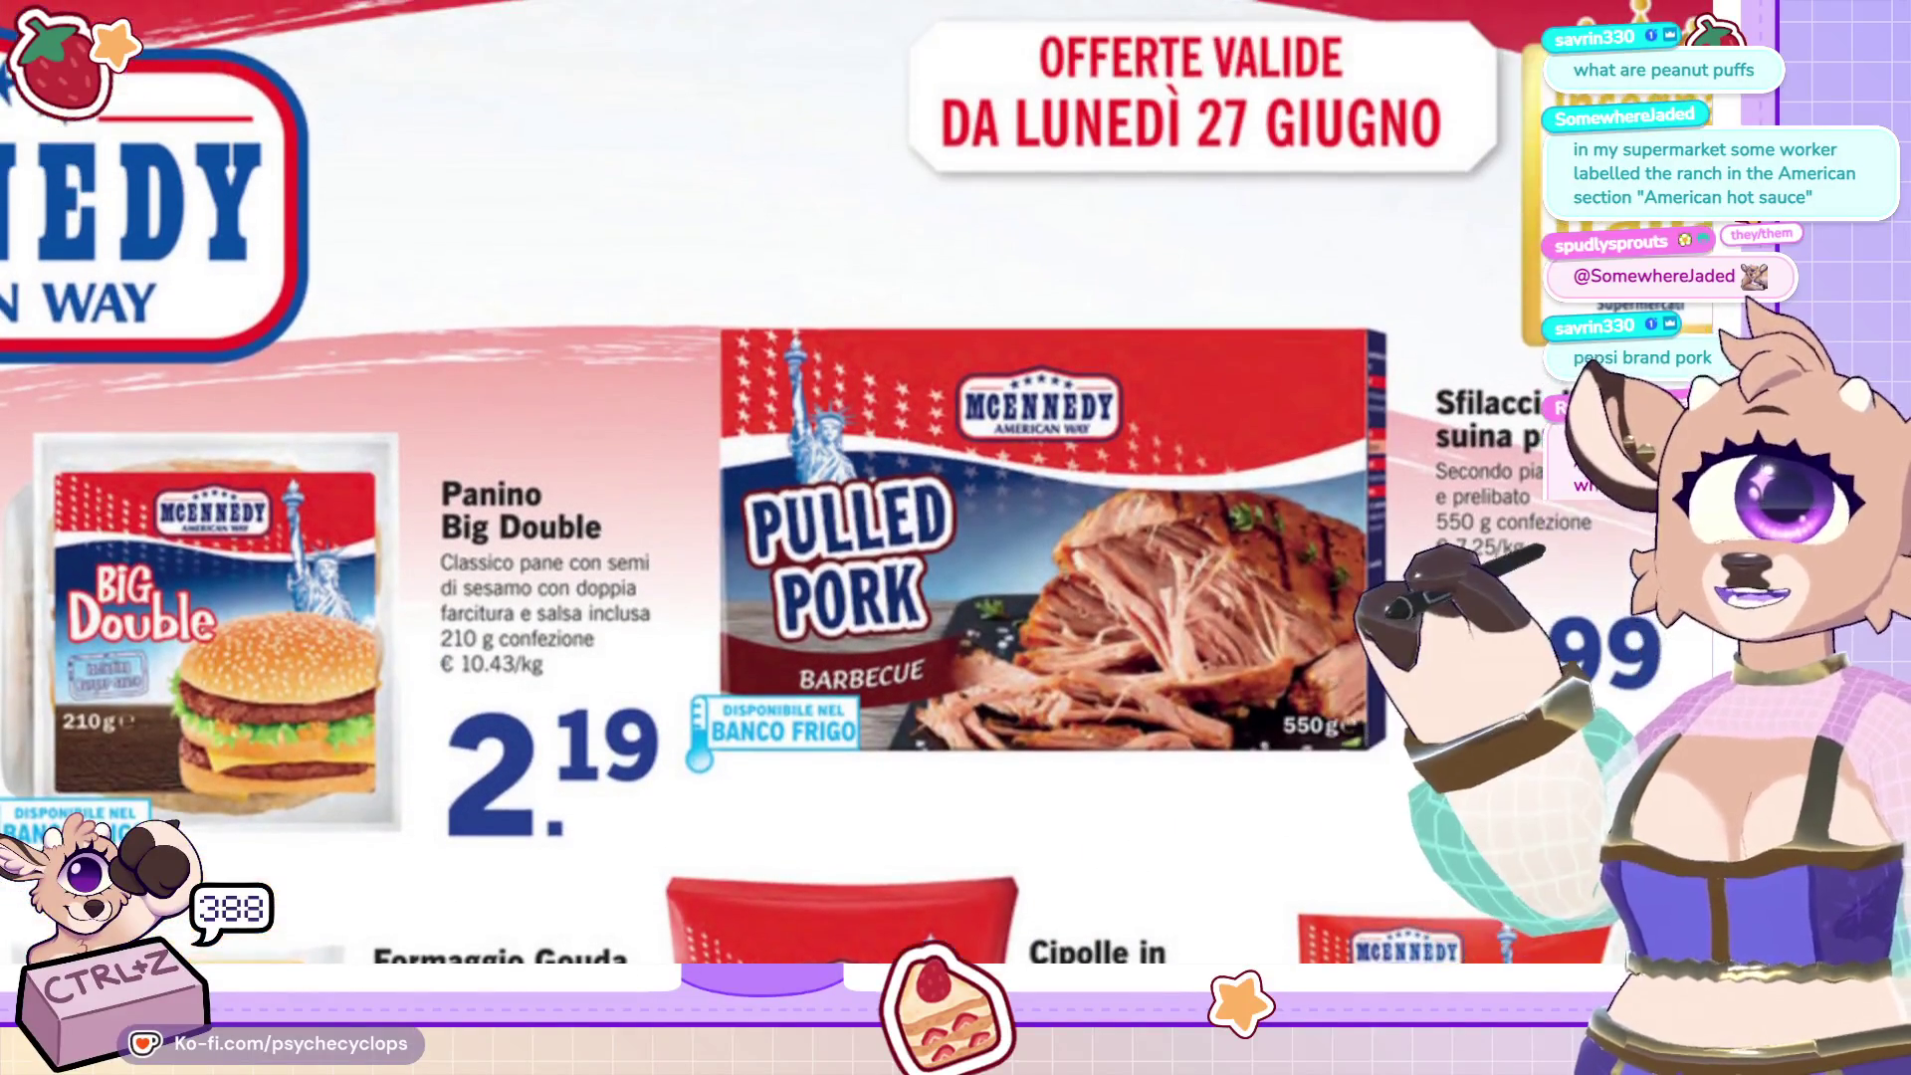
key("ctrl+w")
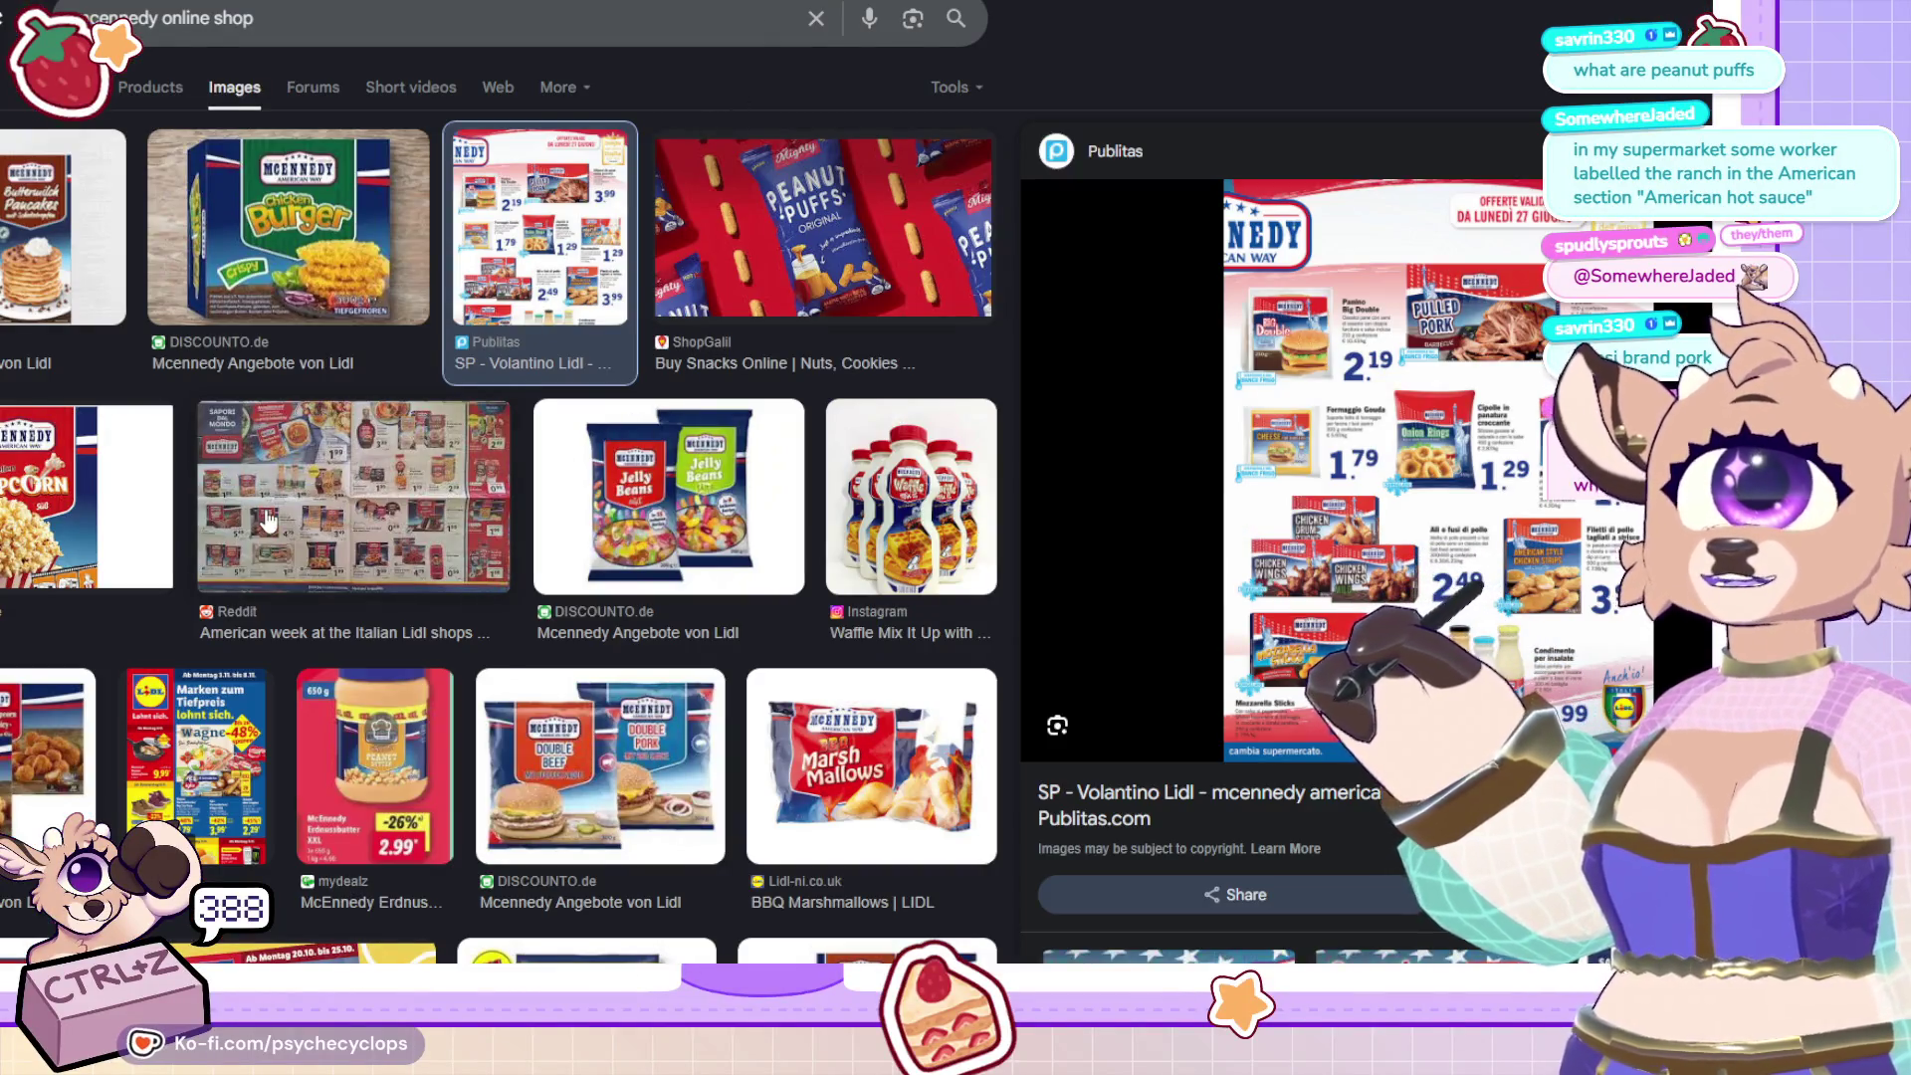
Preview the Reddit American week photo, then open the Aktionsfinder McEnnedy offers image by itself.
left_click(354, 498)
key("Escape")
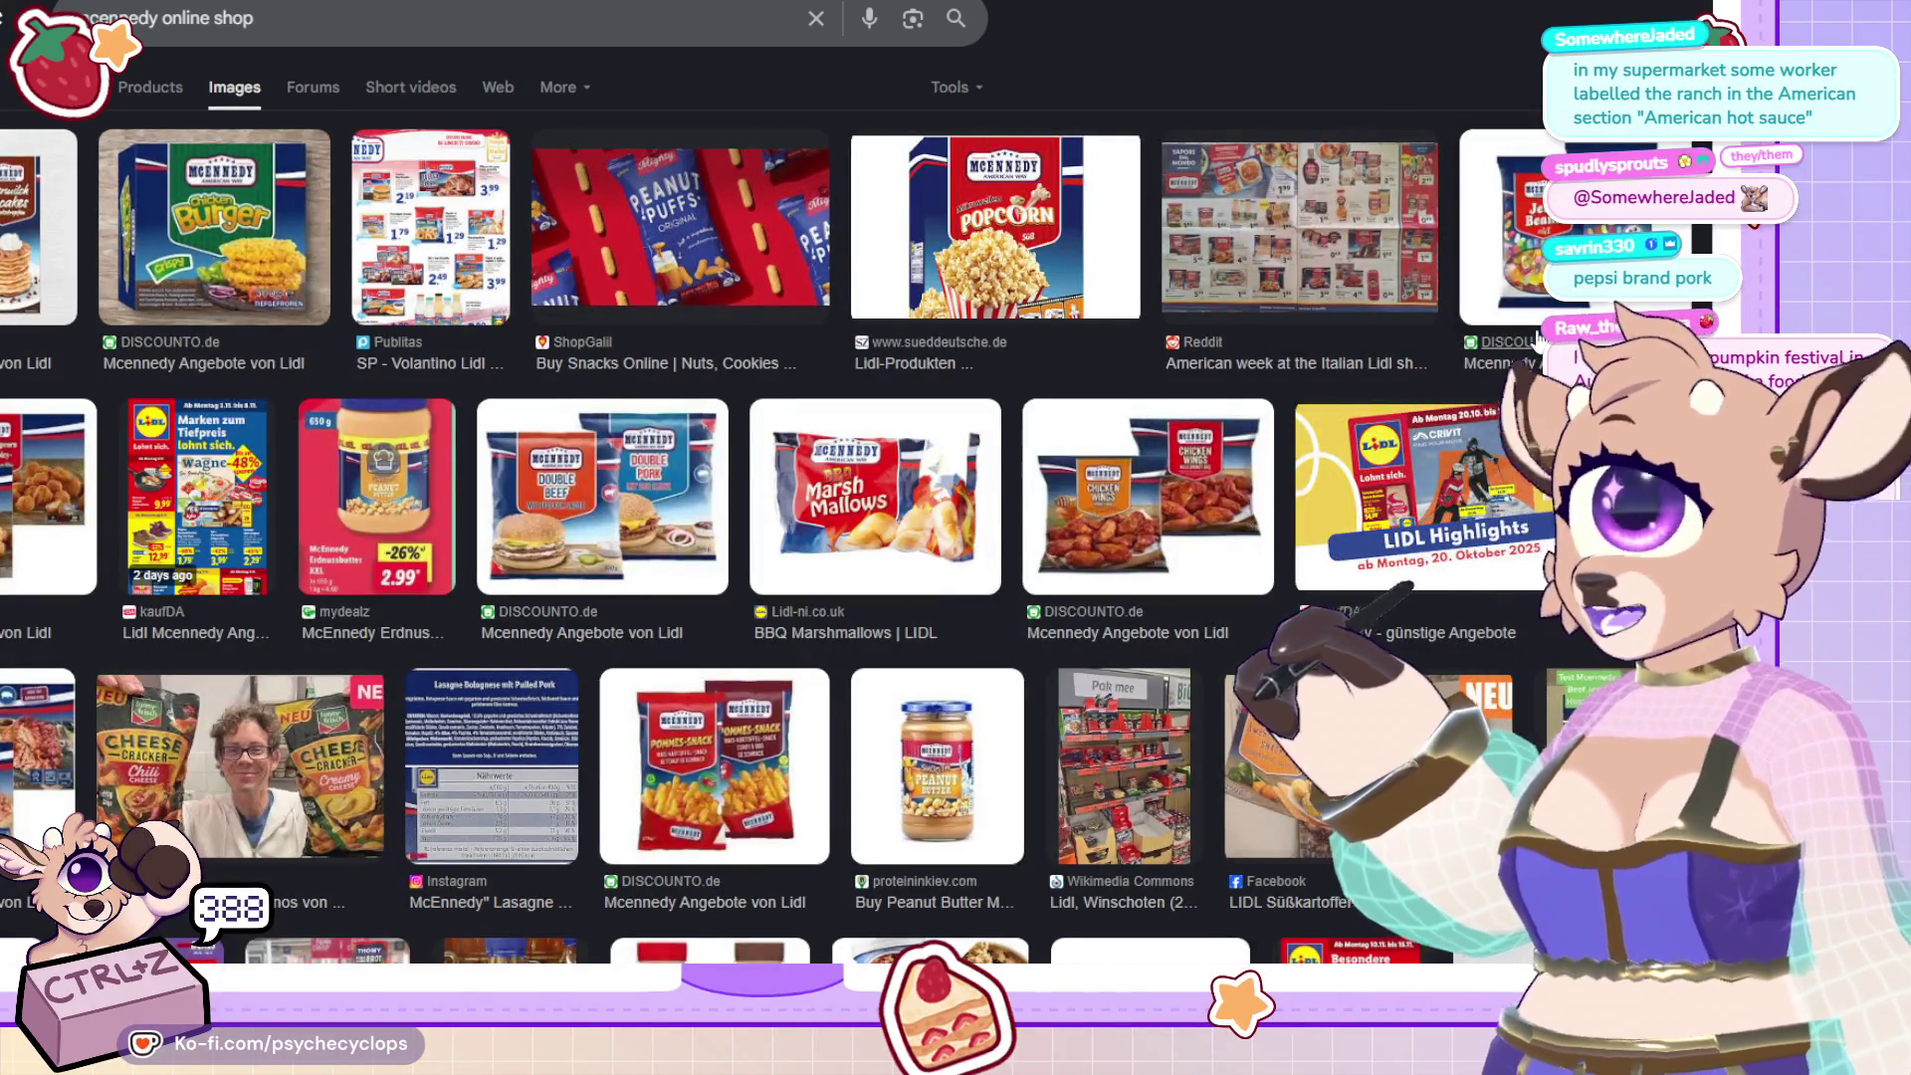
scroll(1368, 445, "down", 3)
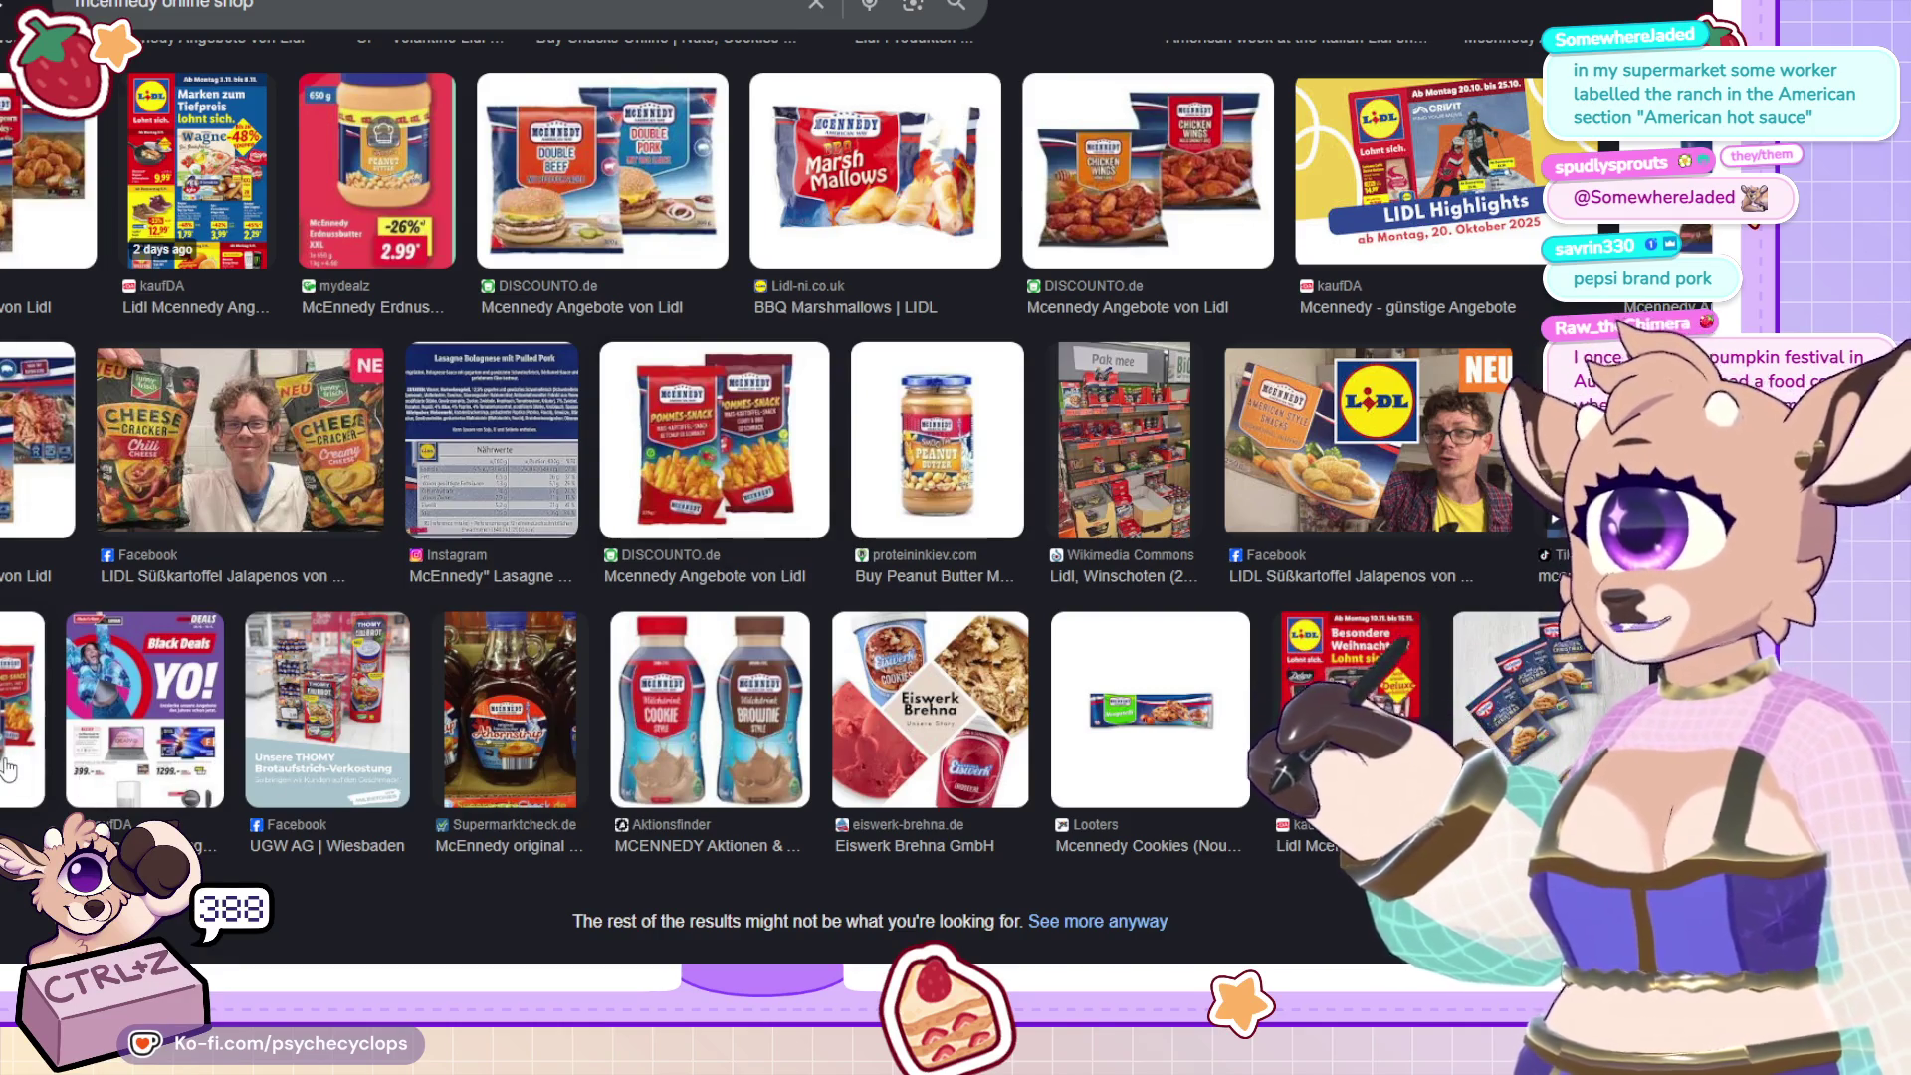
left_click(709, 709)
right_click(1384, 286)
left_click(1443, 528)
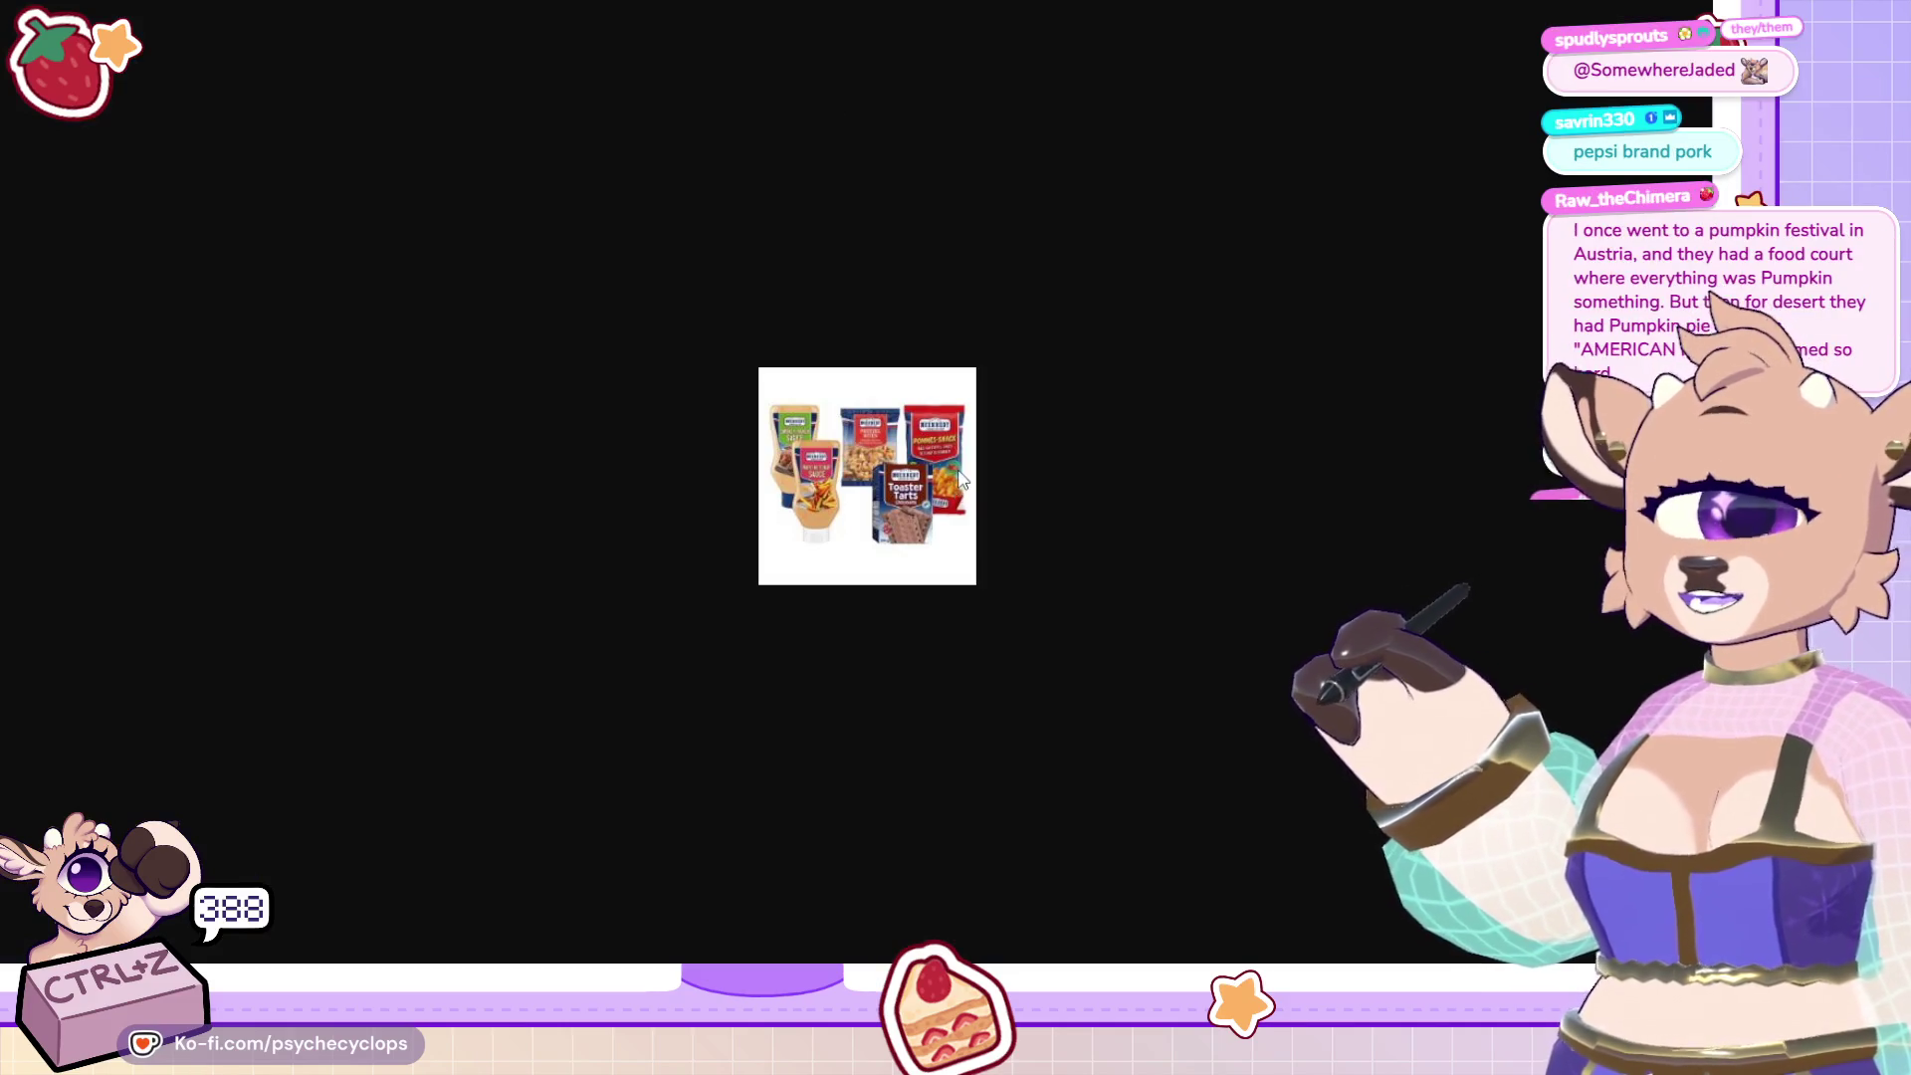
Go back to the image results and open the related Mac & Cheese image.
scroll(961, 479, "up", 1)
scroll(960, 479, "up", 3)
scroll(960, 479, "up", 1)
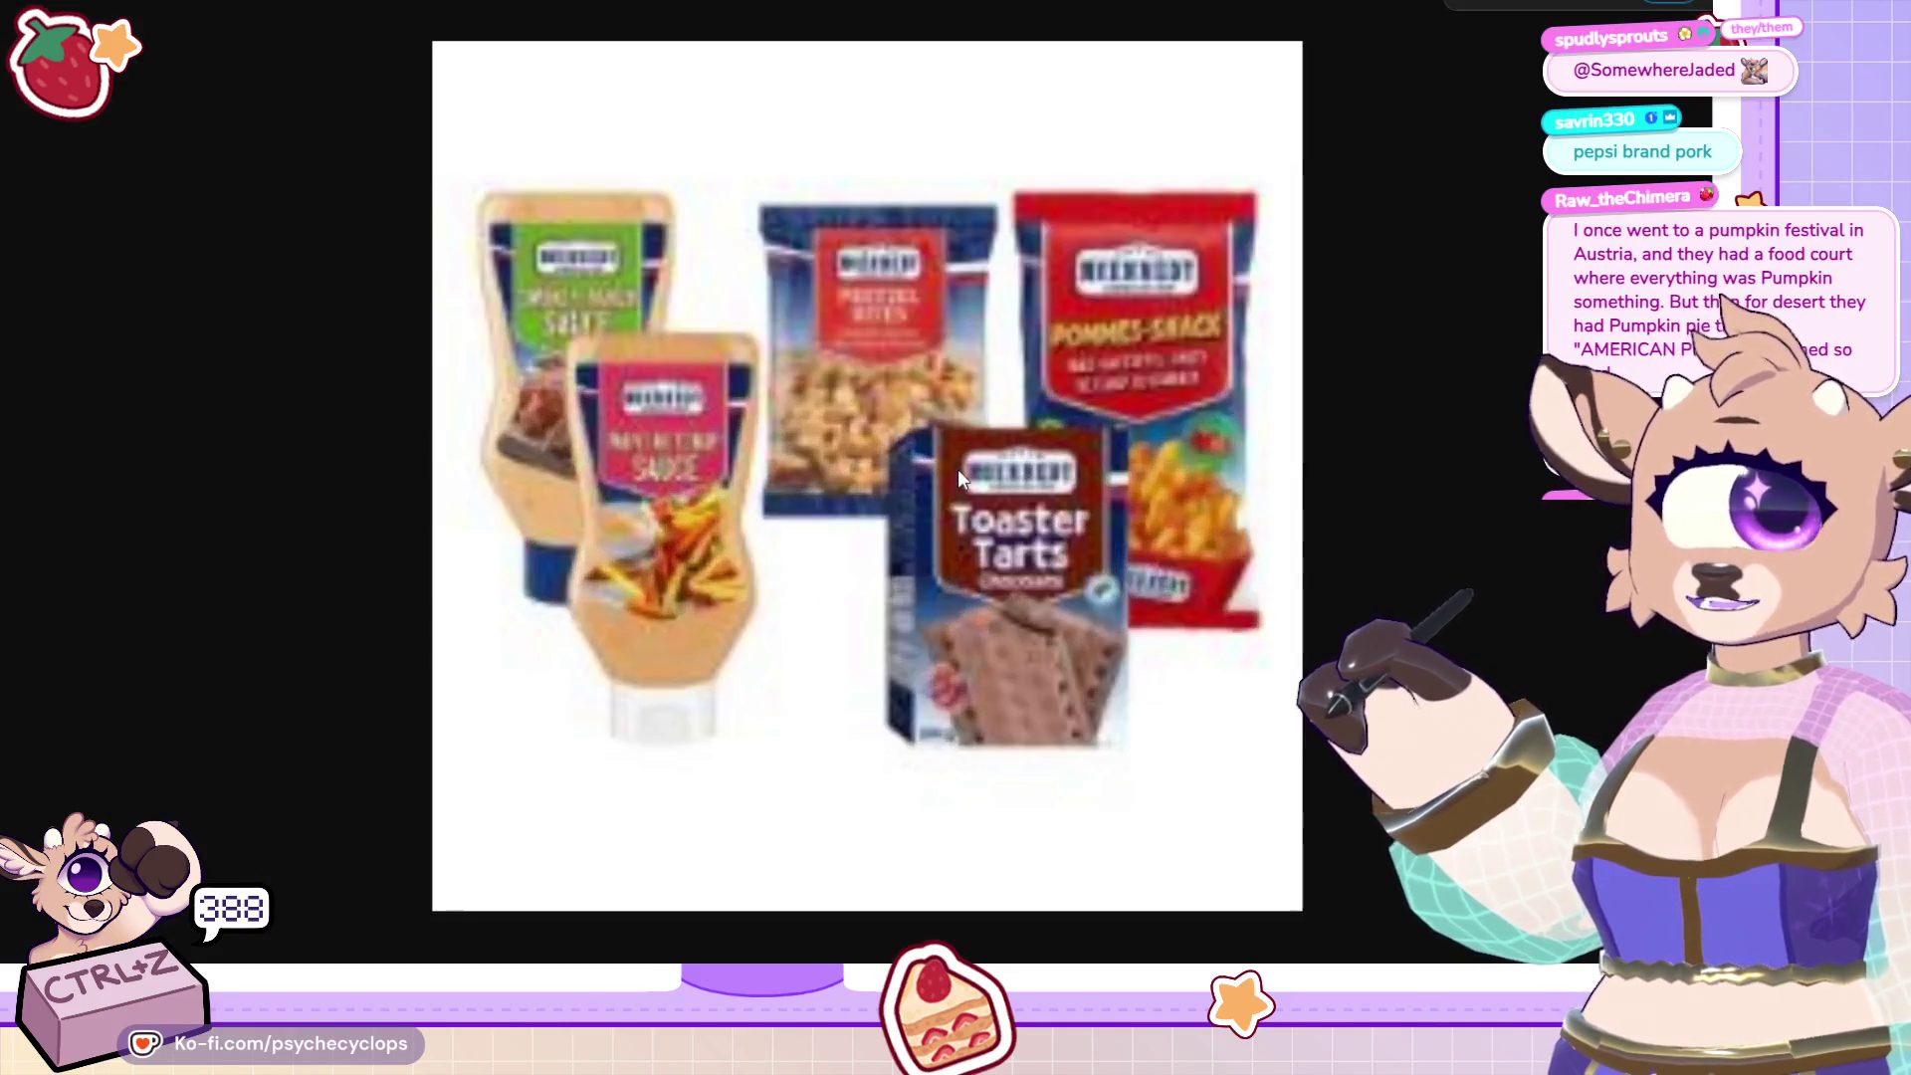
scroll(960, 478, "up", 4)
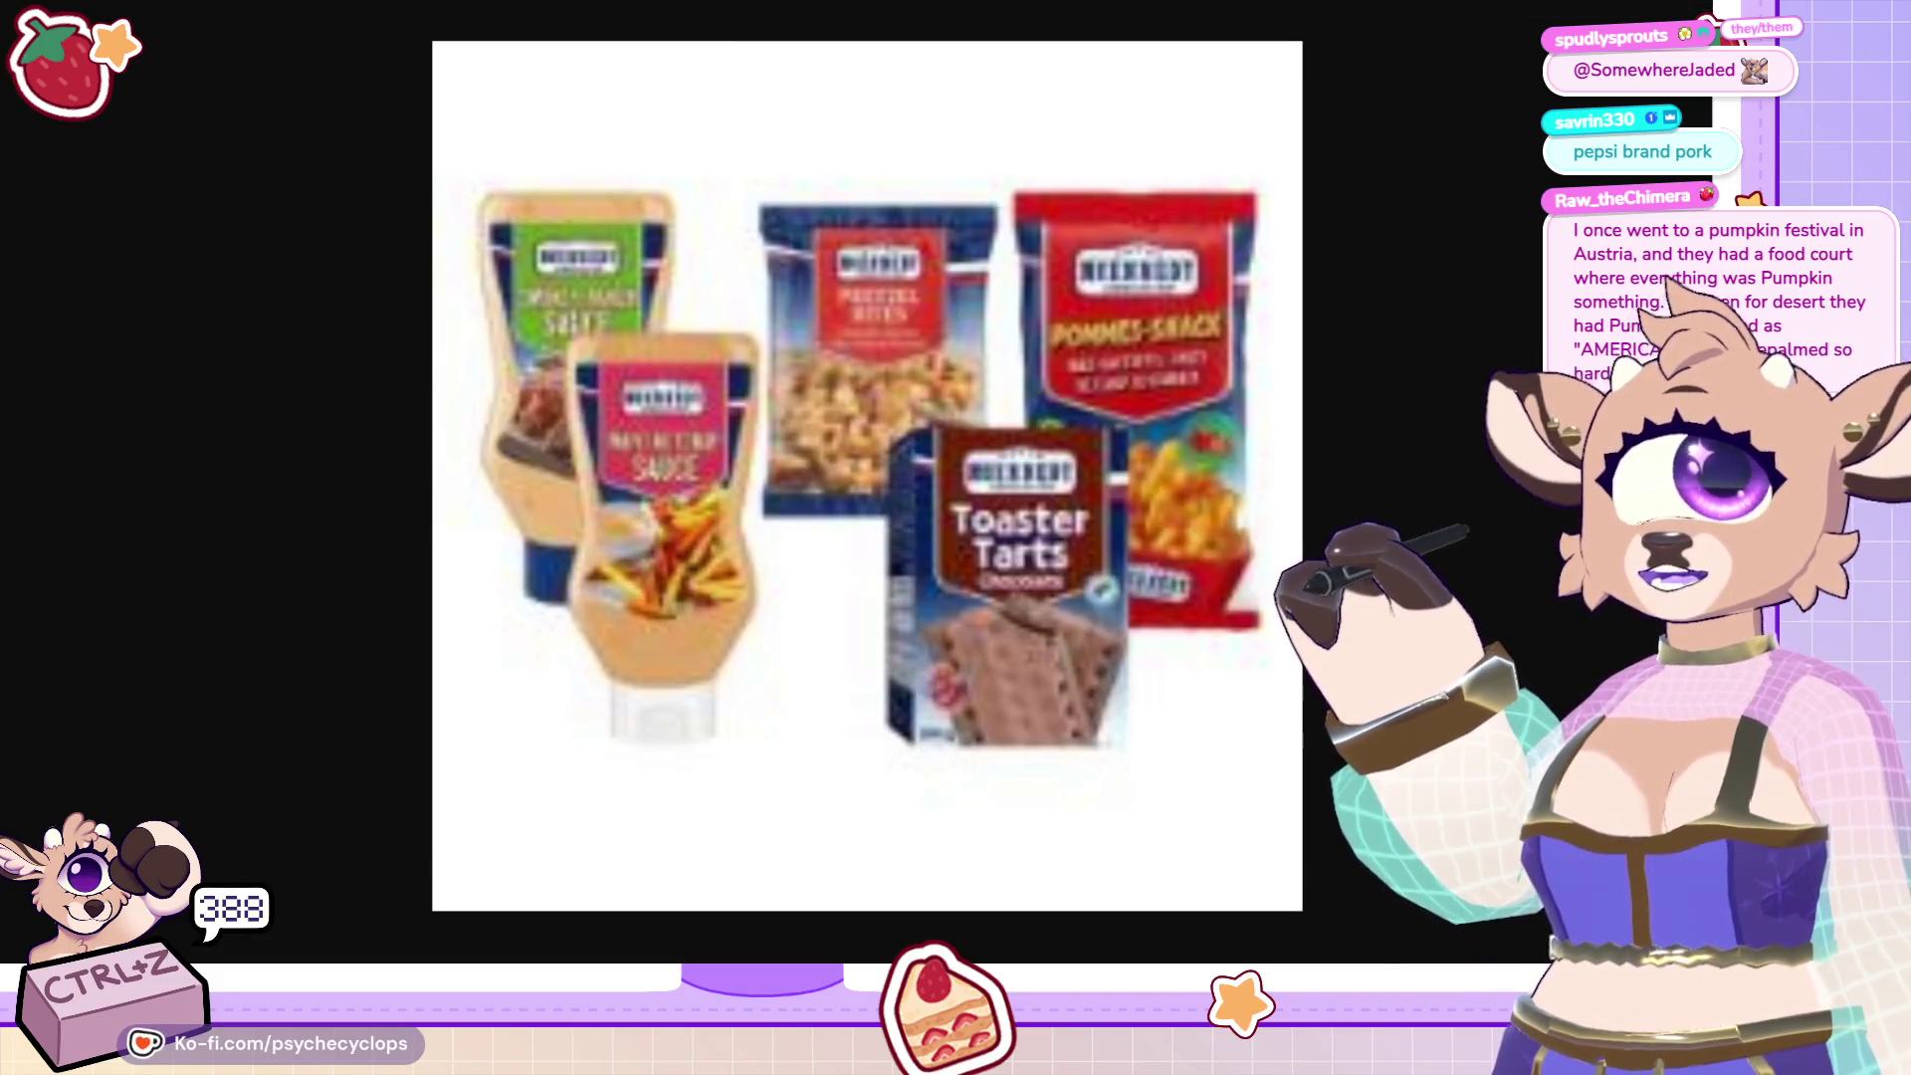
key("alt+Left")
scroll(1294, 497, "down", 4)
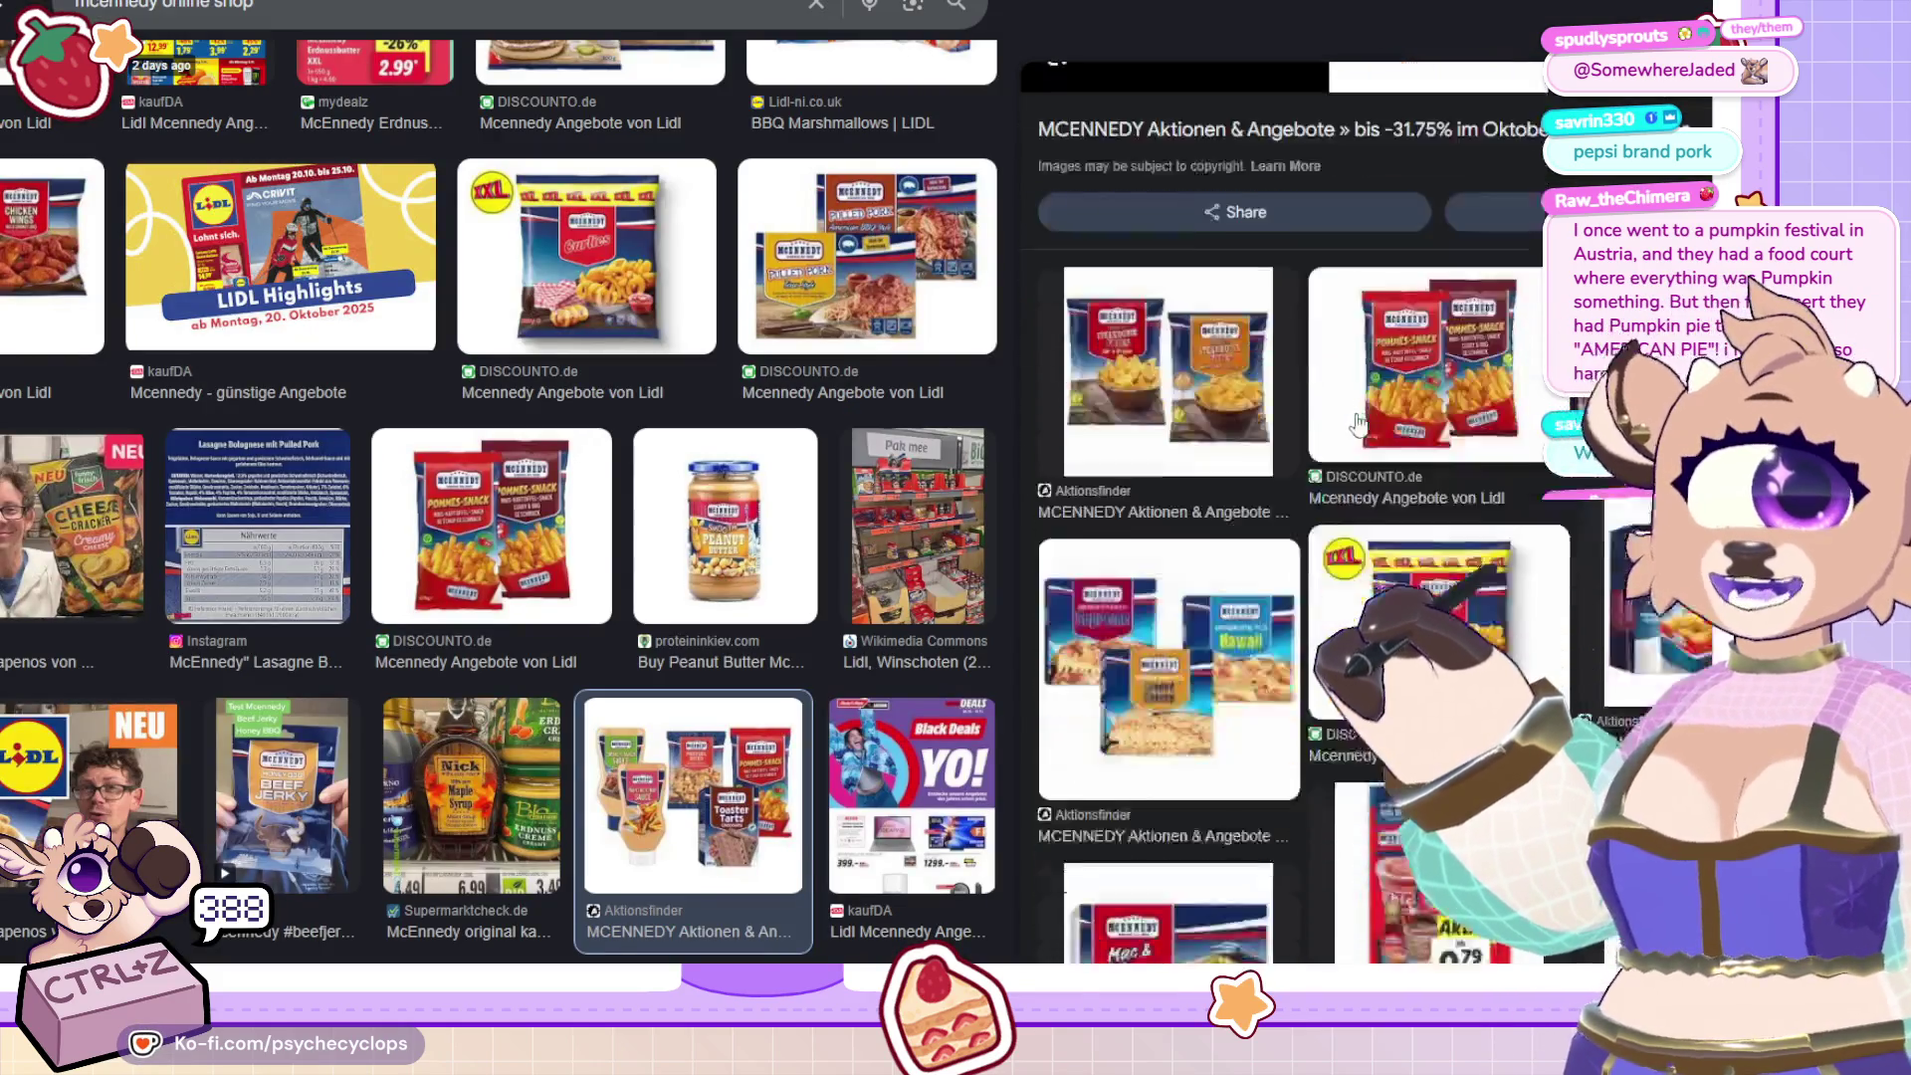
scroll(1203, 450, "down", 3)
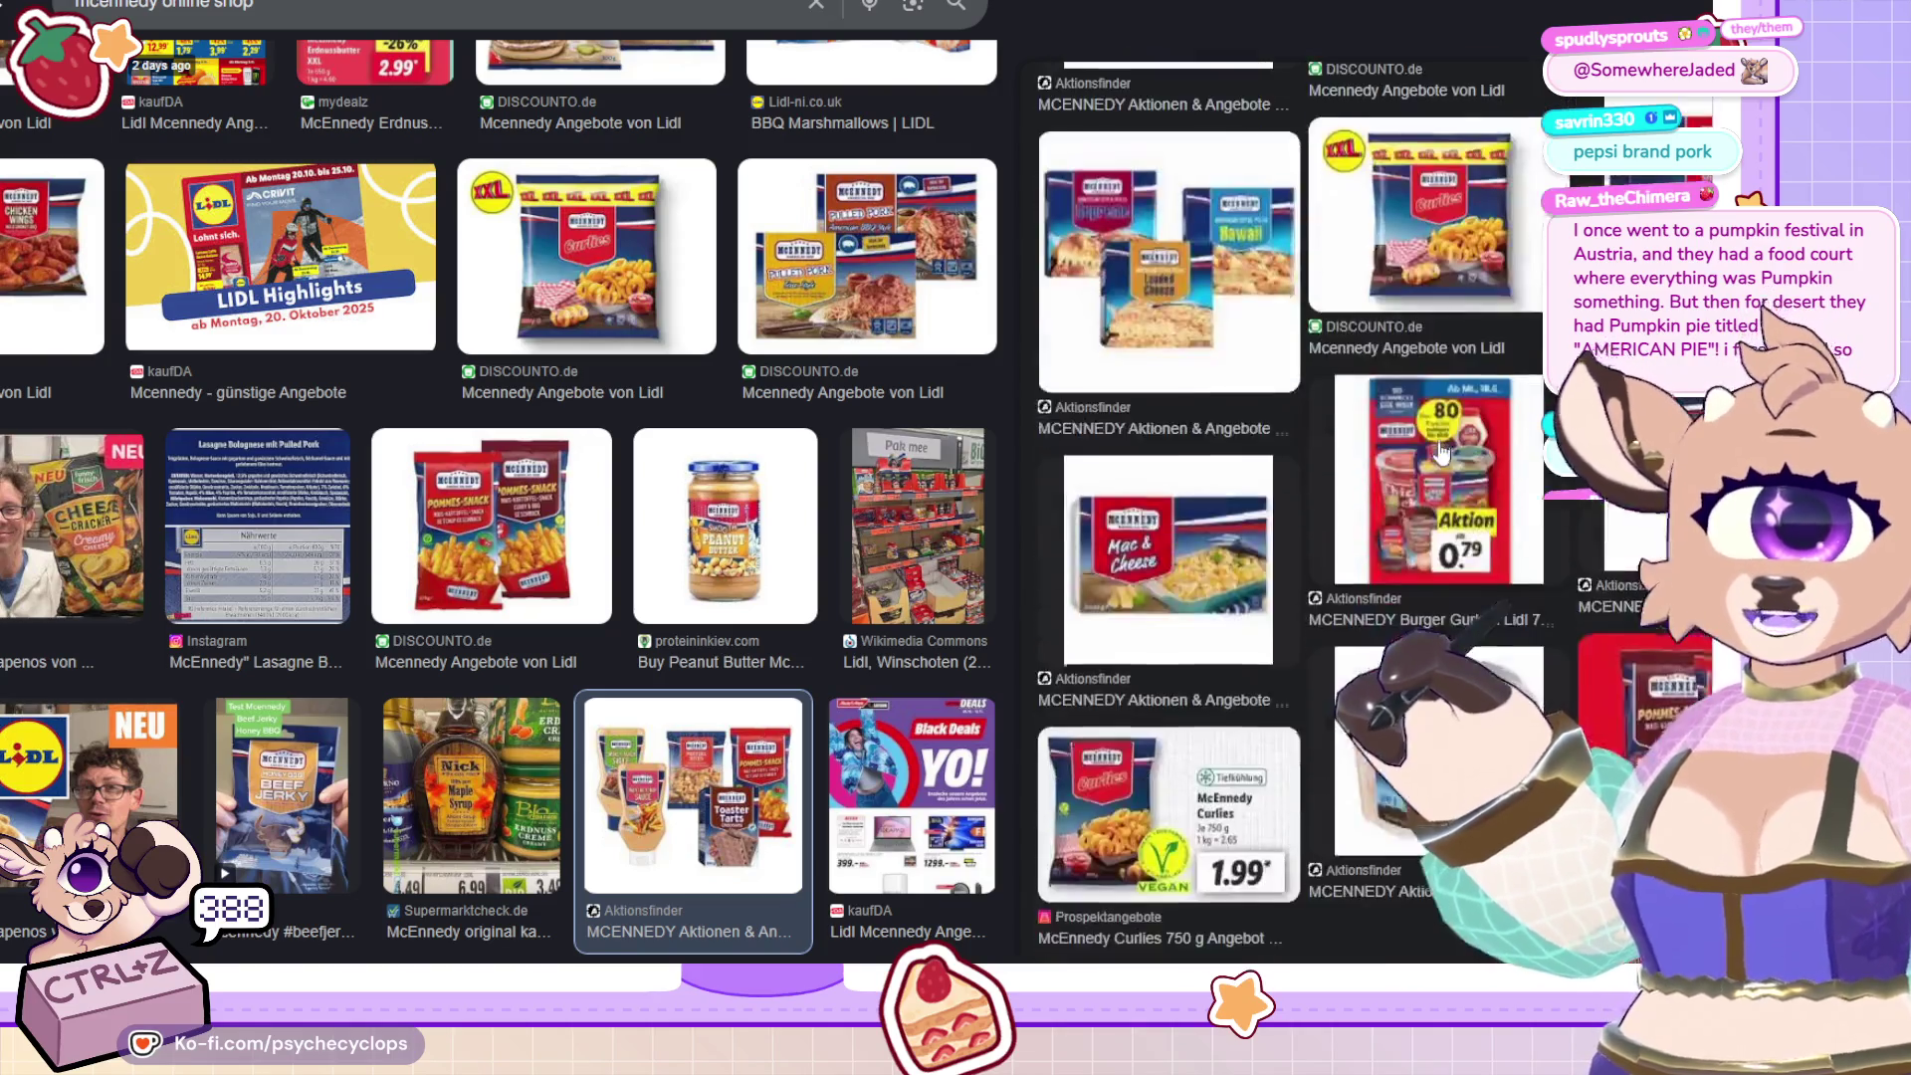
left_click(1202, 450)
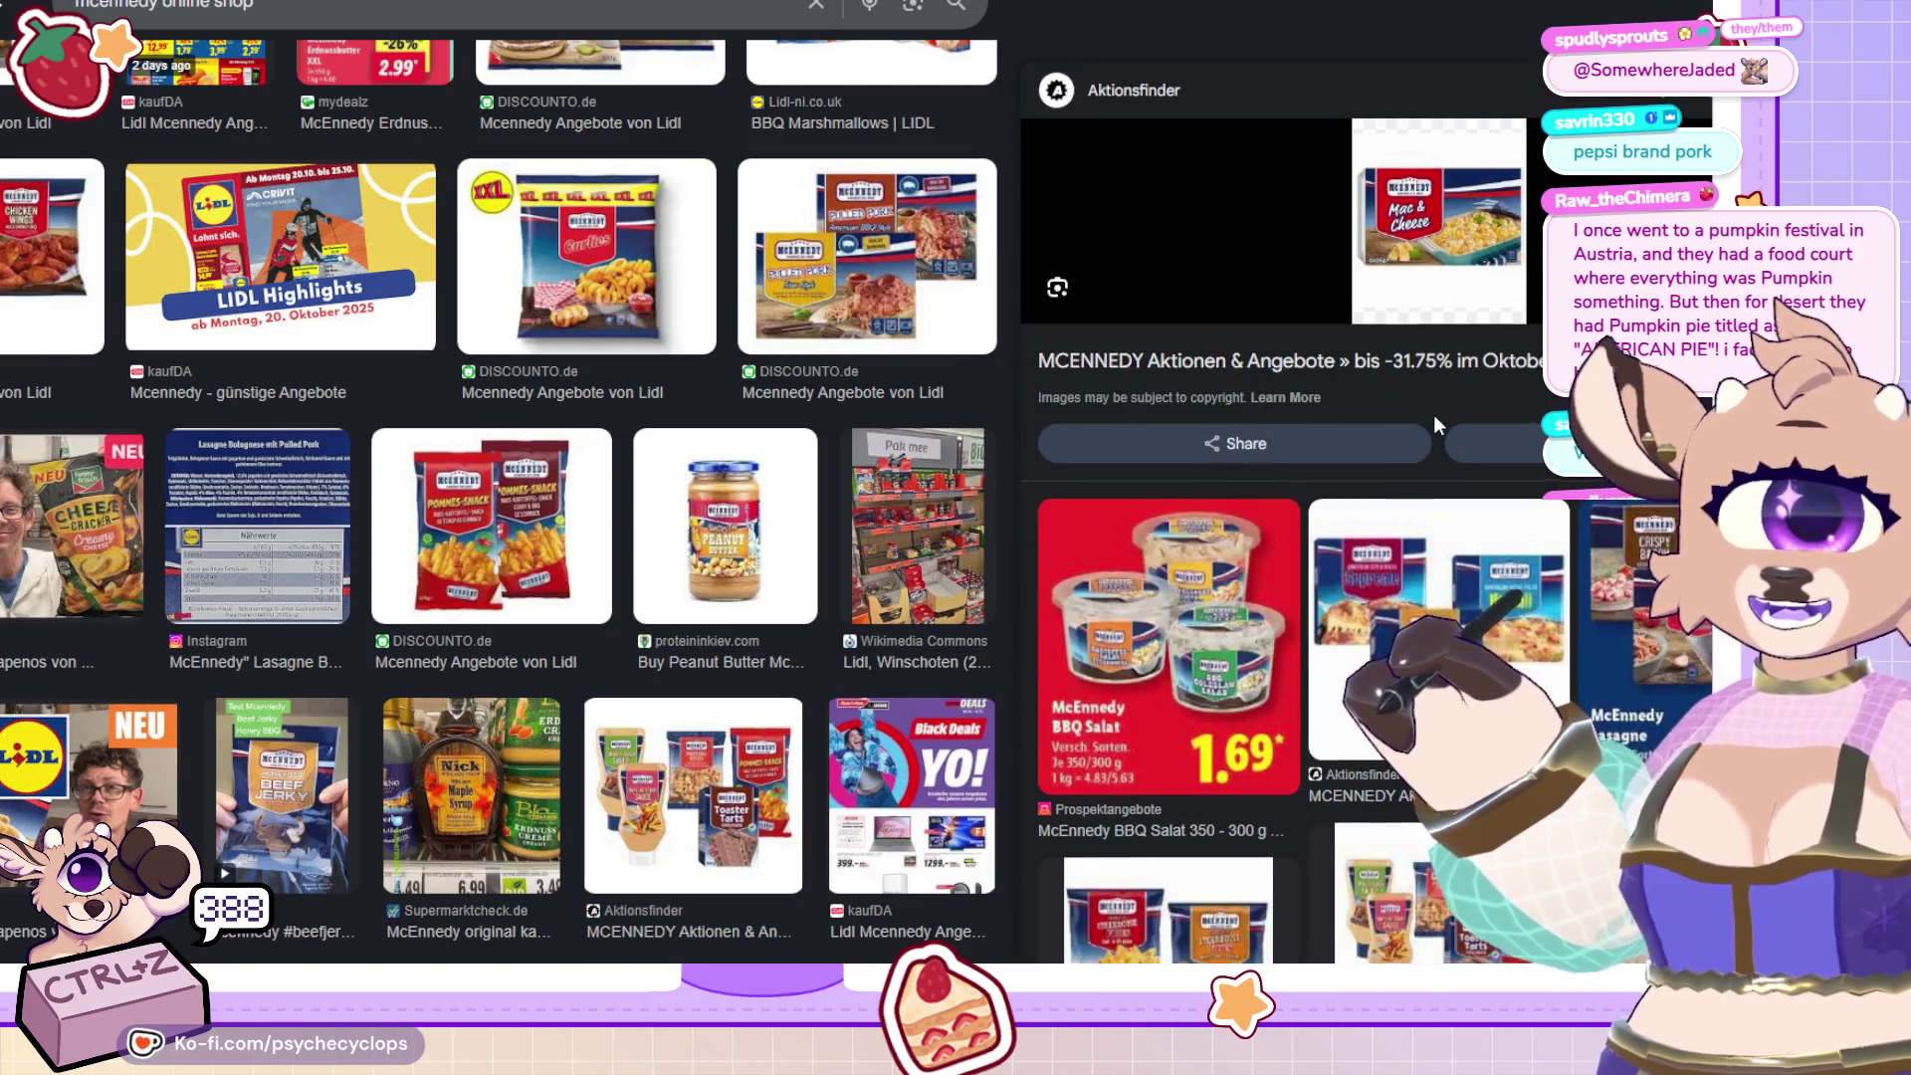
Browse the related McEnnedy BBQ Salat and Aktionsfinder McEnnedy images.
scroll(1436, 416, "down", 3)
left_click(1435, 428)
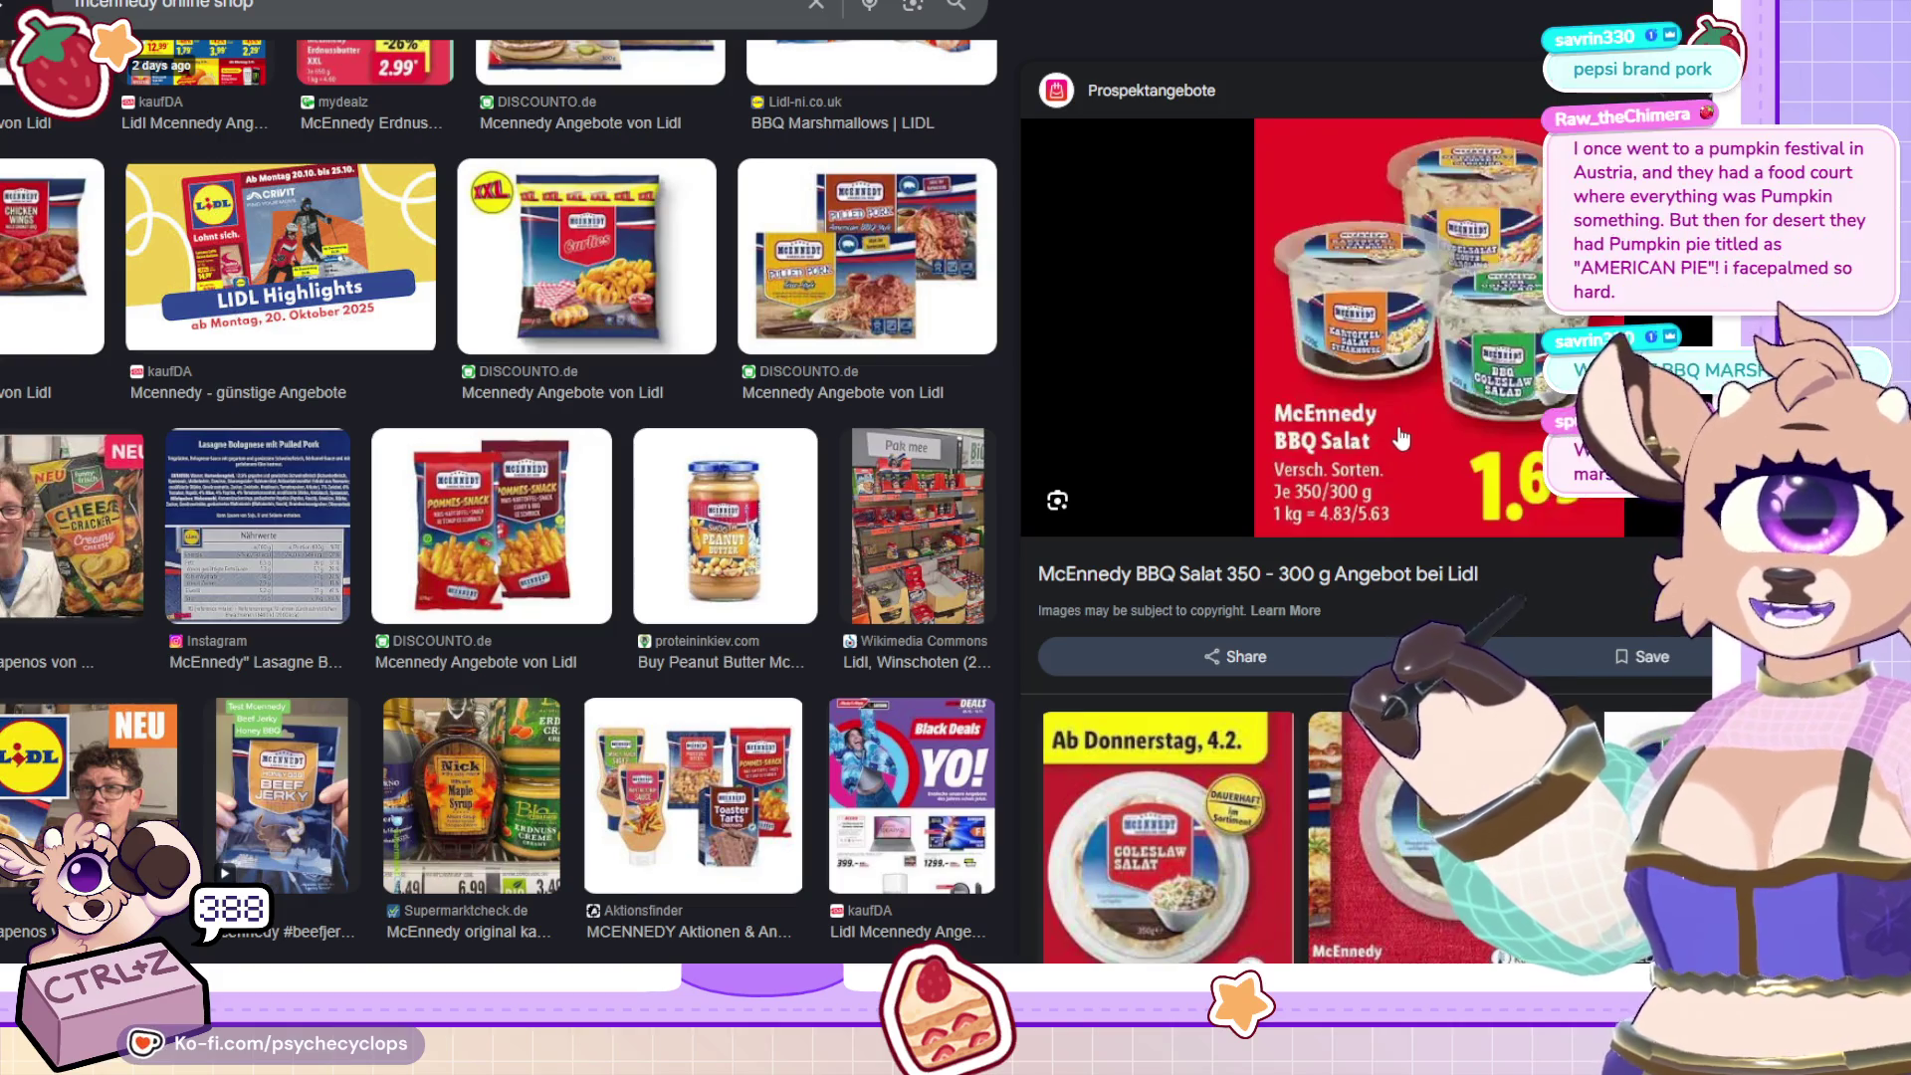
scroll(1411, 426, "down", 4)
scroll(1399, 462, "down", 2)
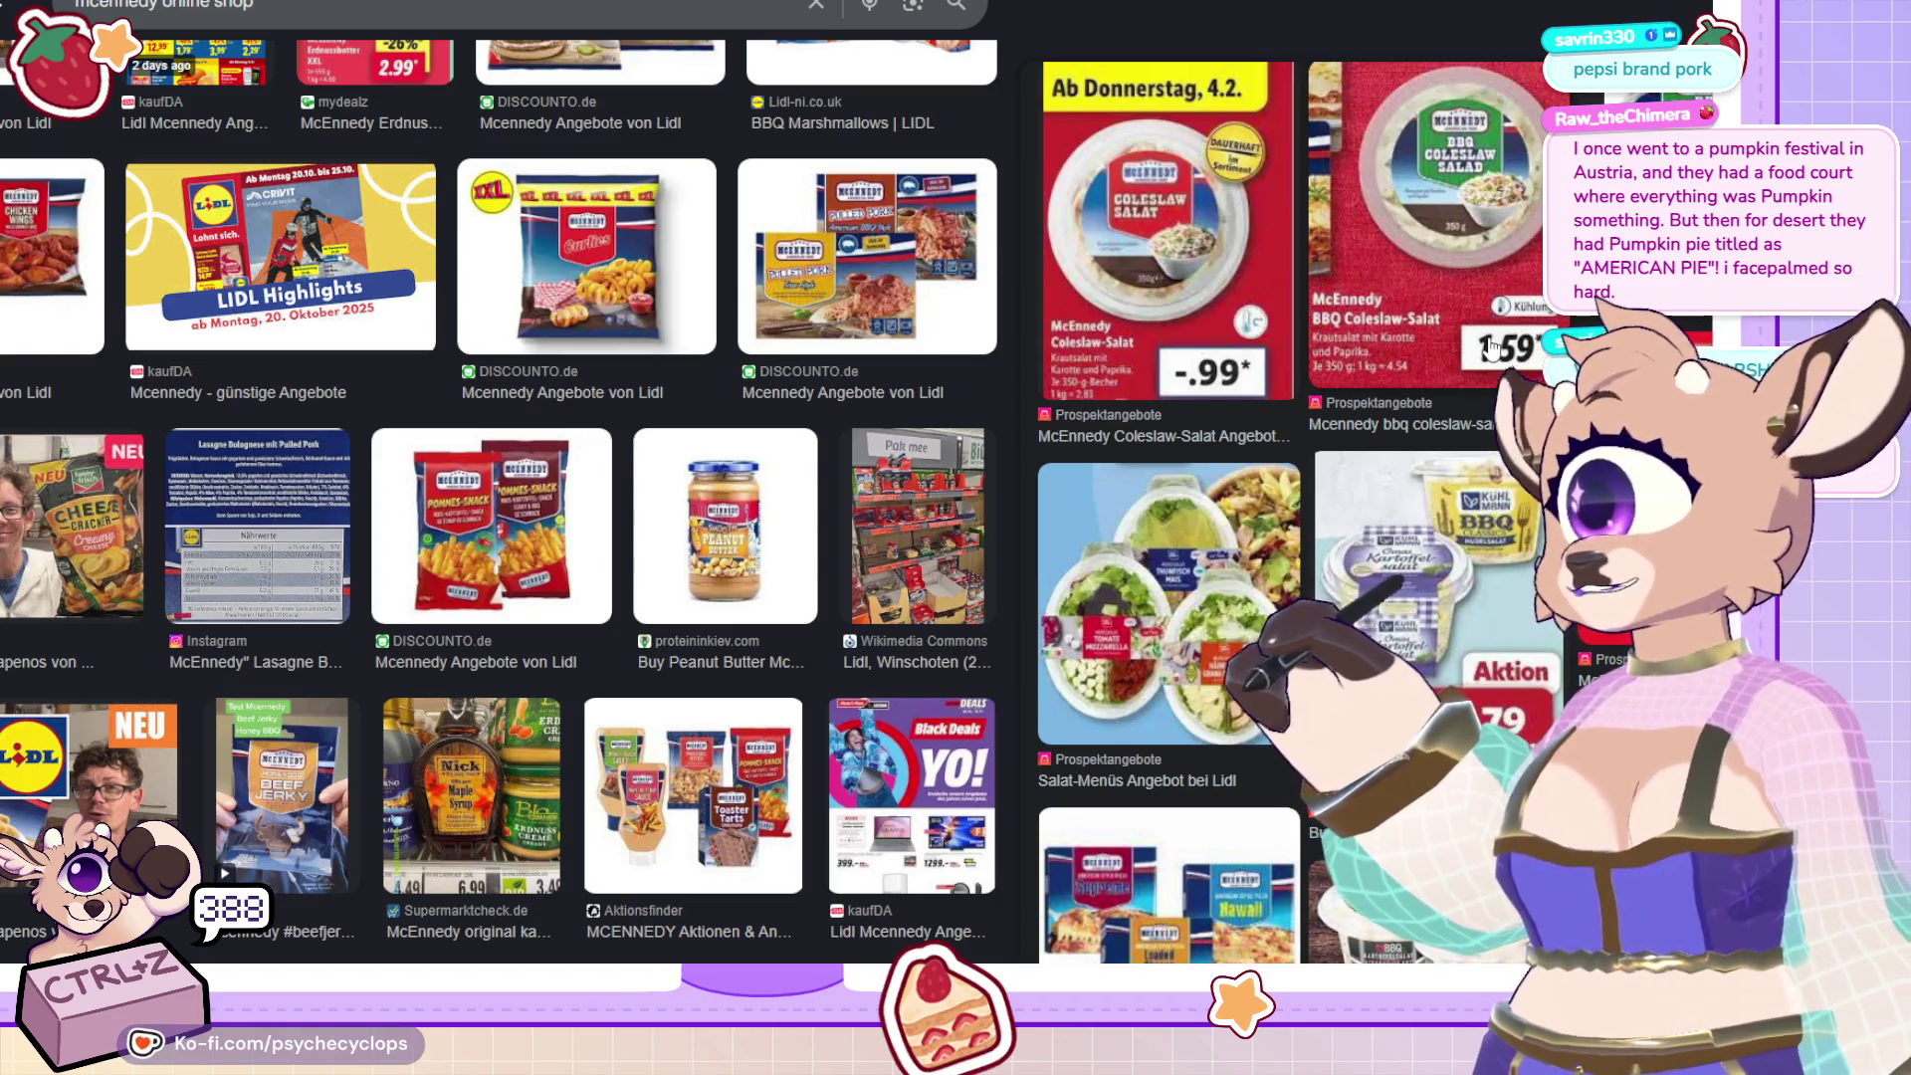
scroll(1336, 375, "down", 5)
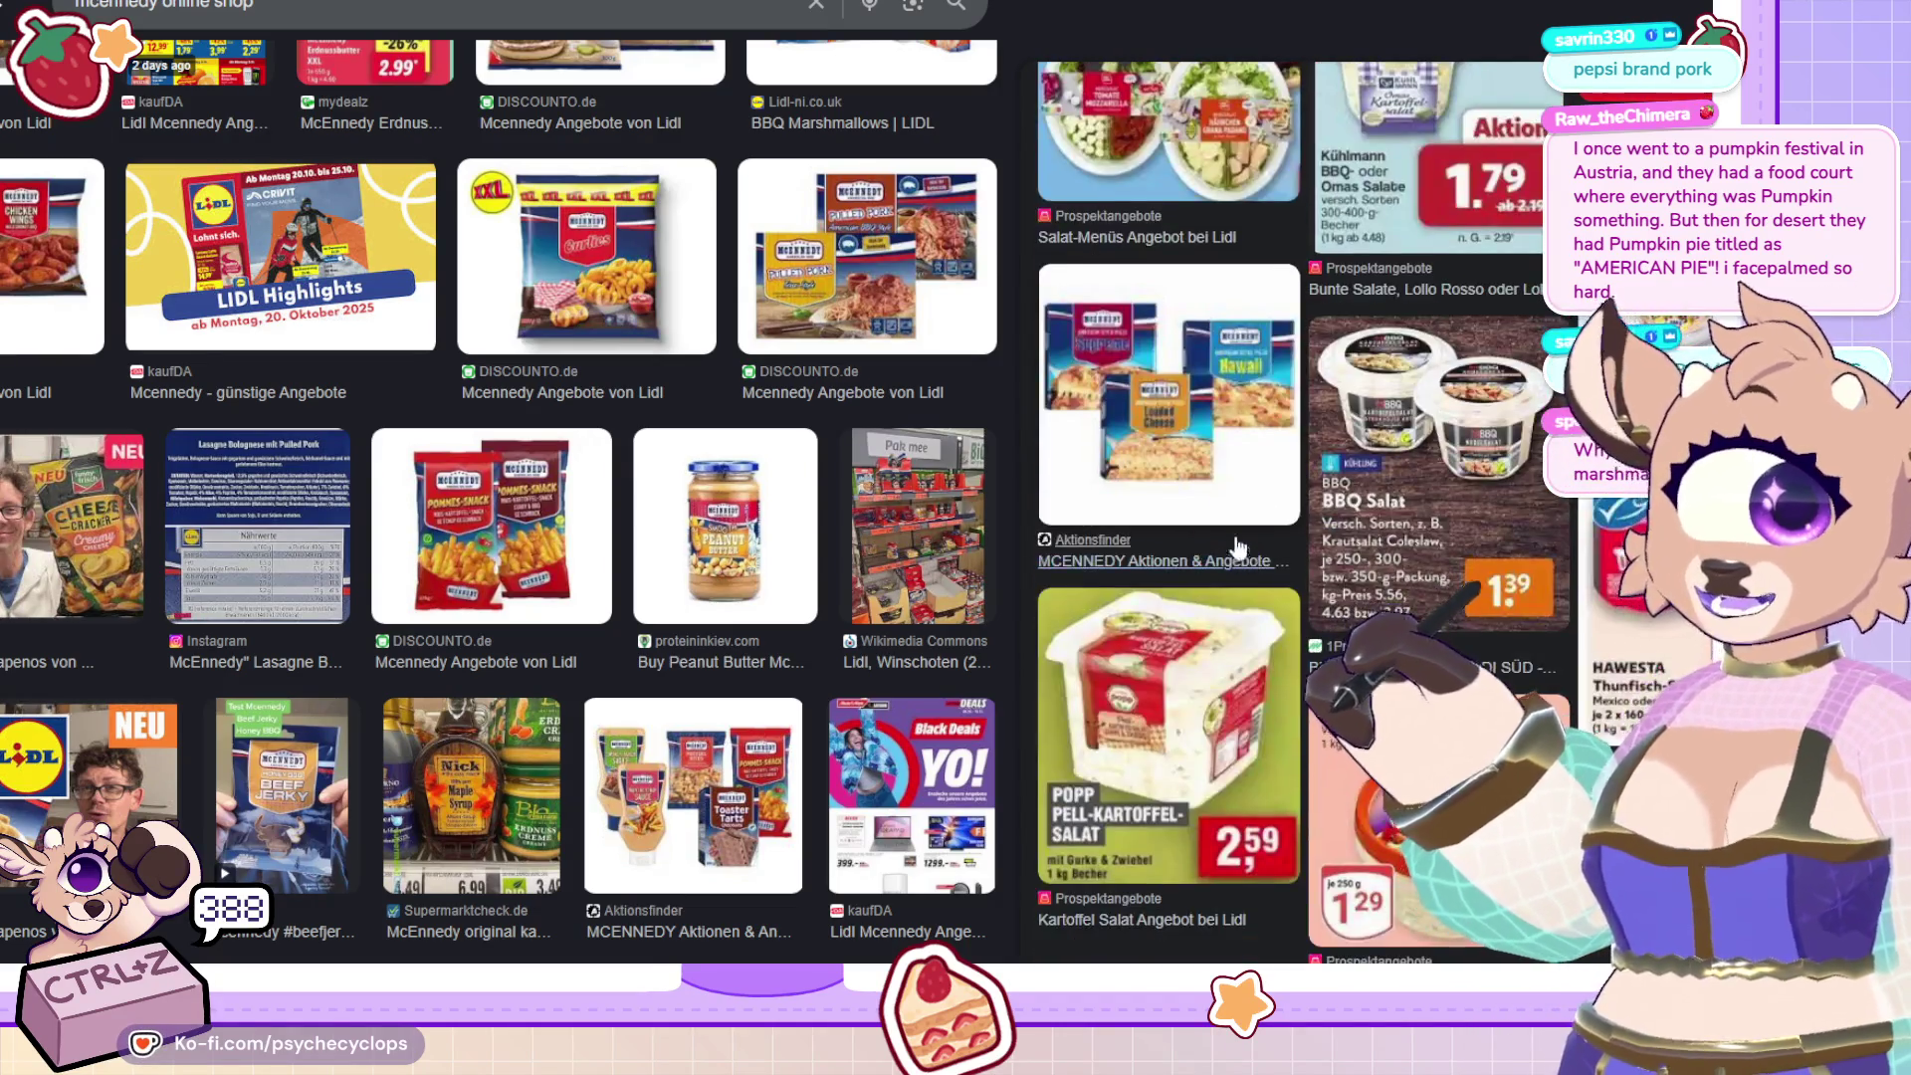
left_click(1336, 376)
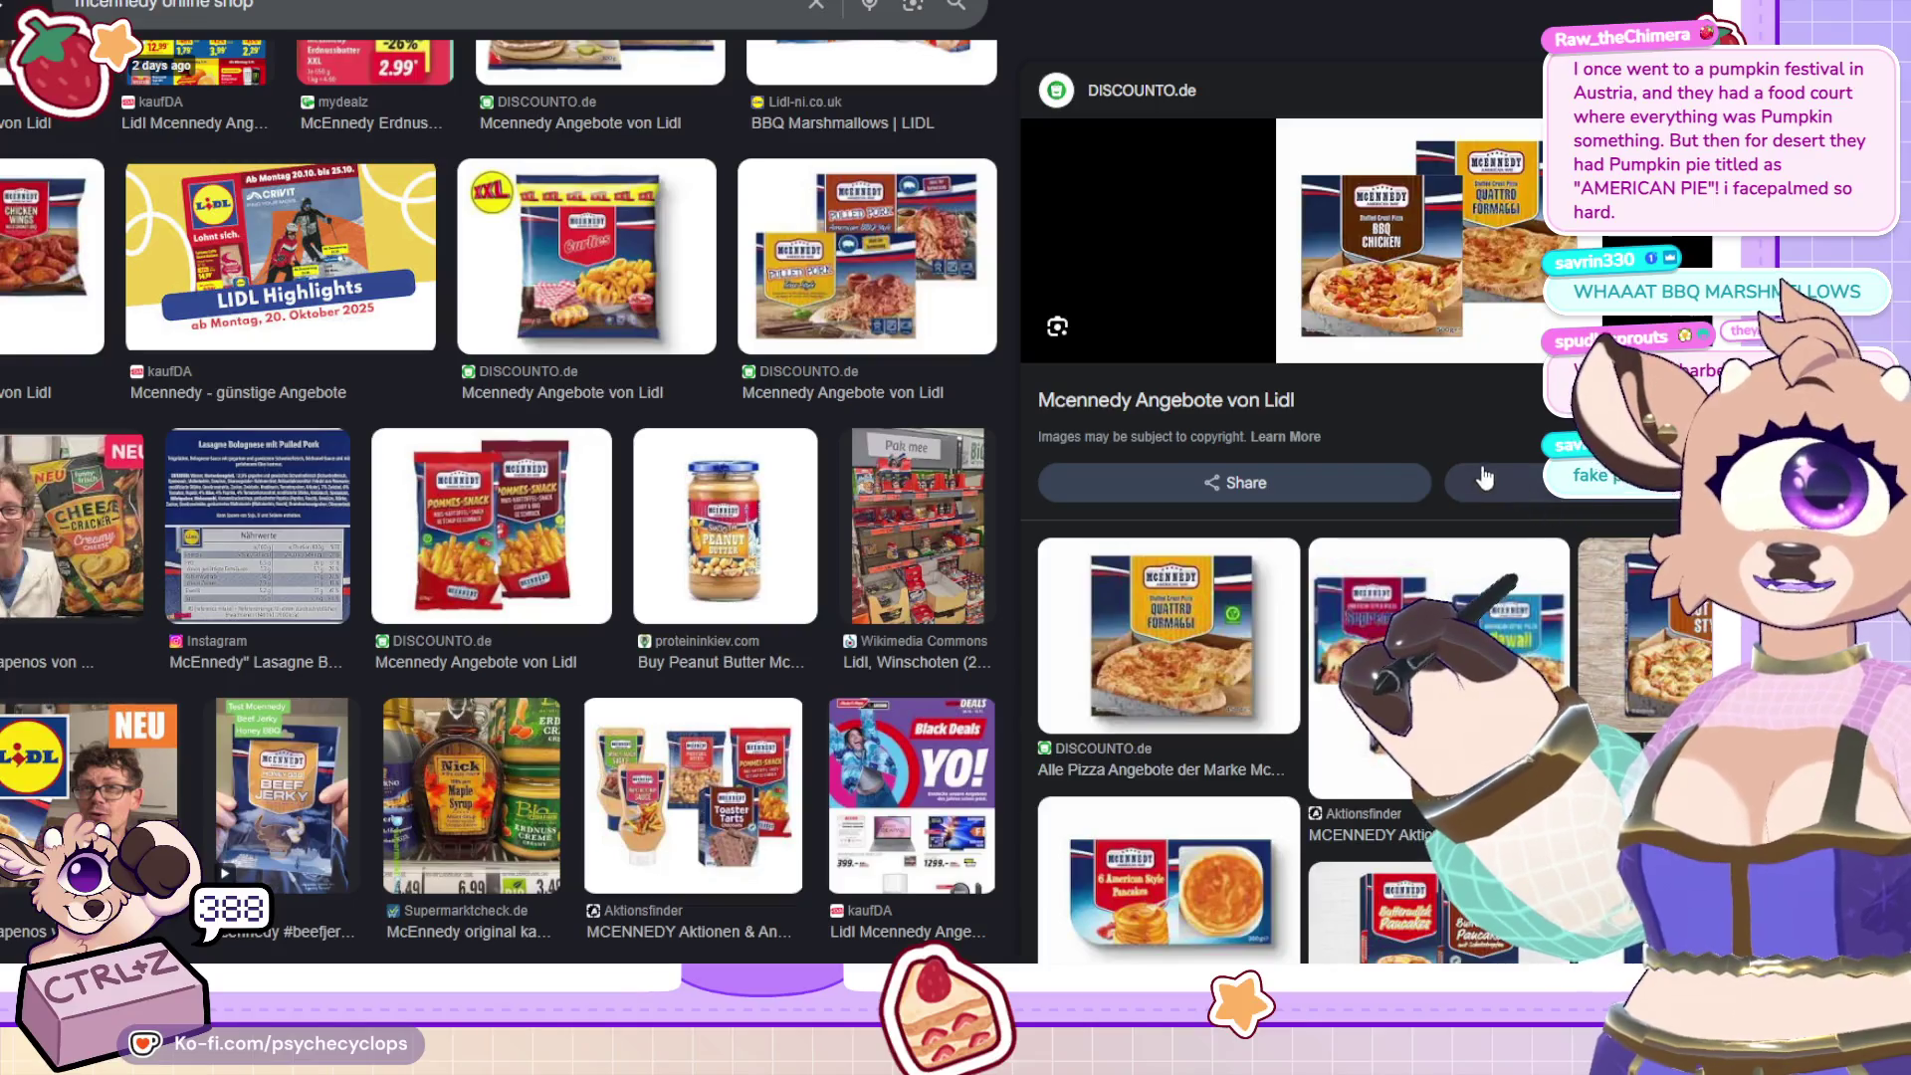
scroll(1461, 456, "down", 5)
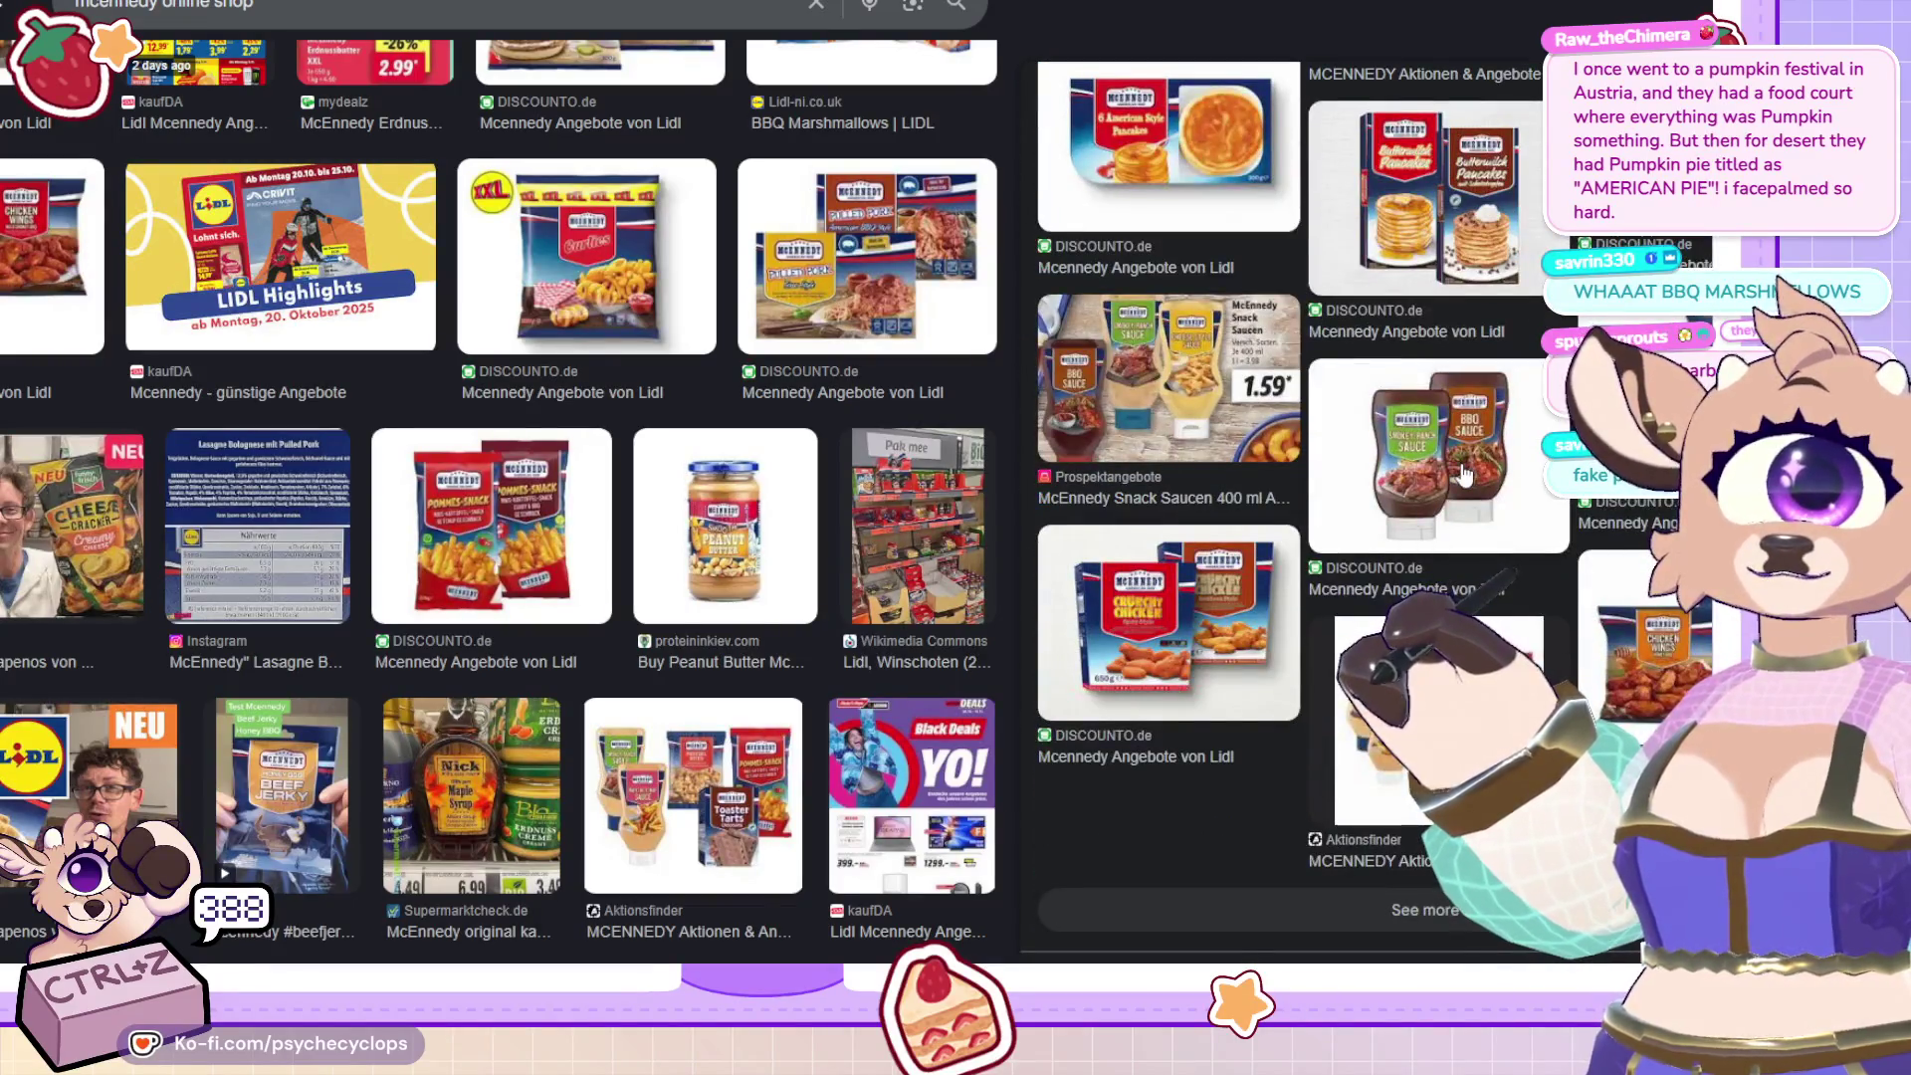
scroll(714, 298, "up", 8)
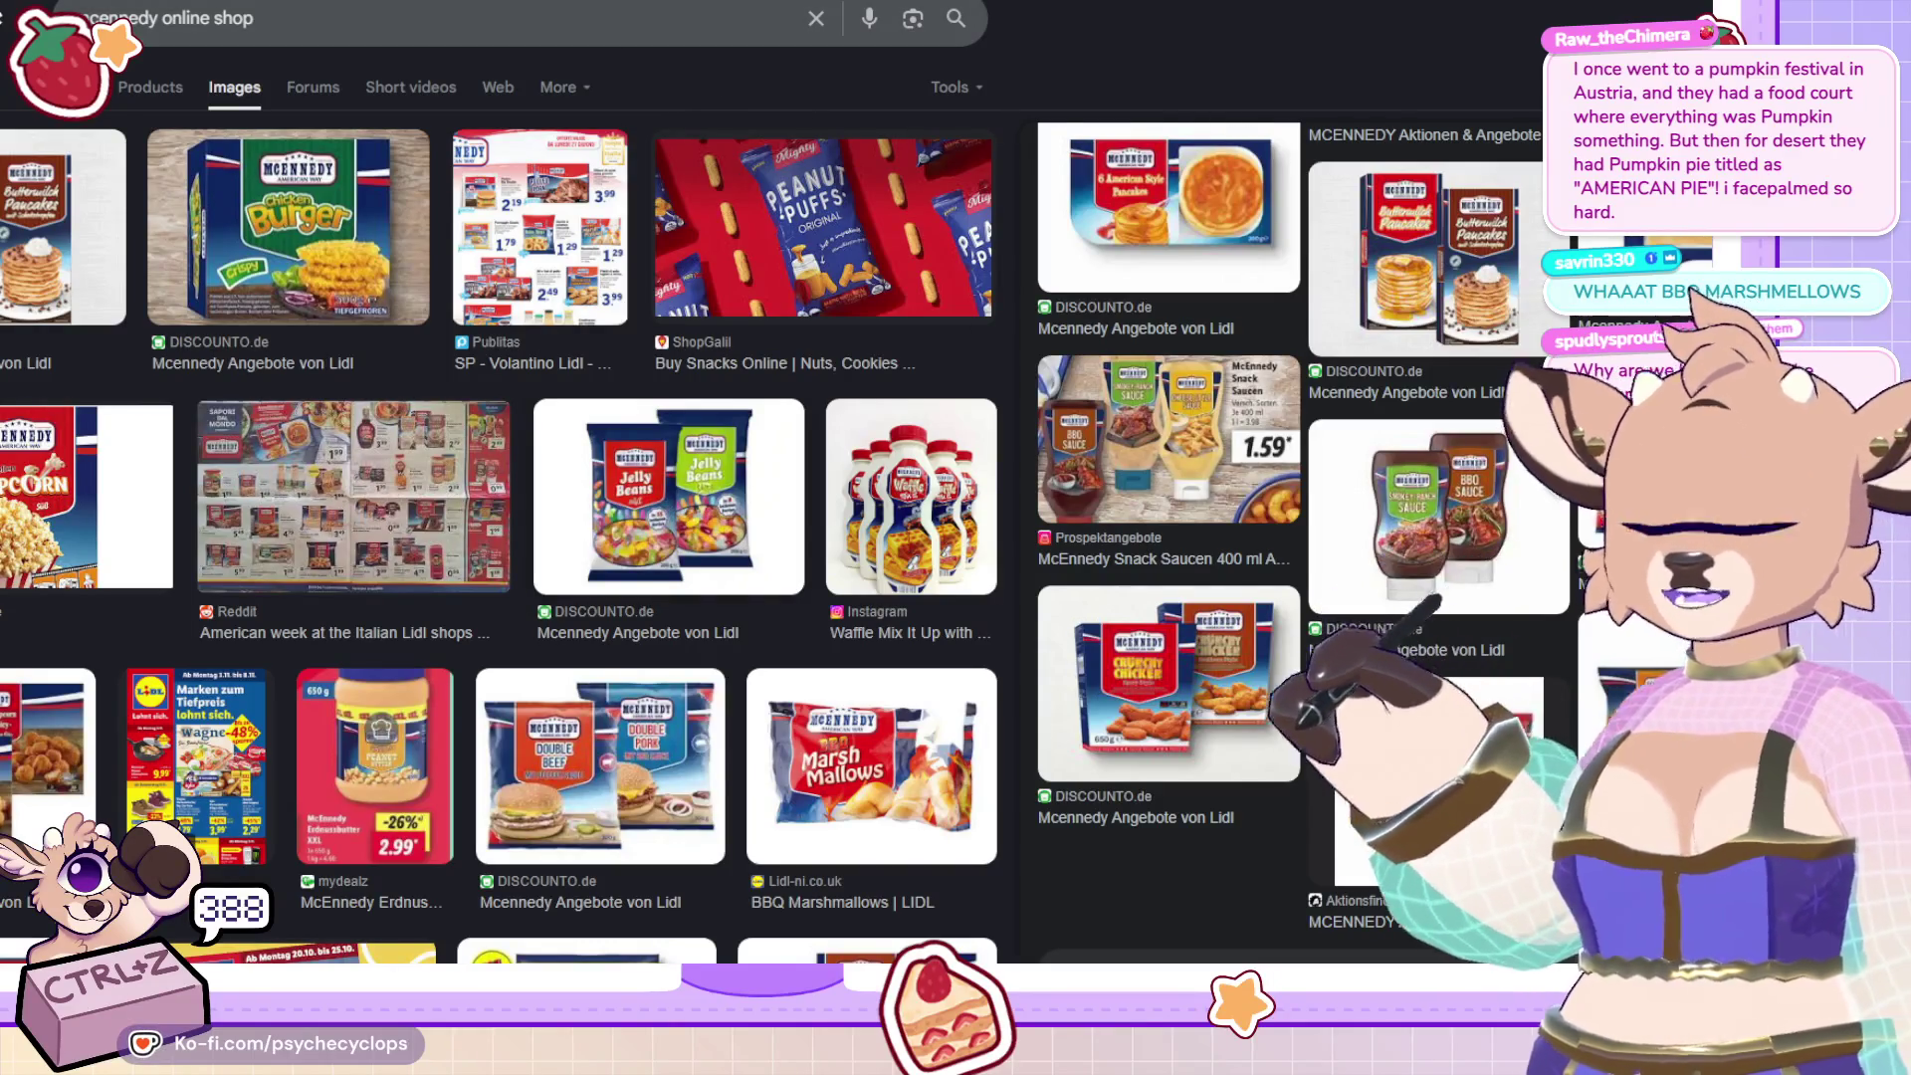
key("alt+Tab")
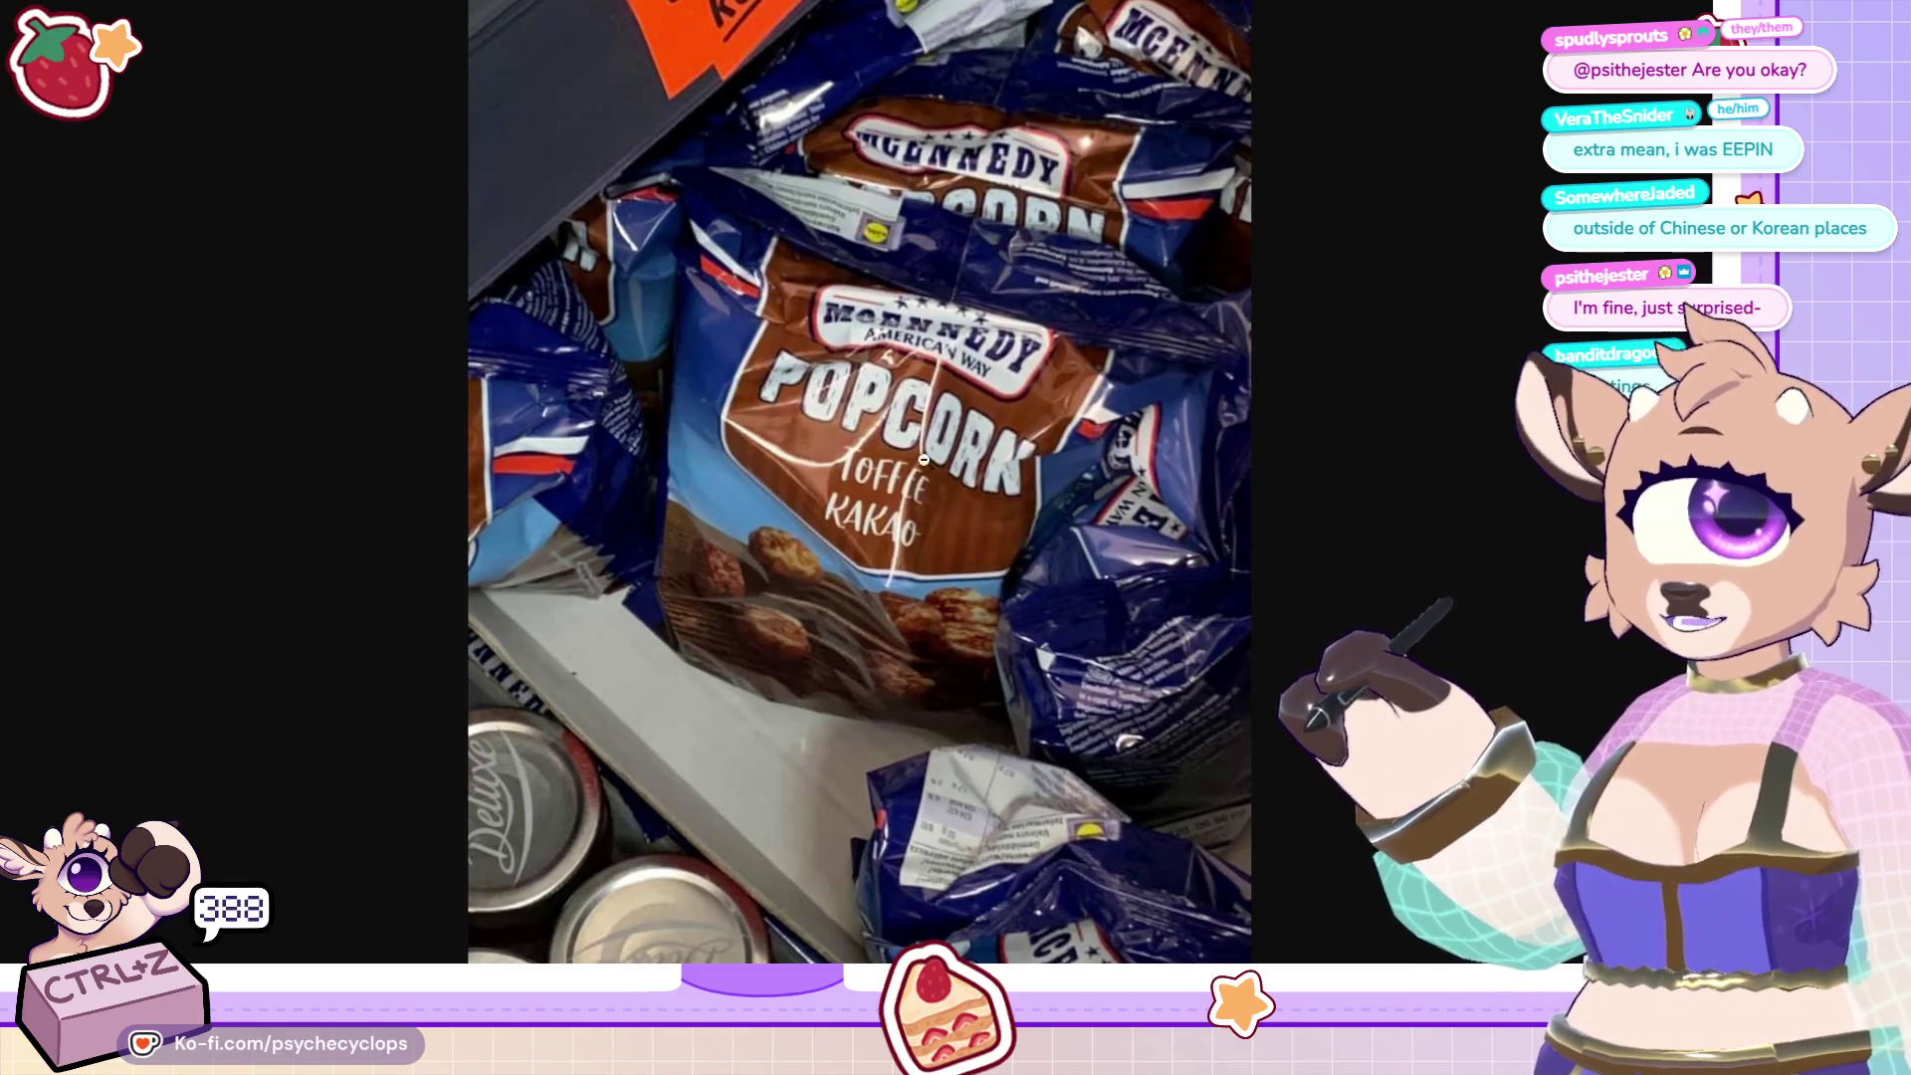
Advance past two Hamburger Cookie pack shots to the Chocolate Chips Cookies photo.
key("Right")
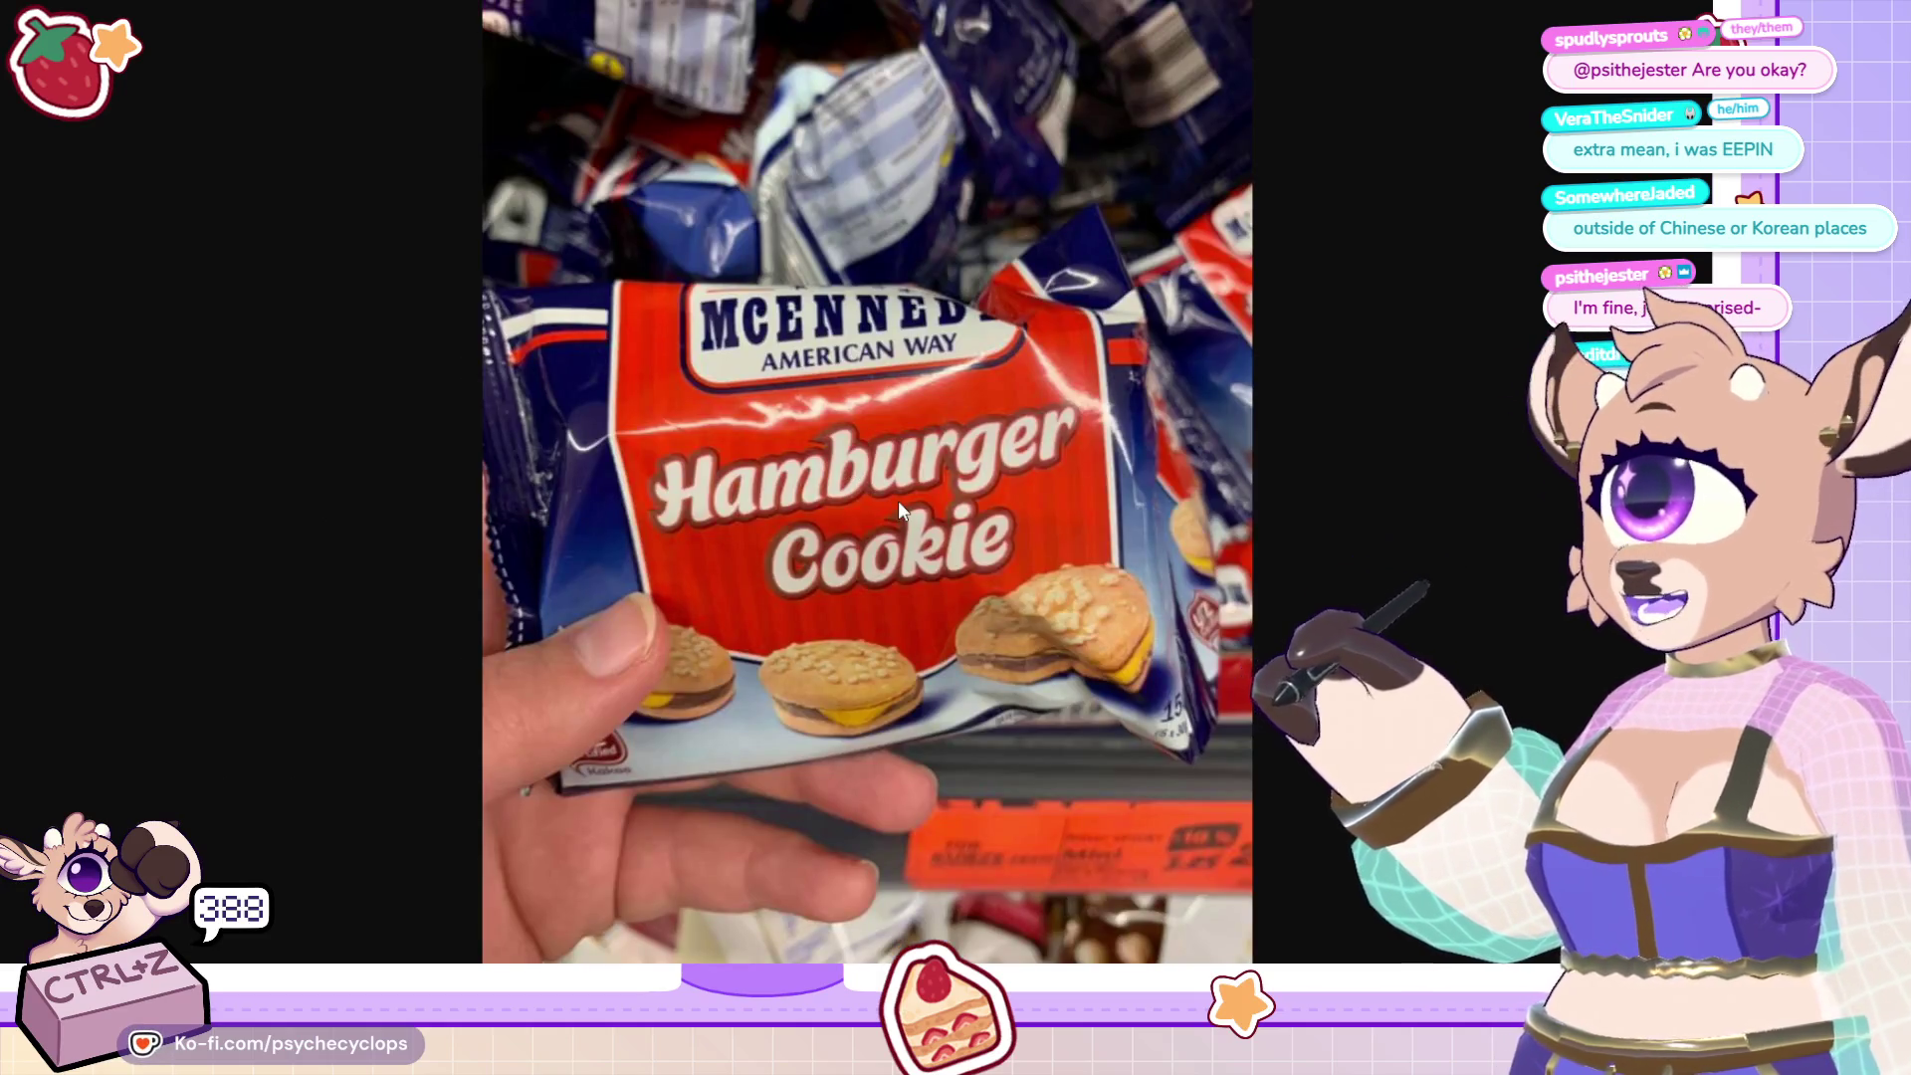
key("Right")
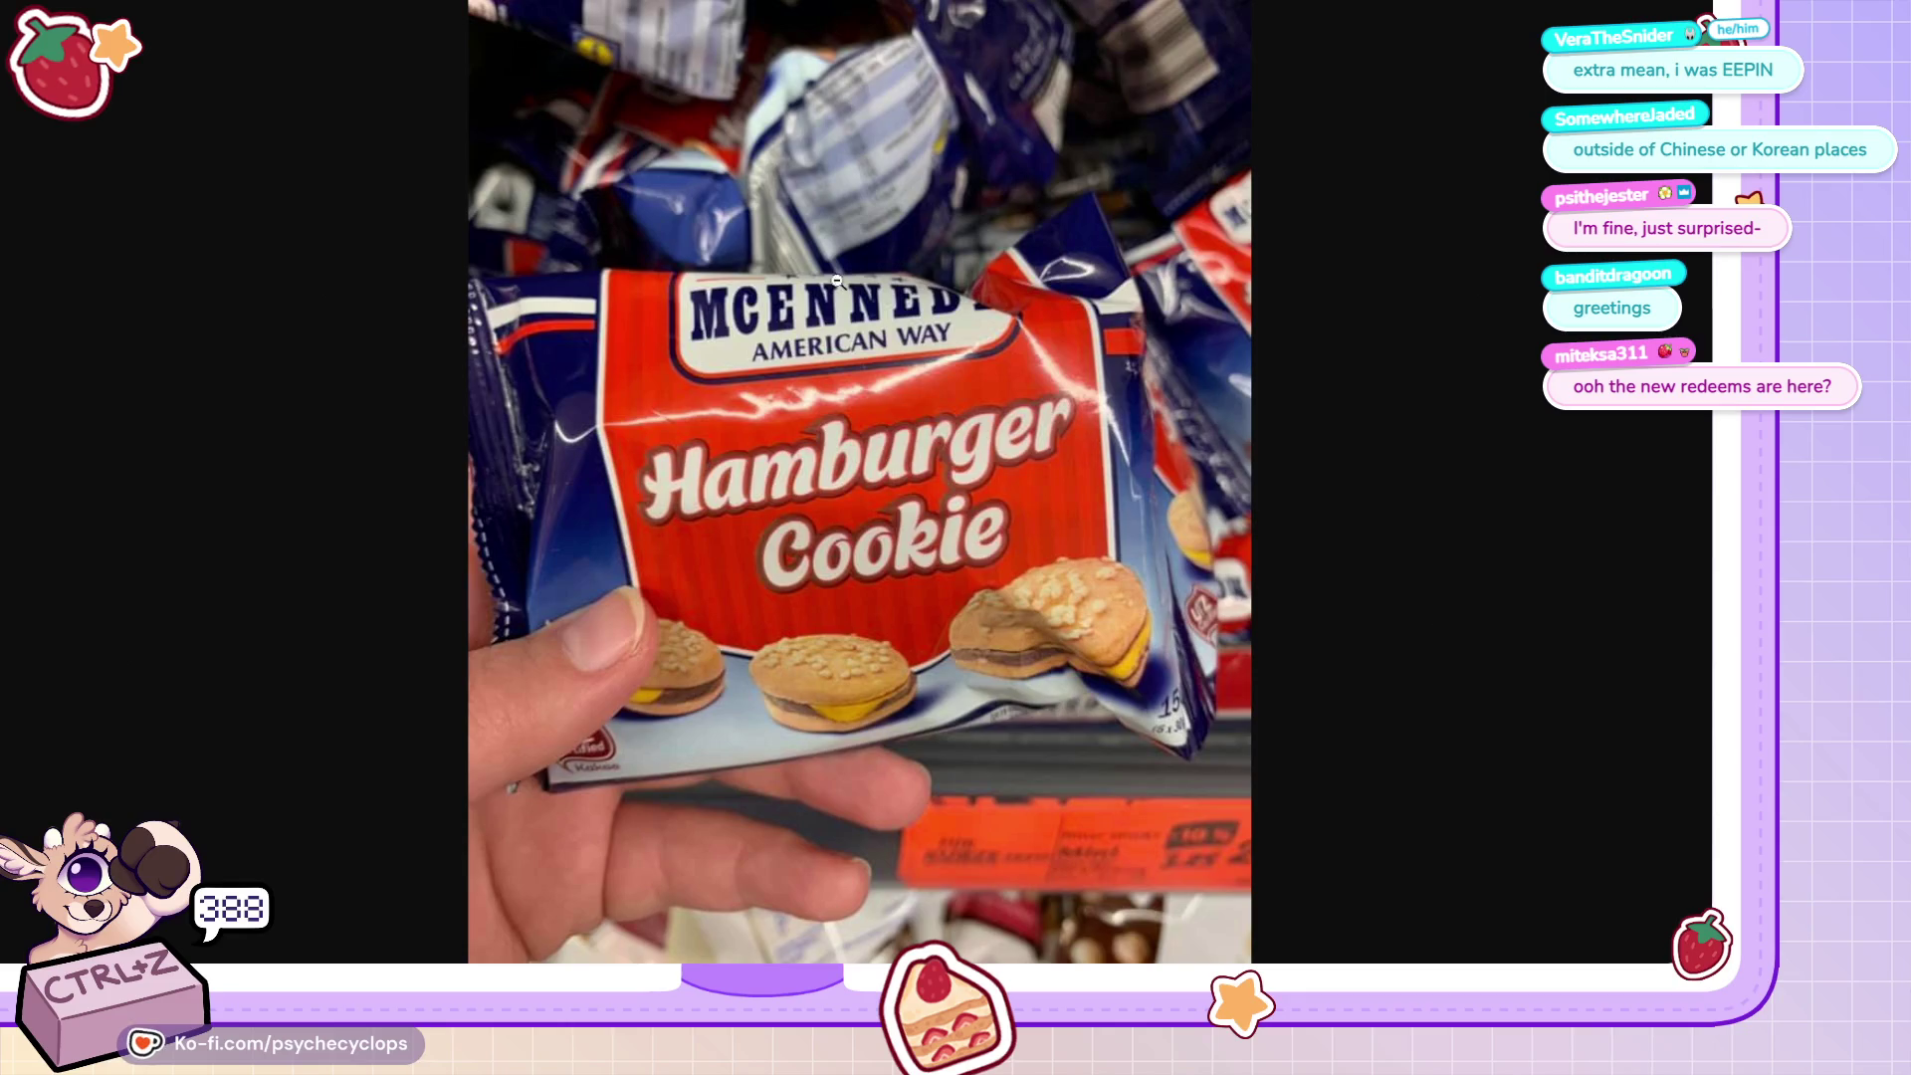
key("Right")
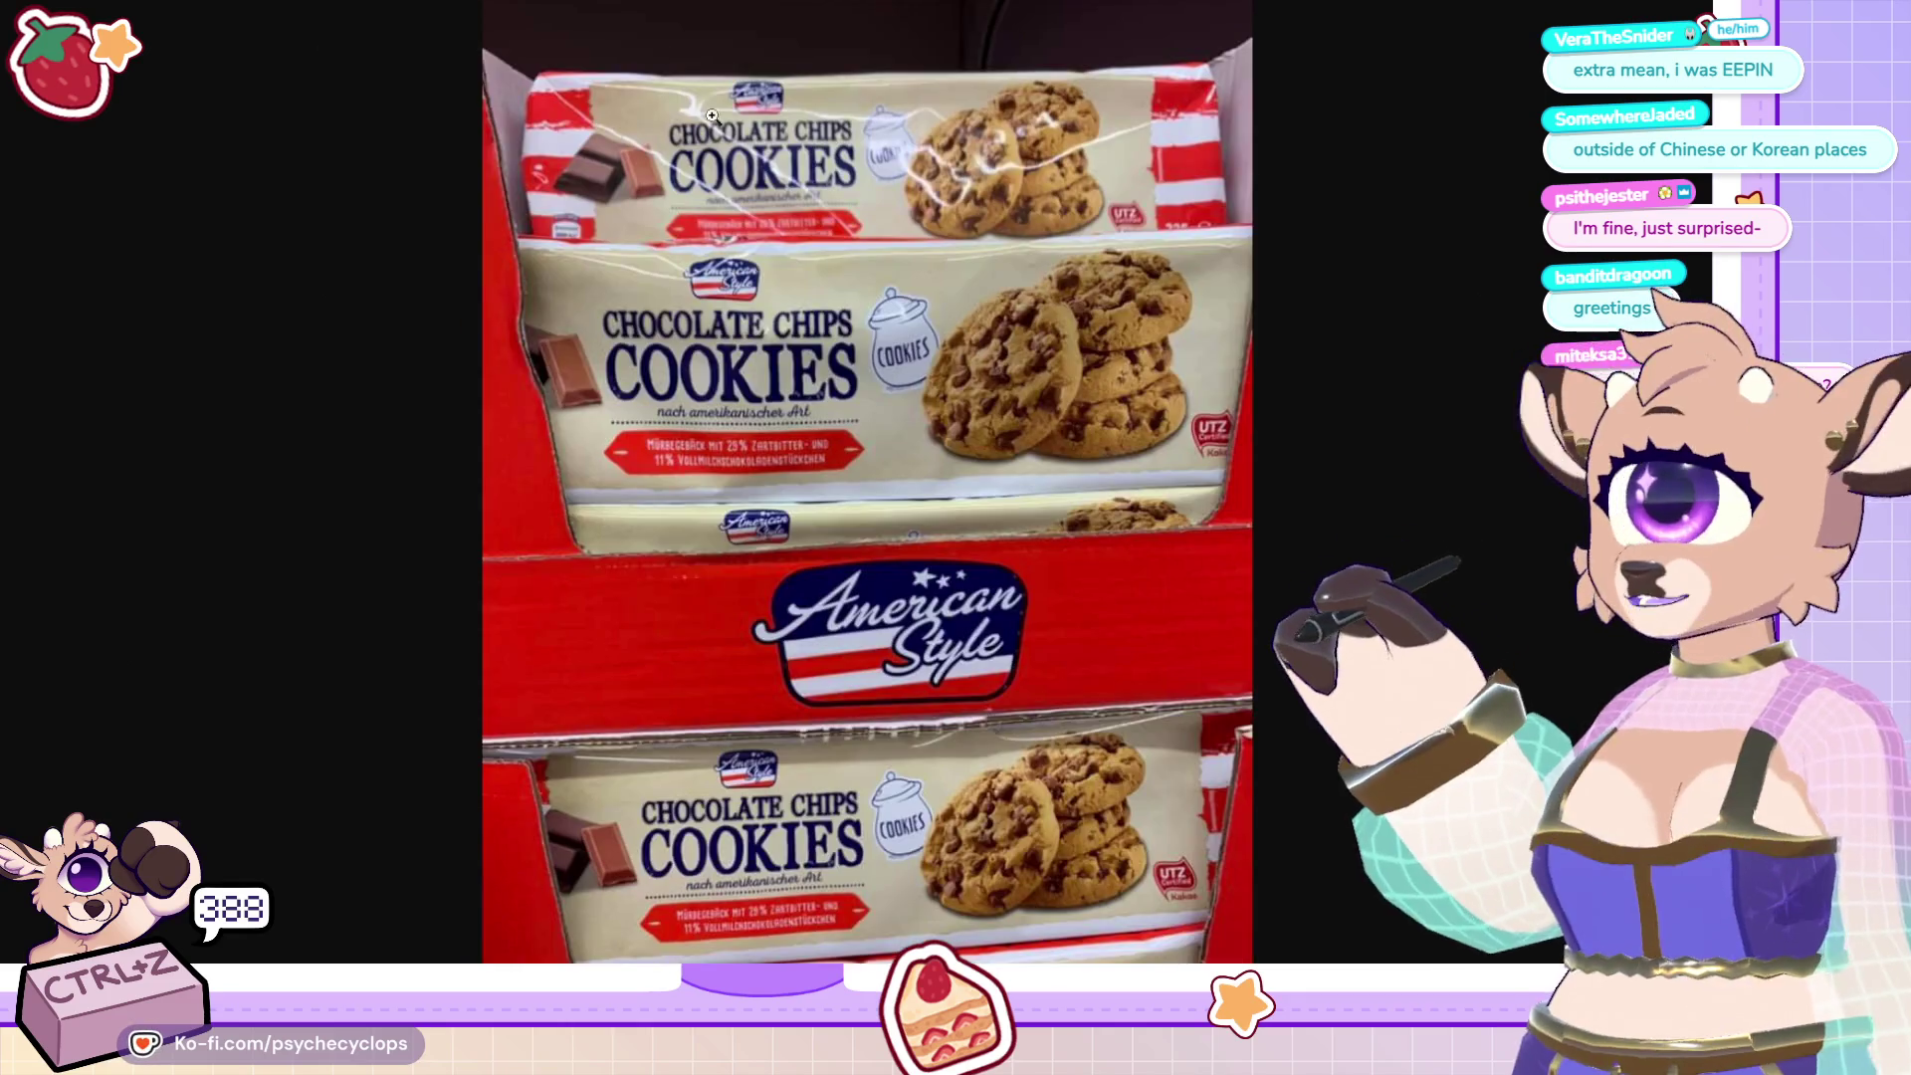
Advance through the cookie box, Peanut Butter Crunchies and T-shirt pack photos, zooming into the T-shirt and Emmentaler Sticks shots.
key("Right")
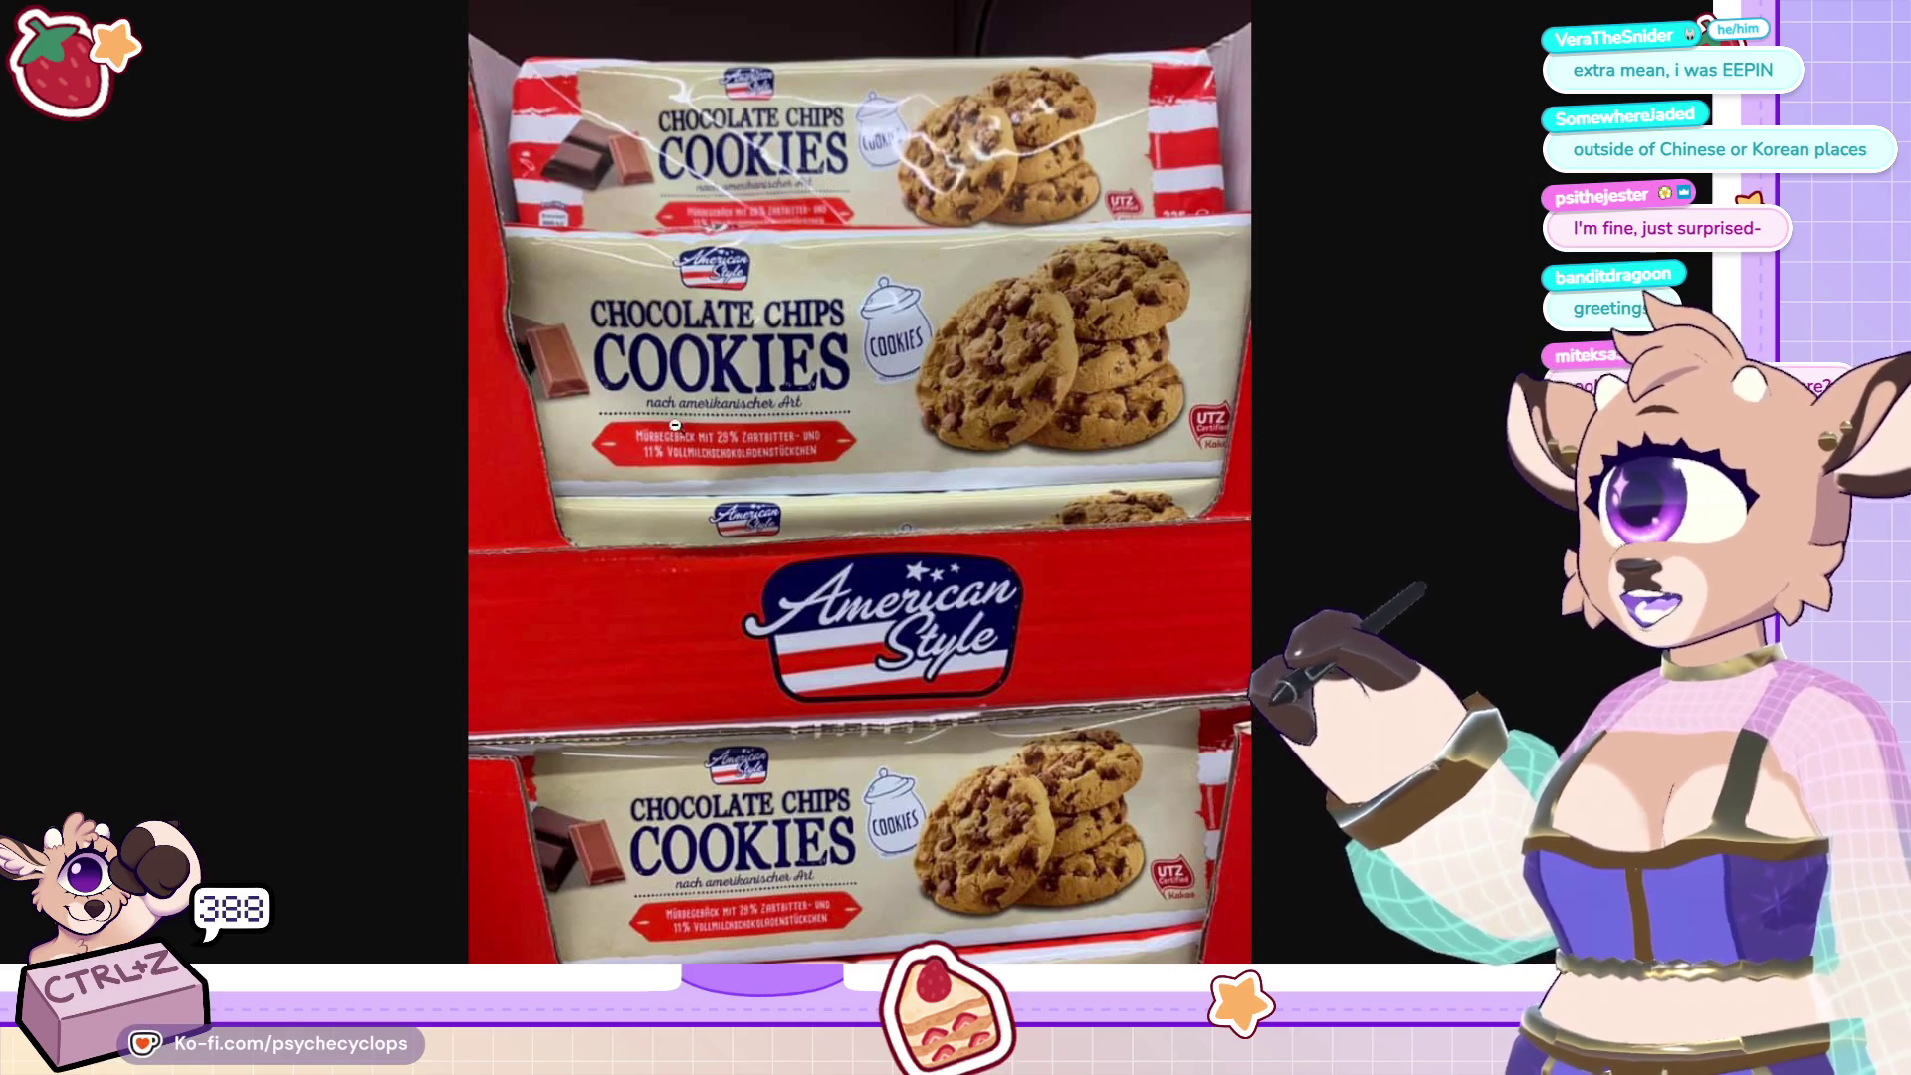
key("Right")
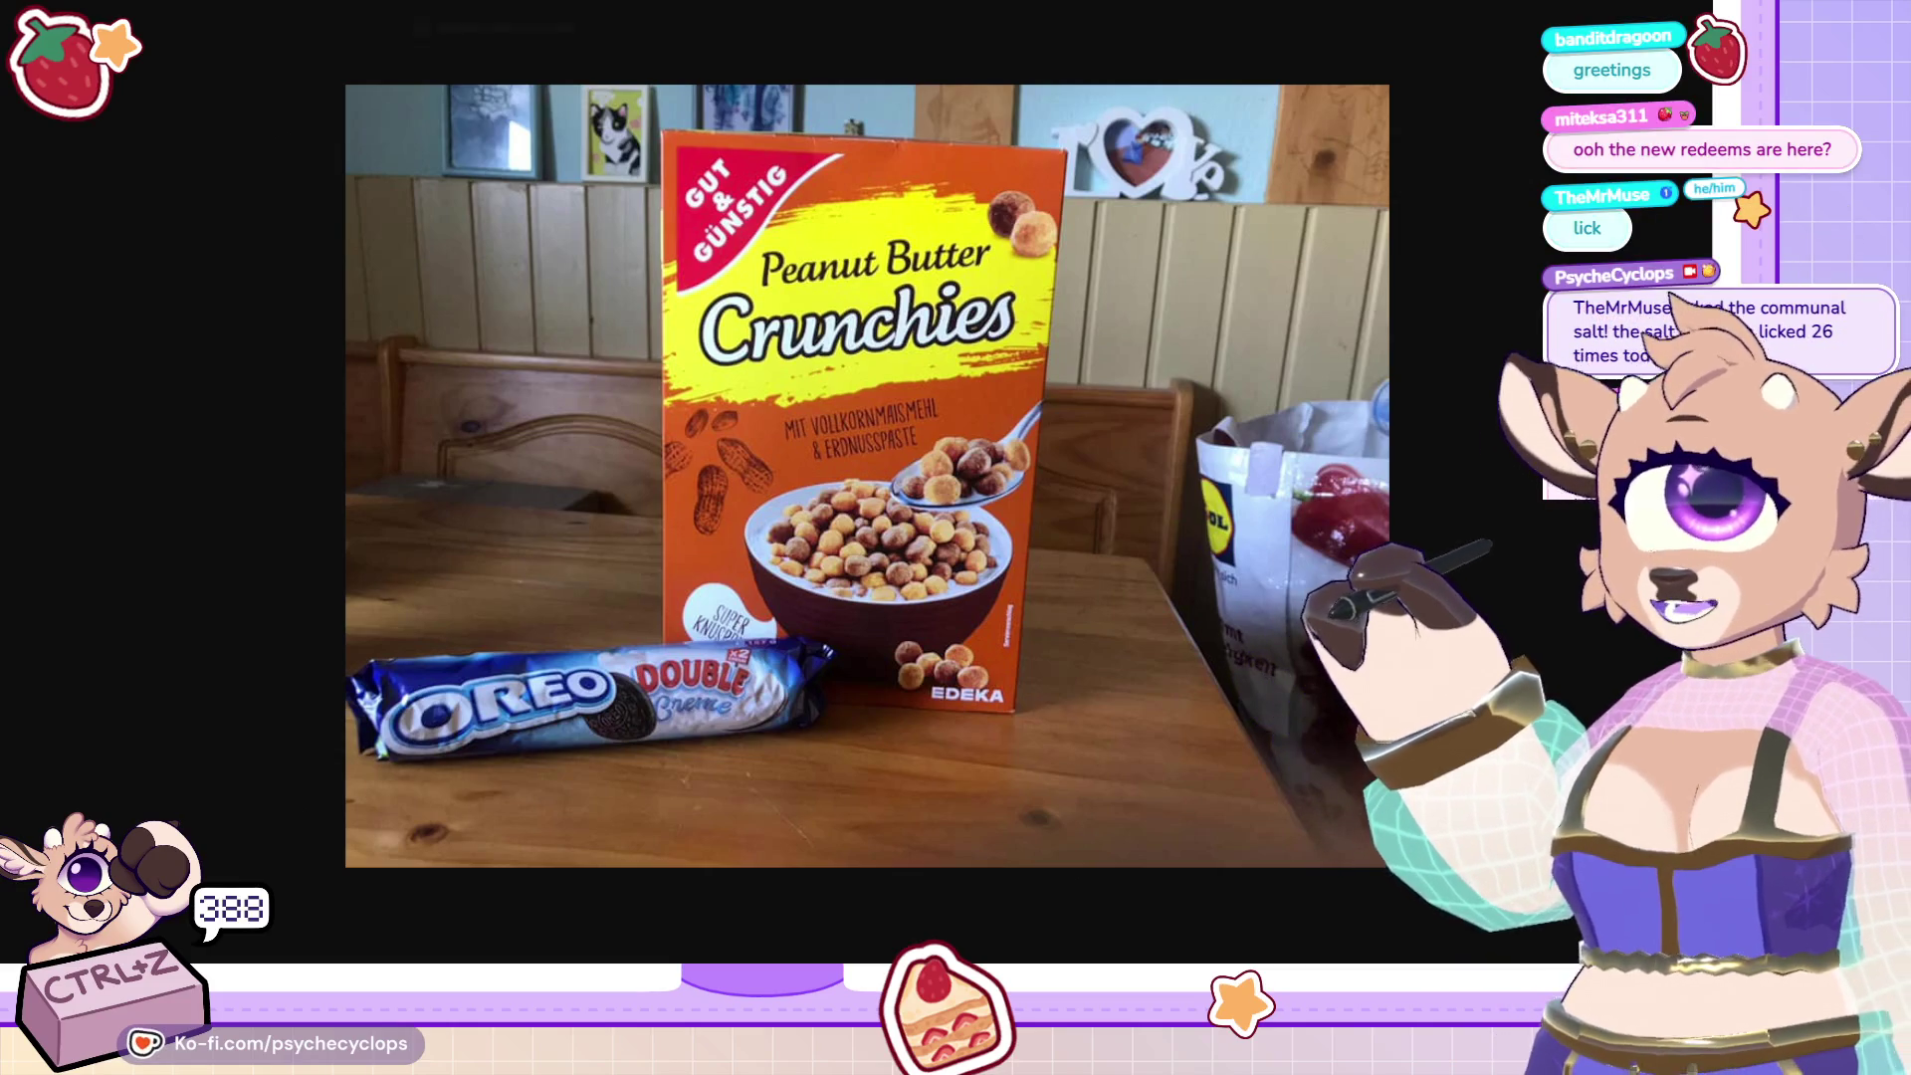
key("Right")
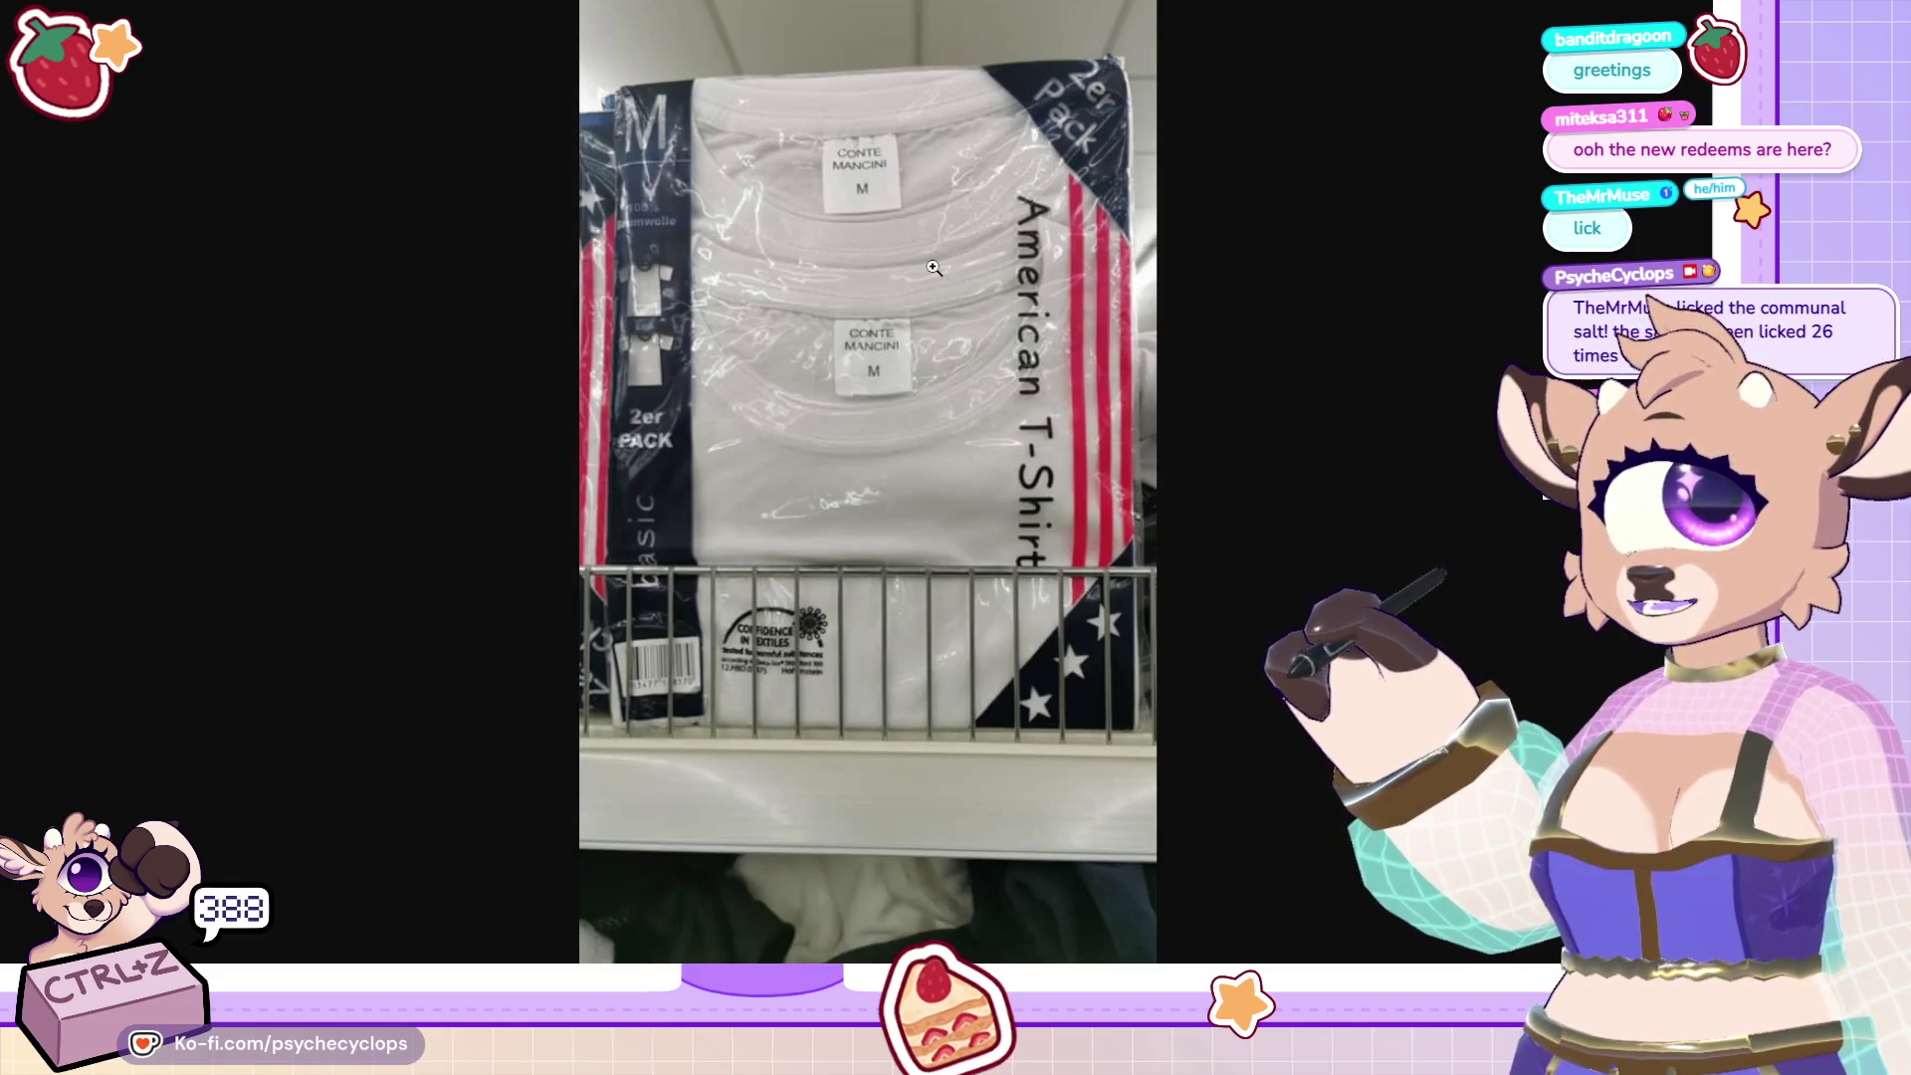
left_click(934, 268)
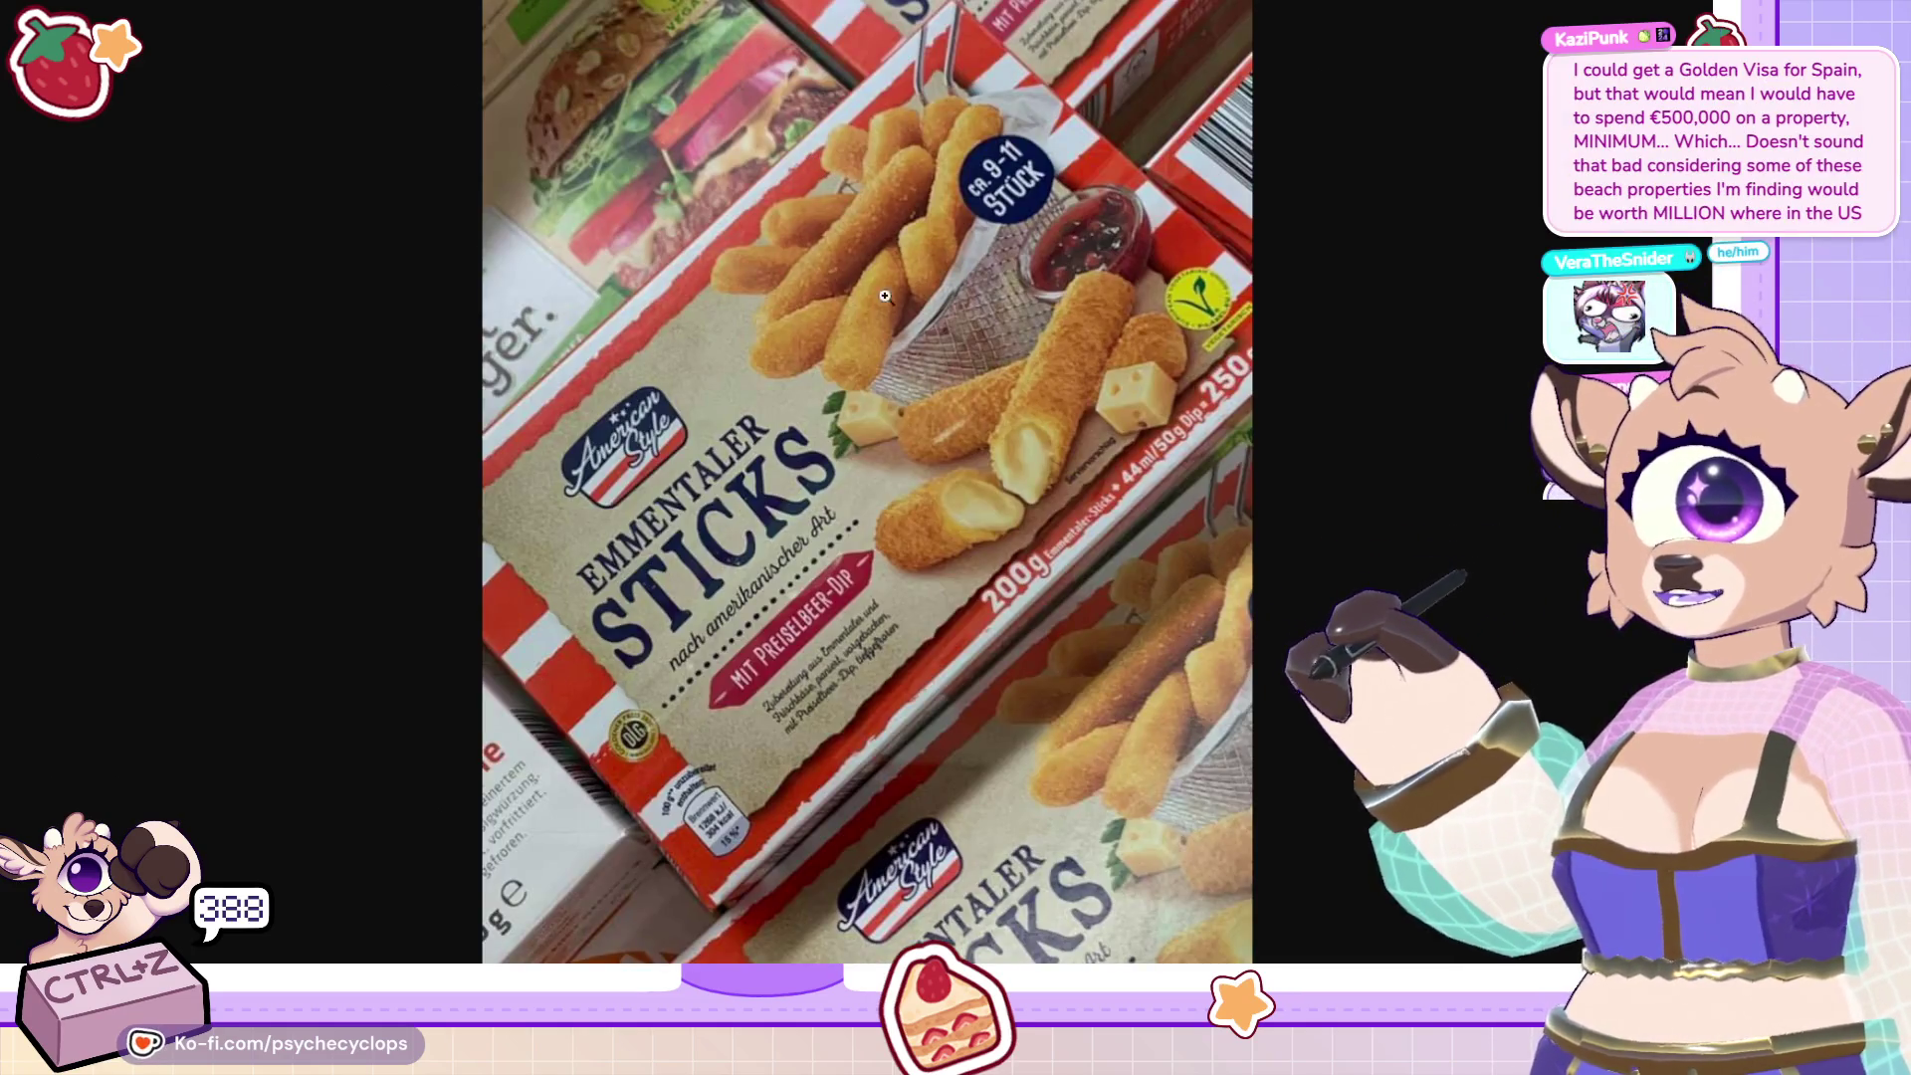
left_click(876, 383)
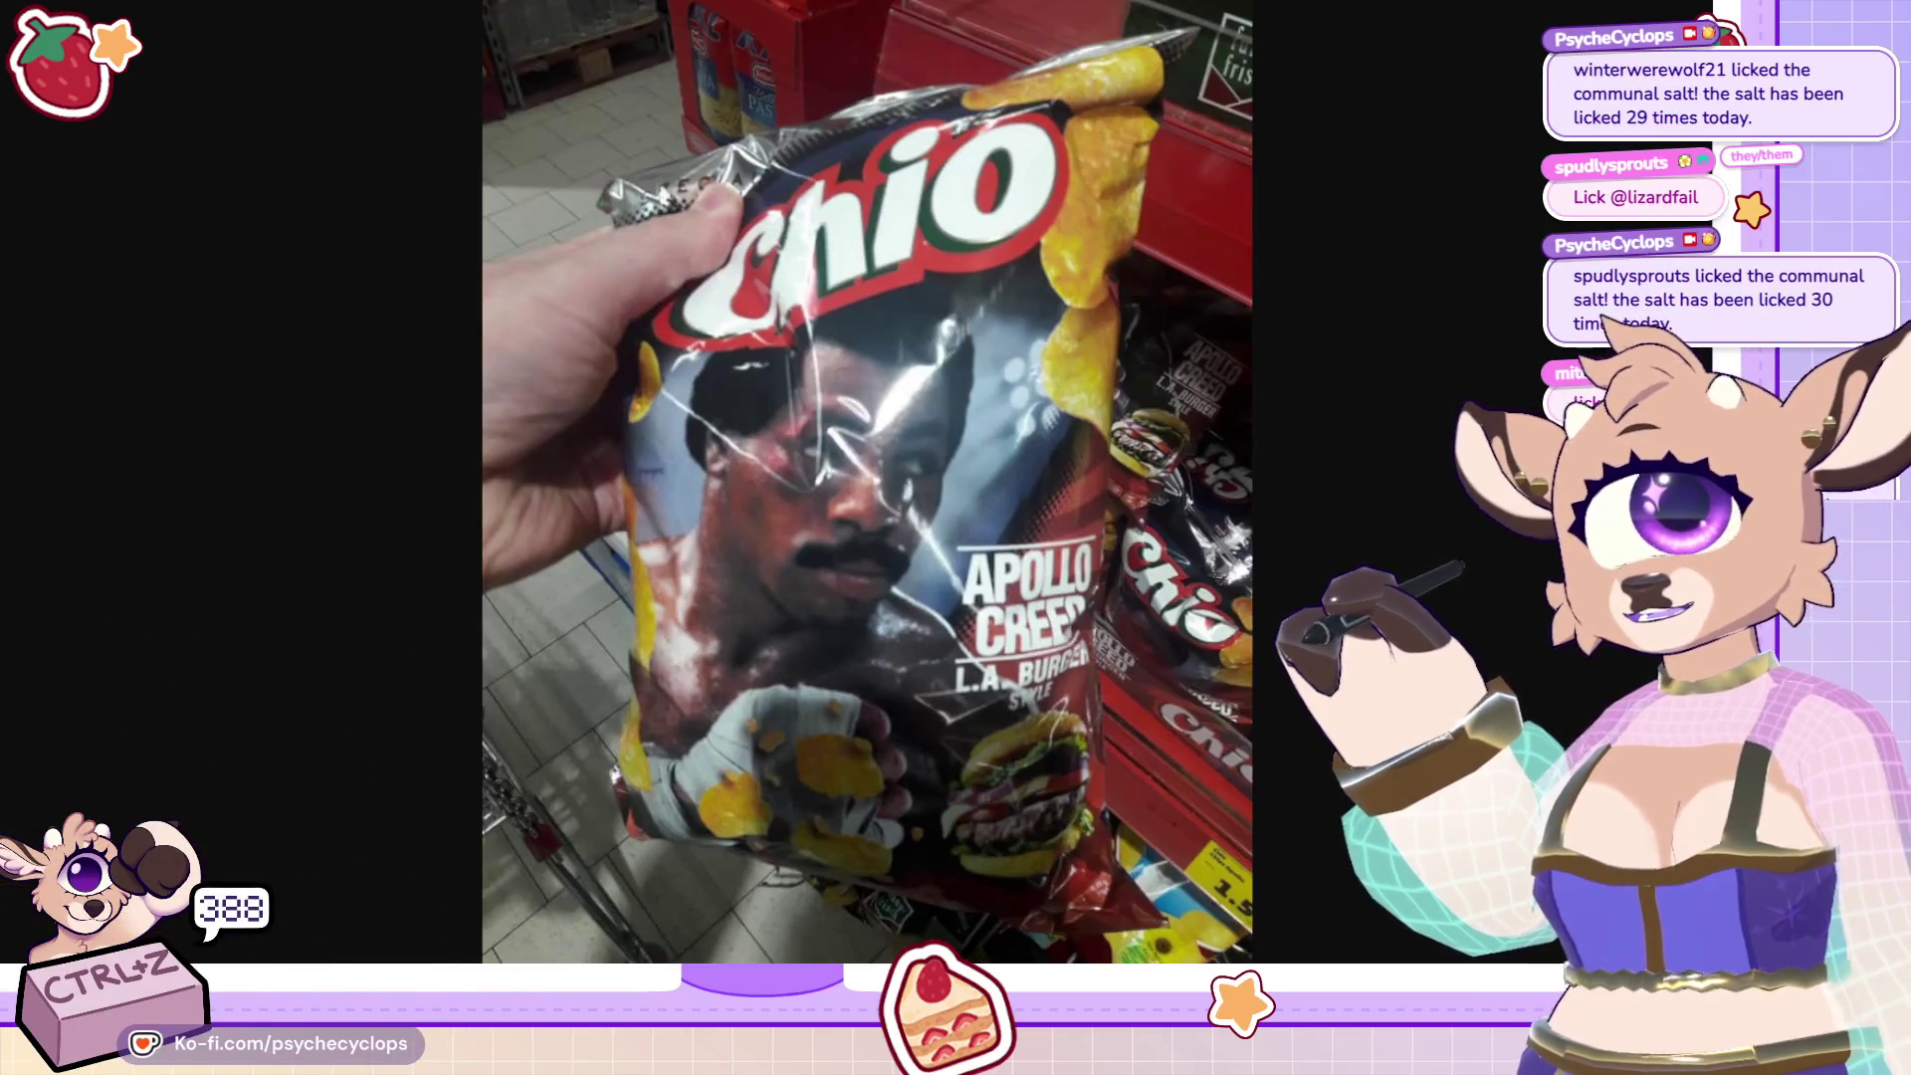
View the Chio chips photo and the Mac & Cheese ad, then return to the creature painting.
key("Right")
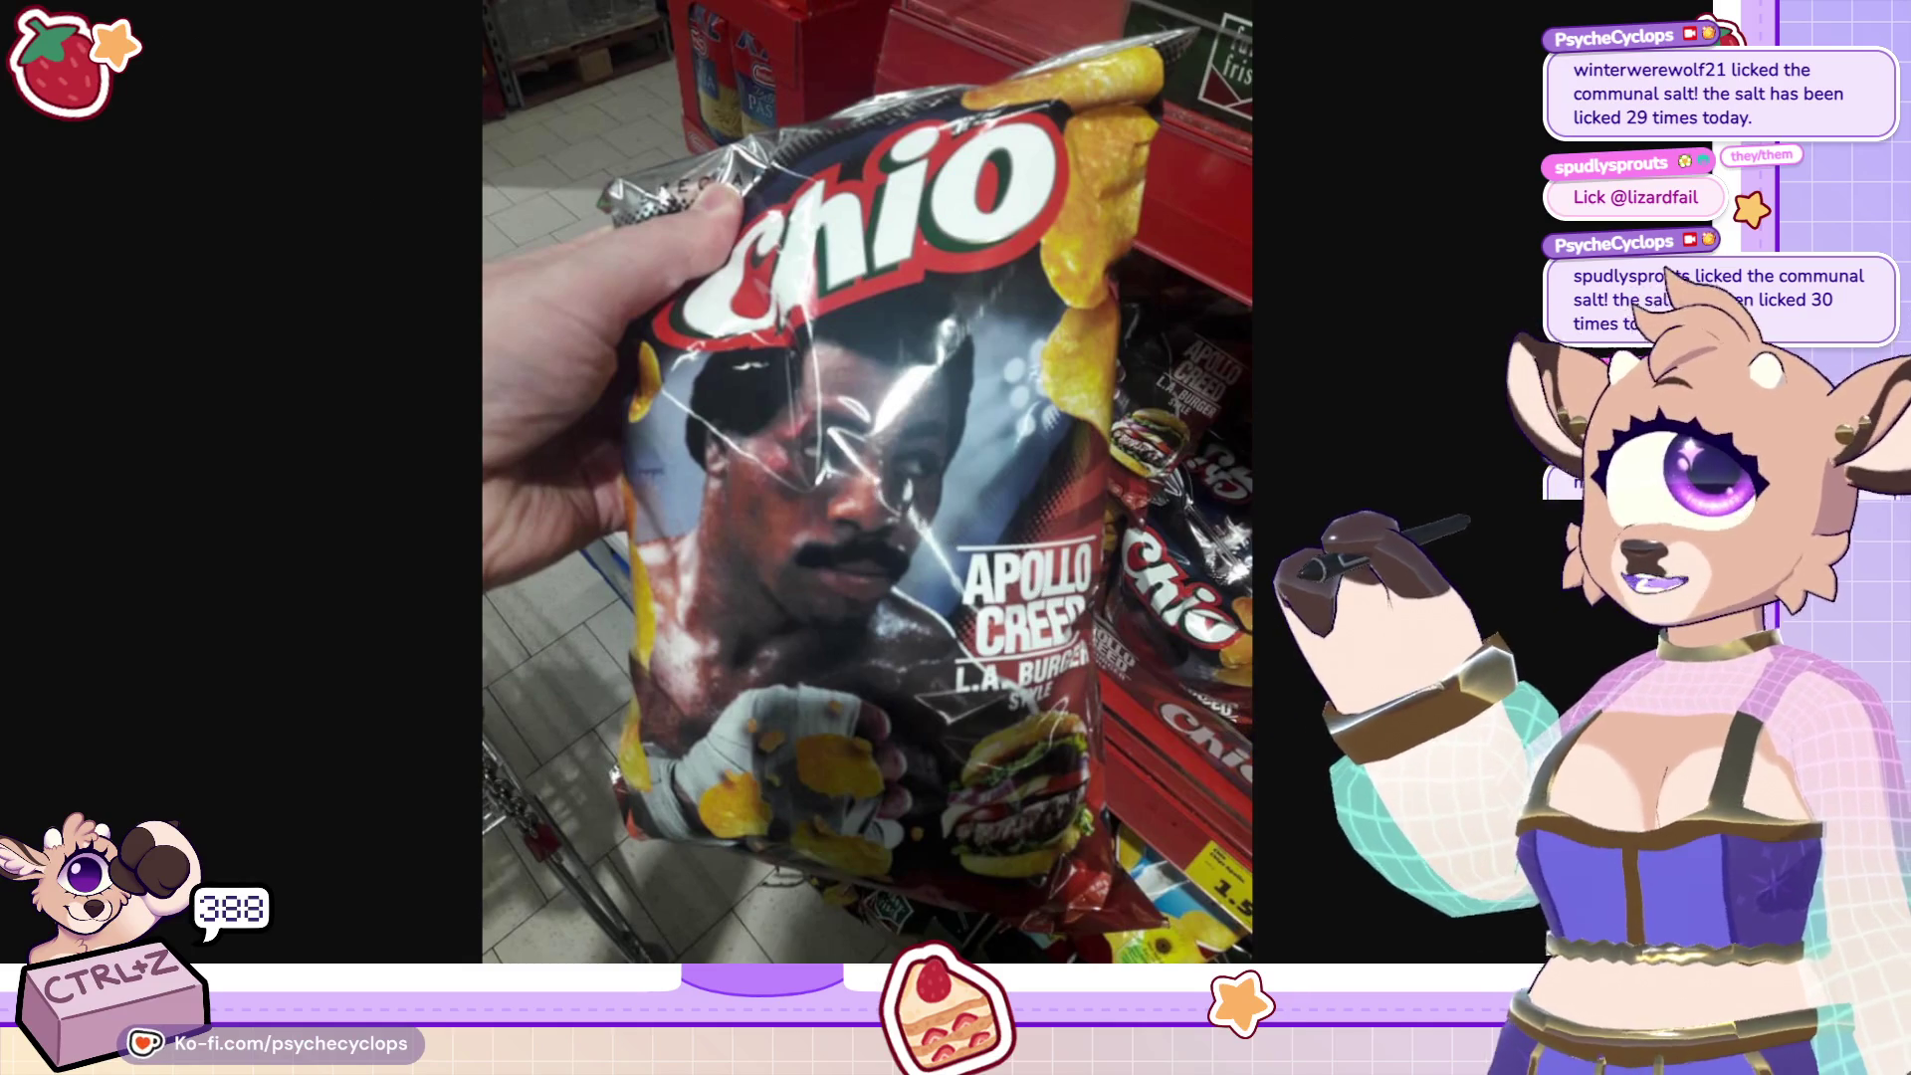
key("Right")
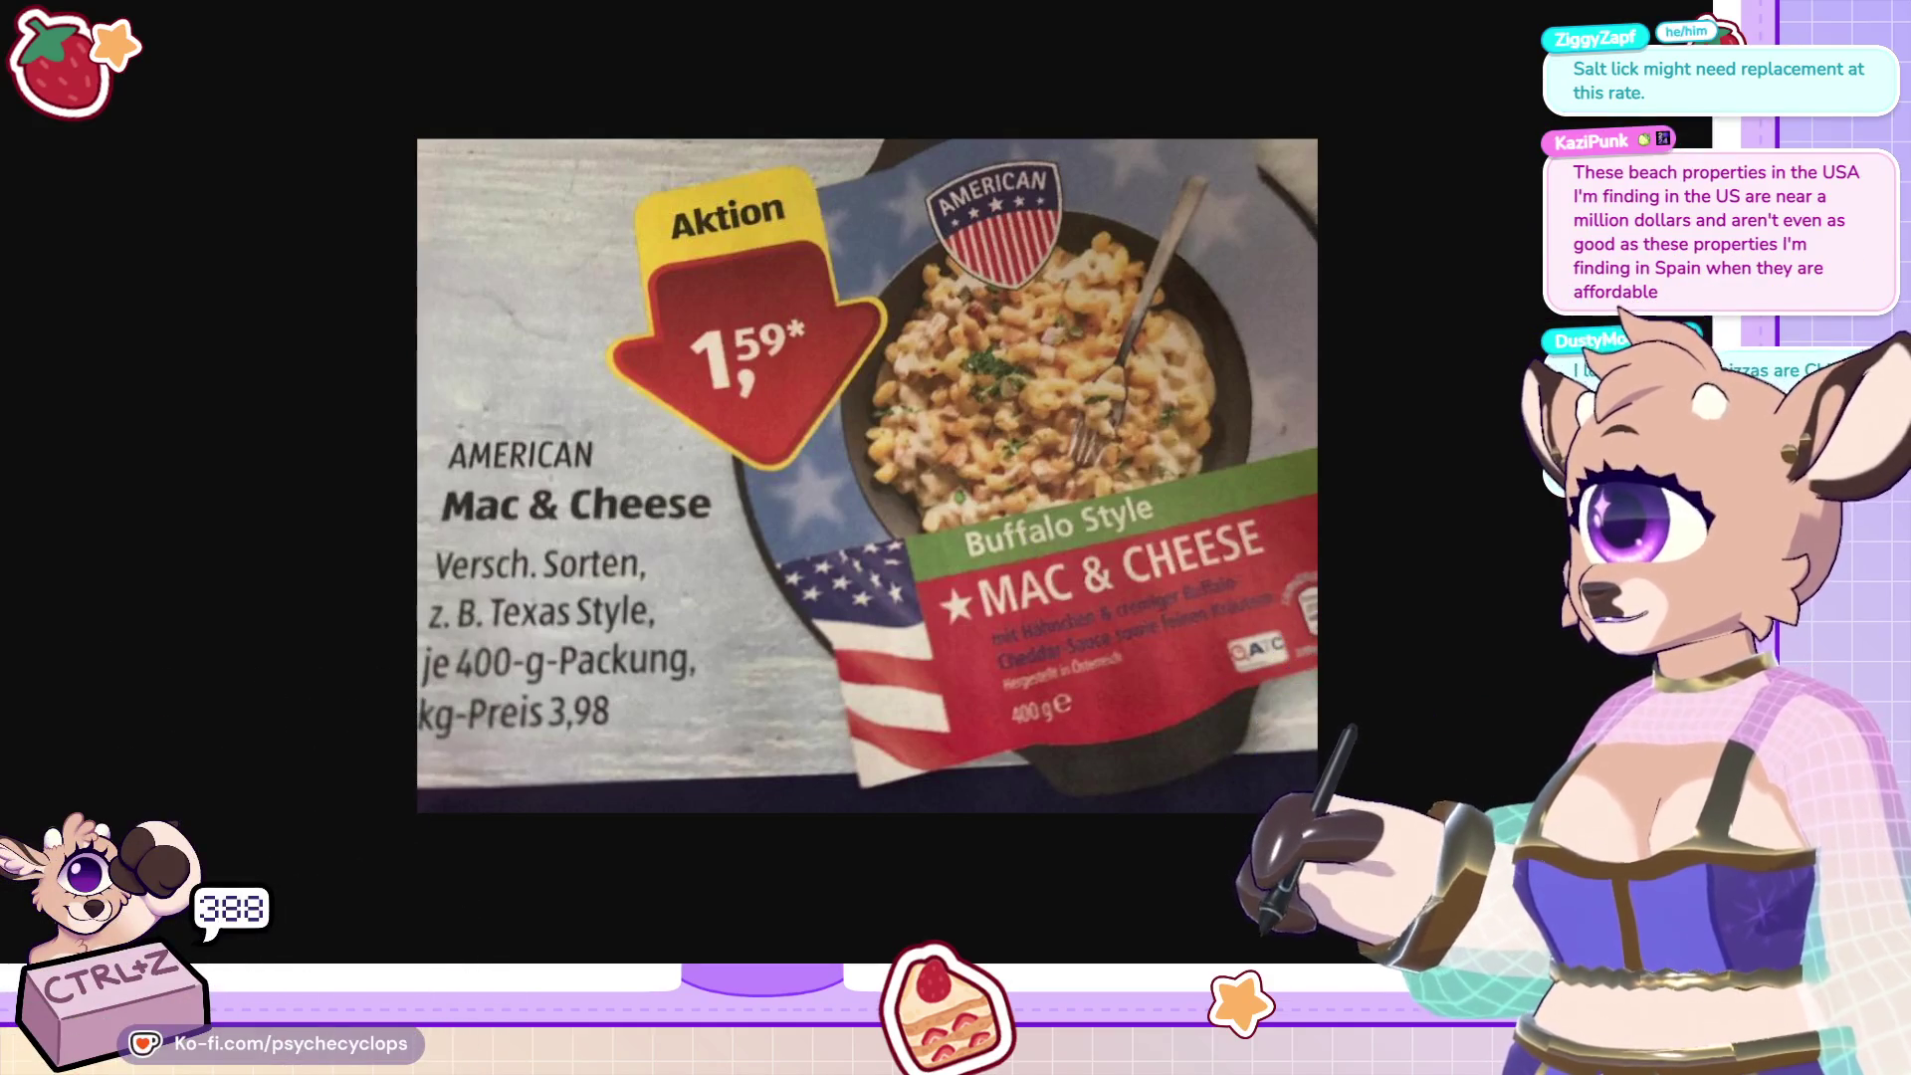
key("alt+Tab")
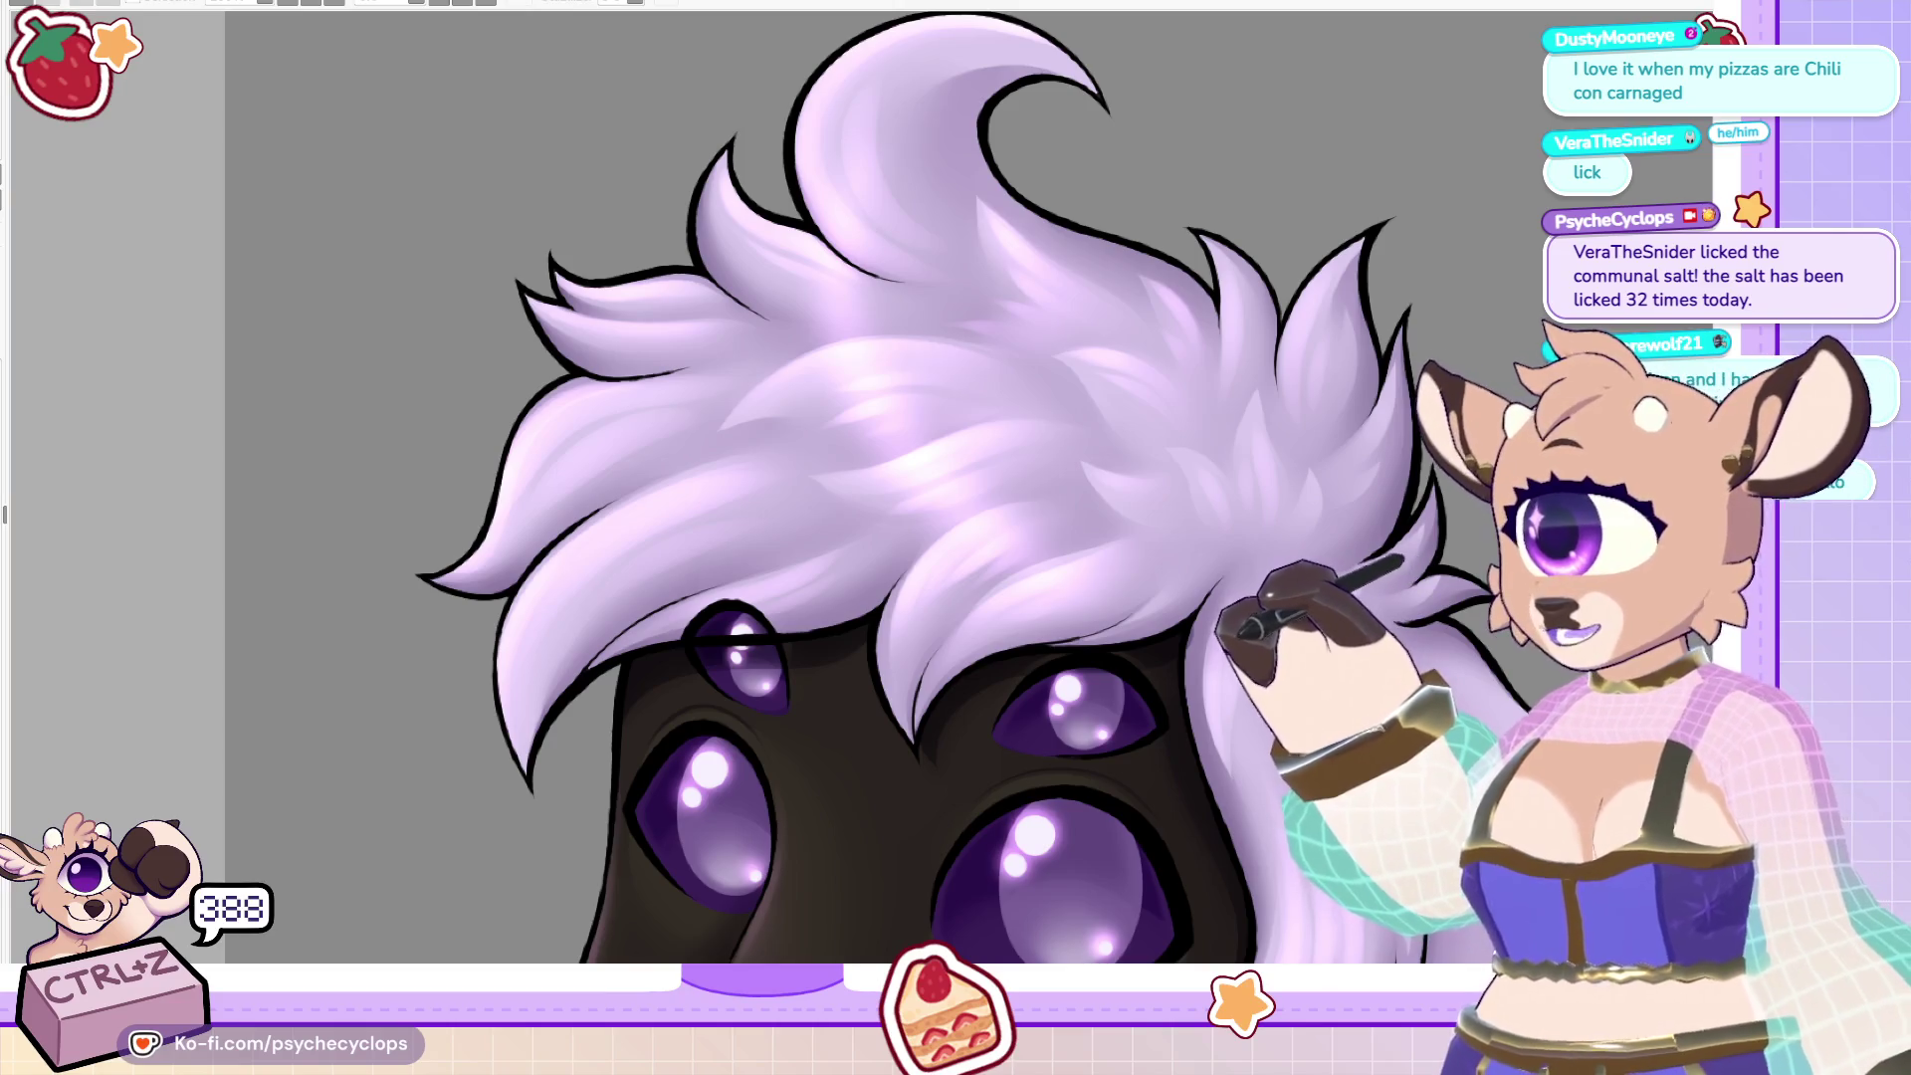
scroll(1267, 625, "down", 5)
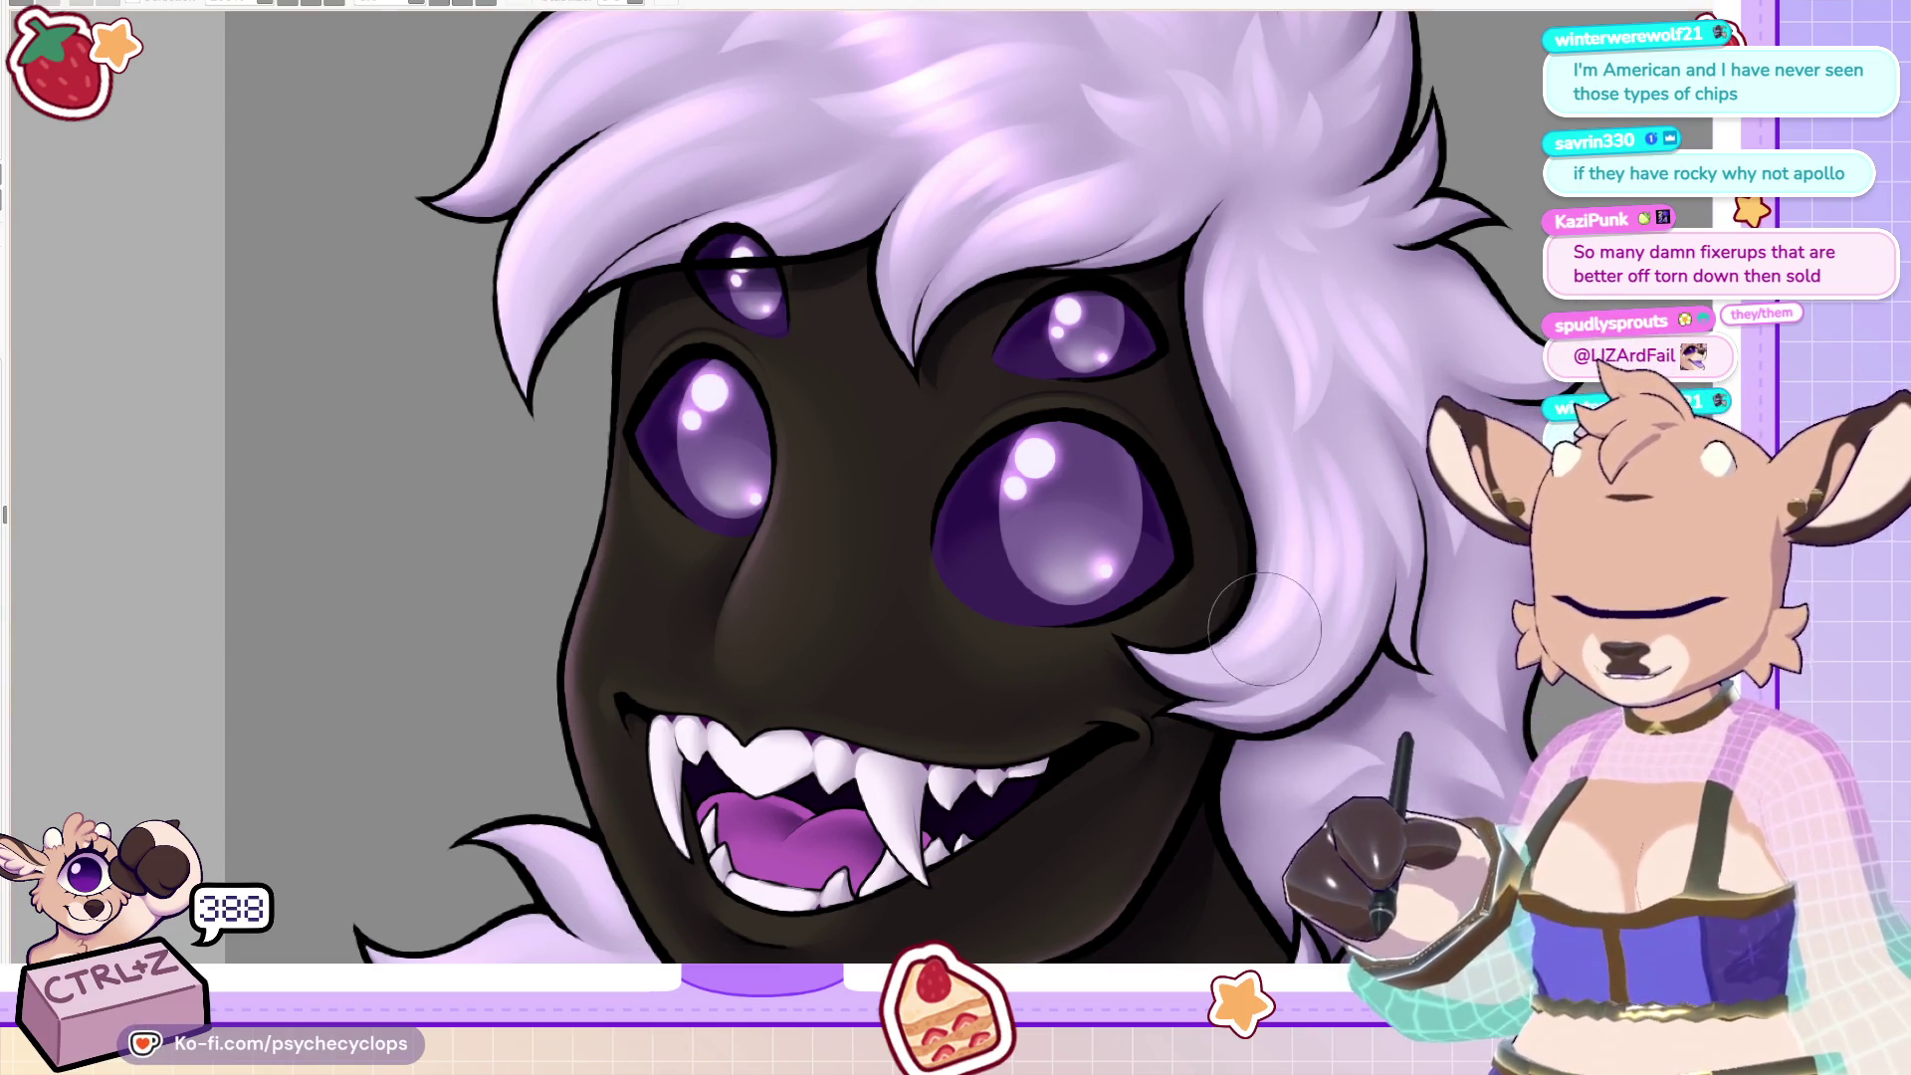
scroll(1316, 507, "up", 3)
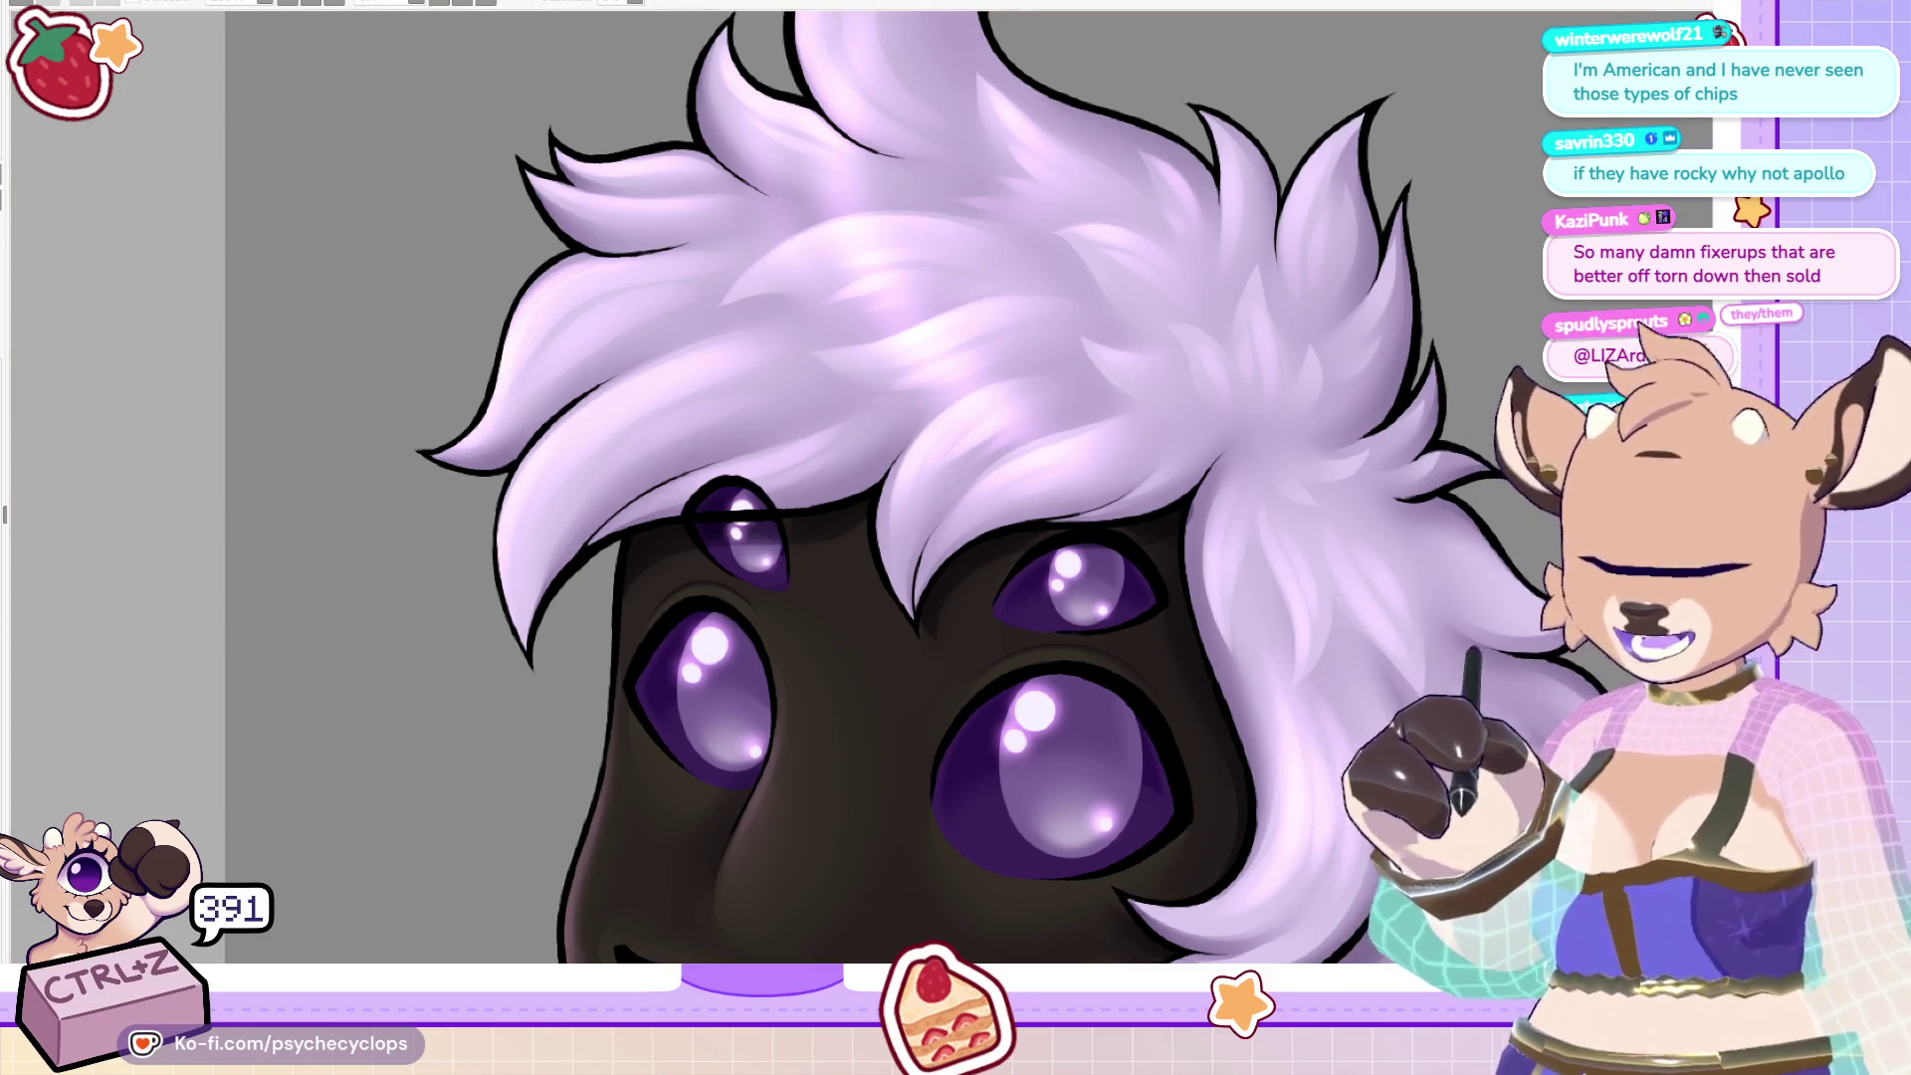
scroll(896, 498, "down", 3)
scroll(896, 498, "down", 3)
scroll(1115, 614, "down", 2)
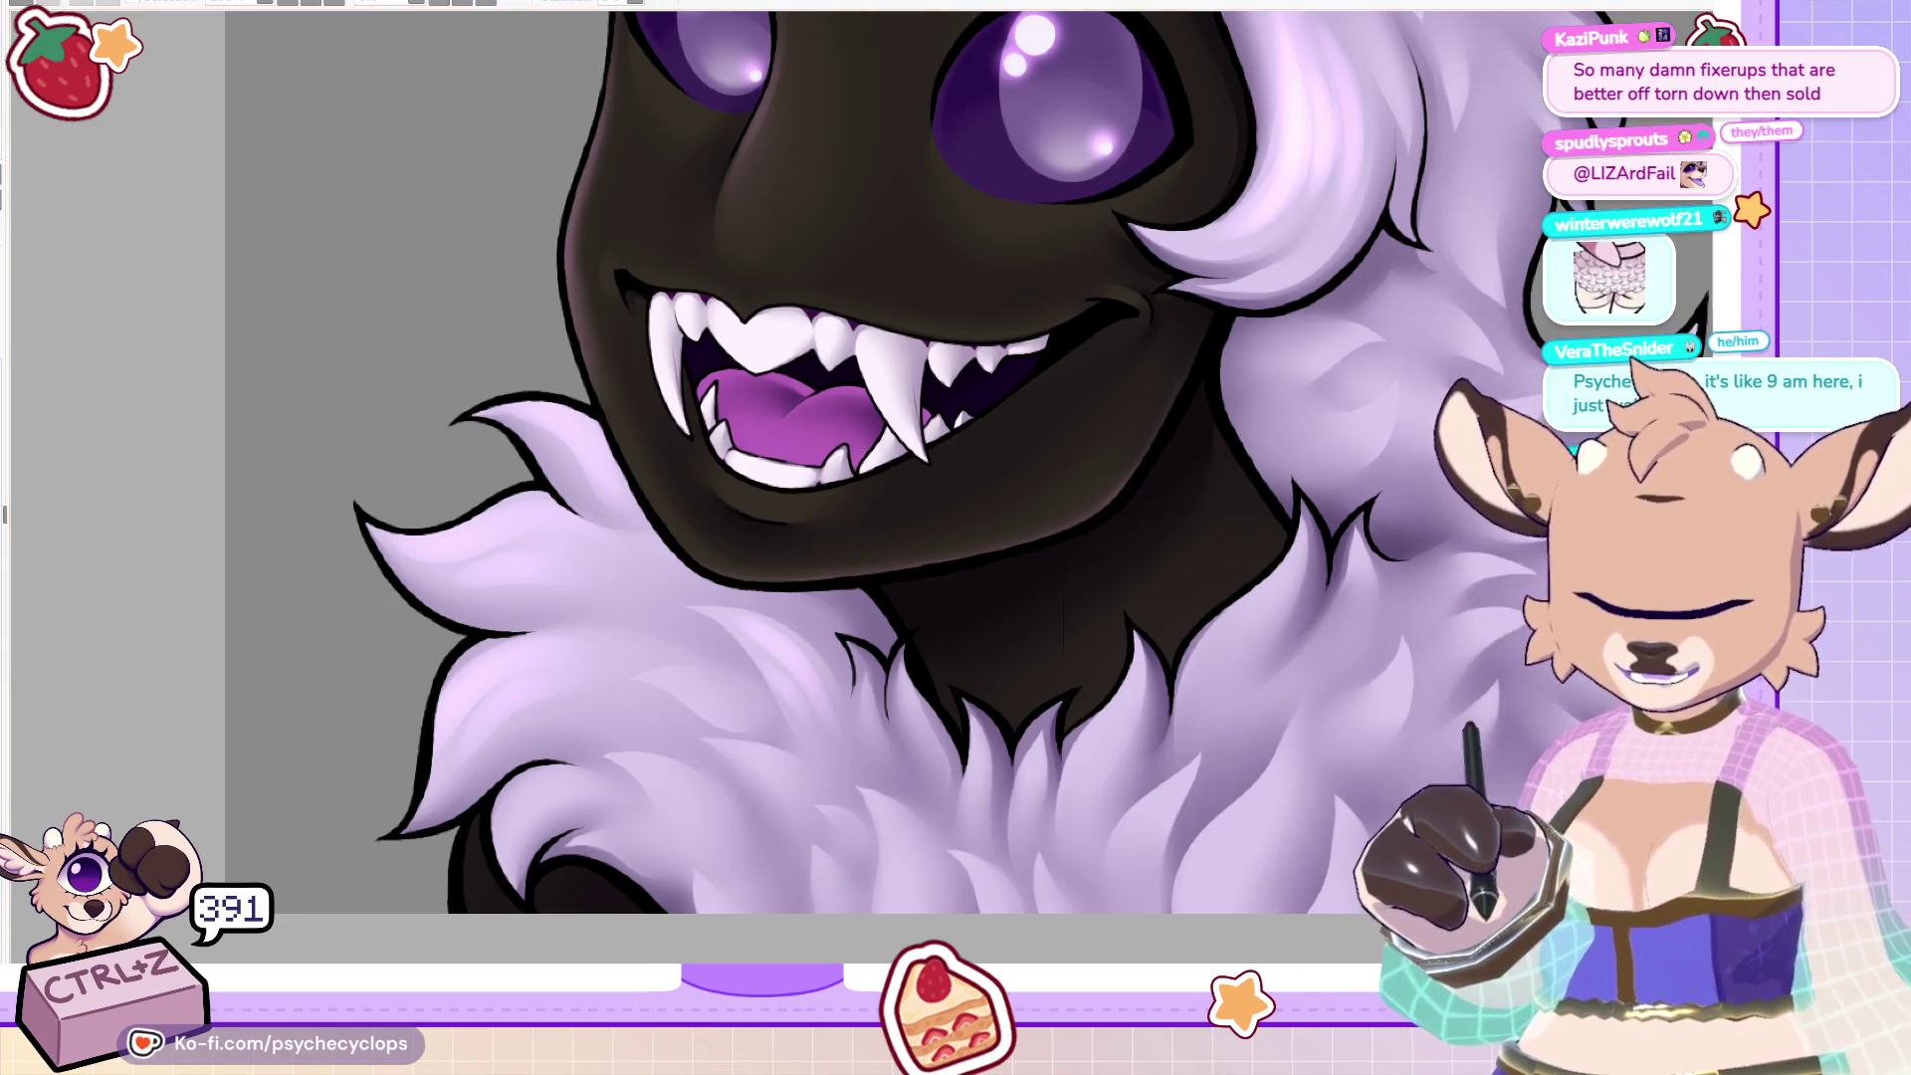
key("h")
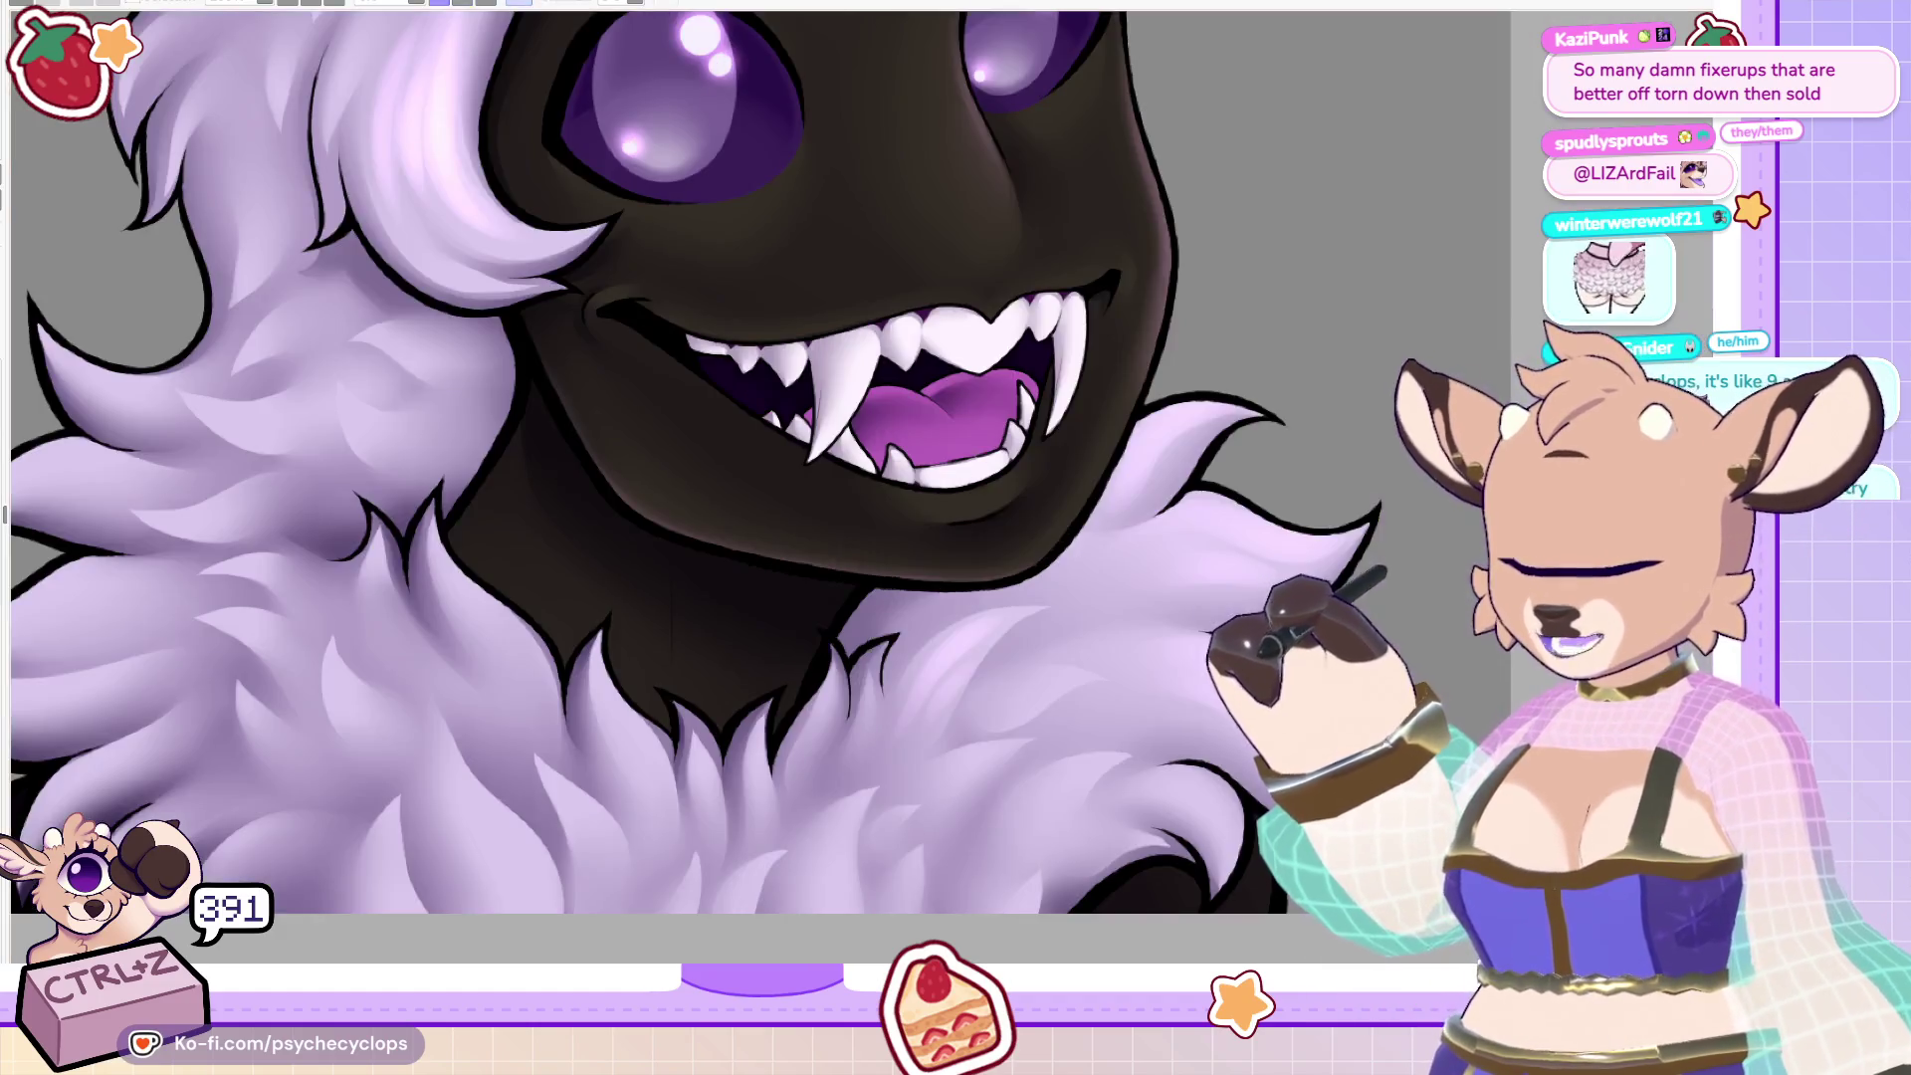
left_click_drag(1244, 418, 1311, 318)
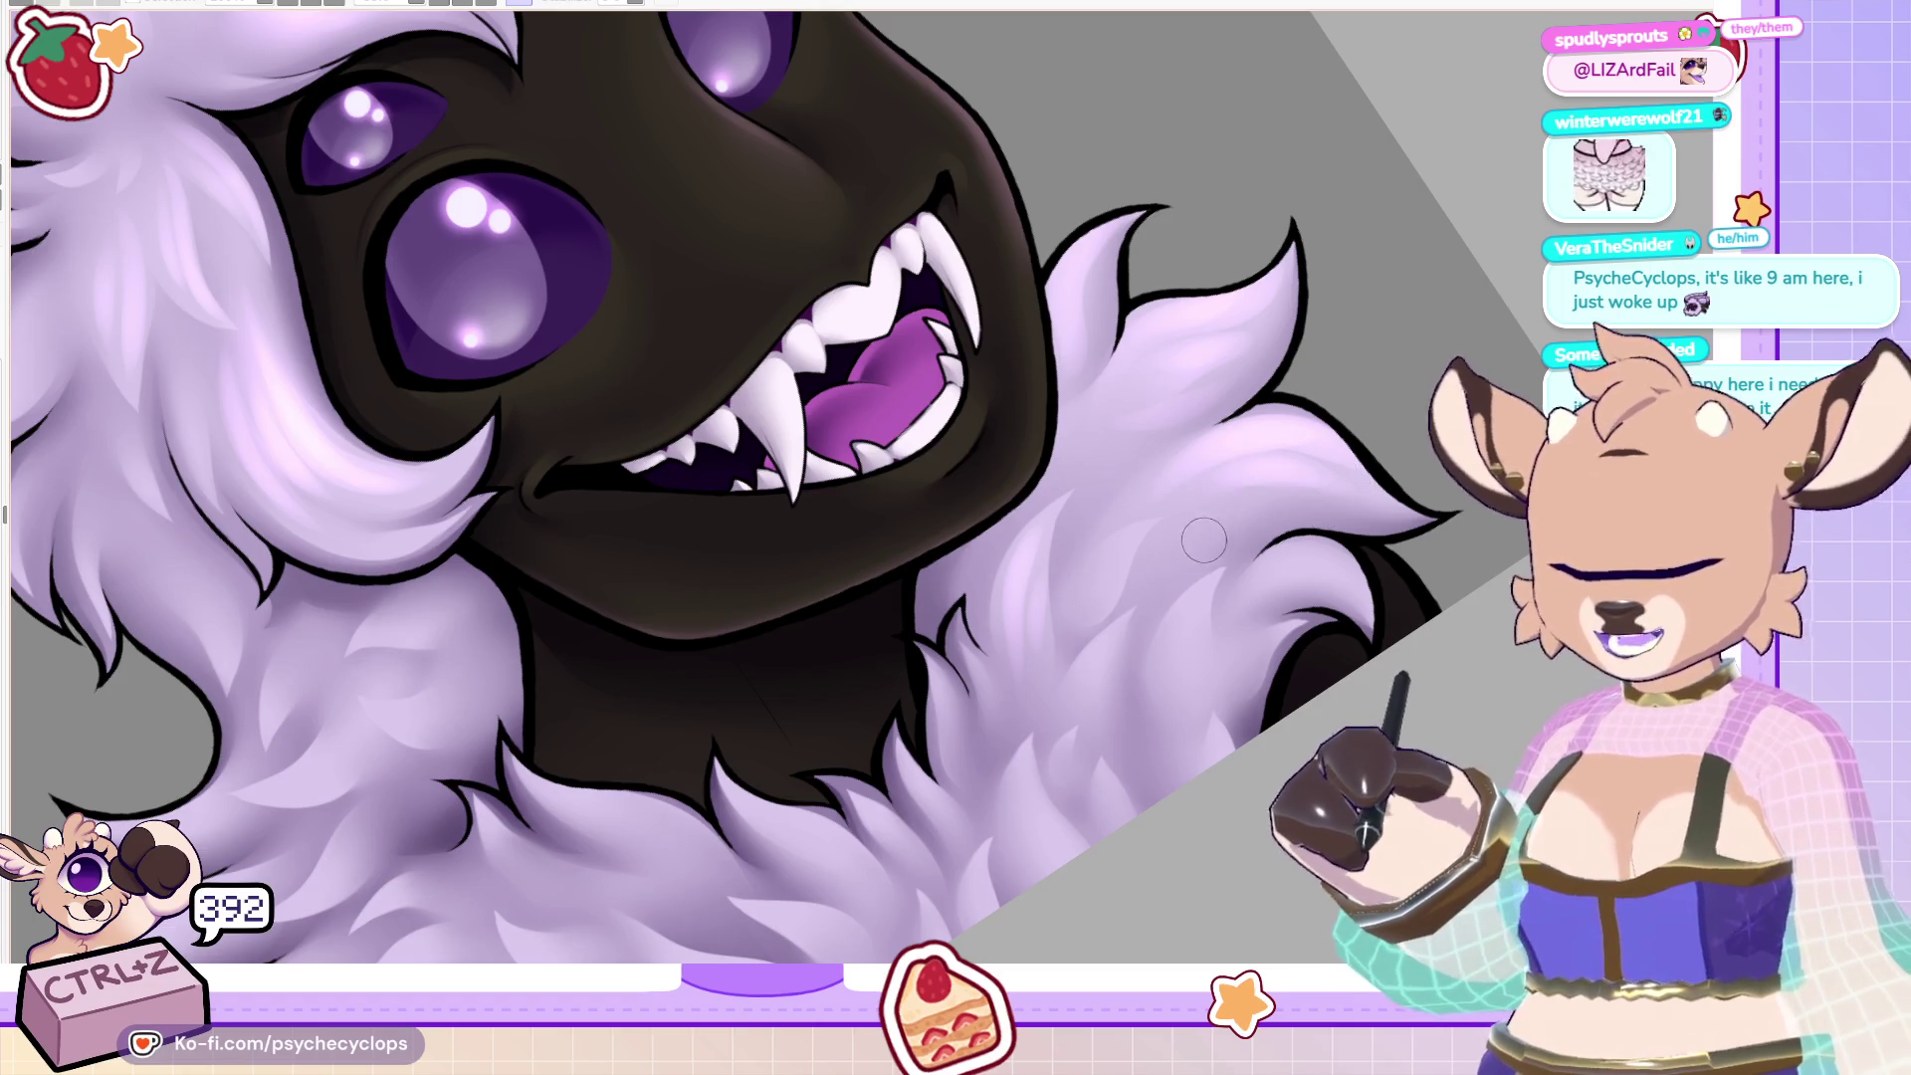
key("ctrl+0")
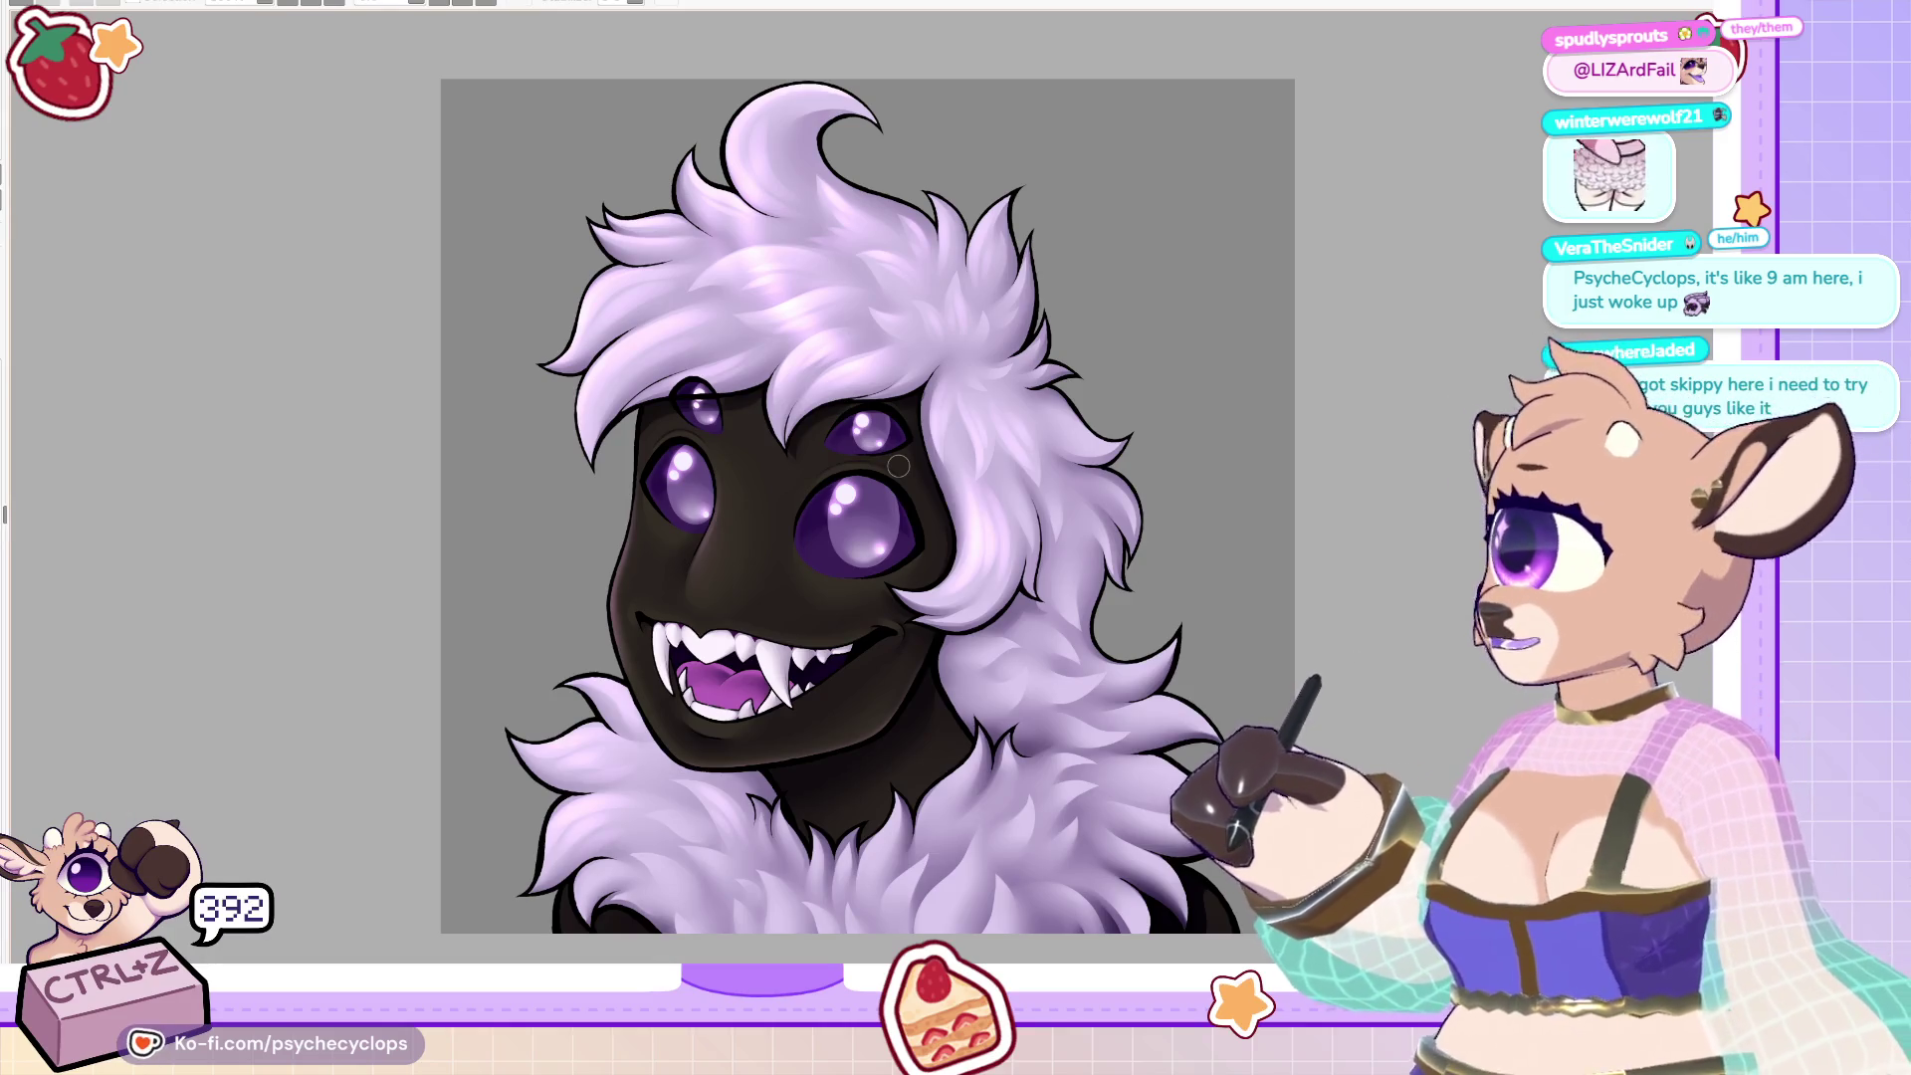
key("ctrl+minus")
scroll(813, 568, "up", 3)
scroll(812, 567, "down", 2)
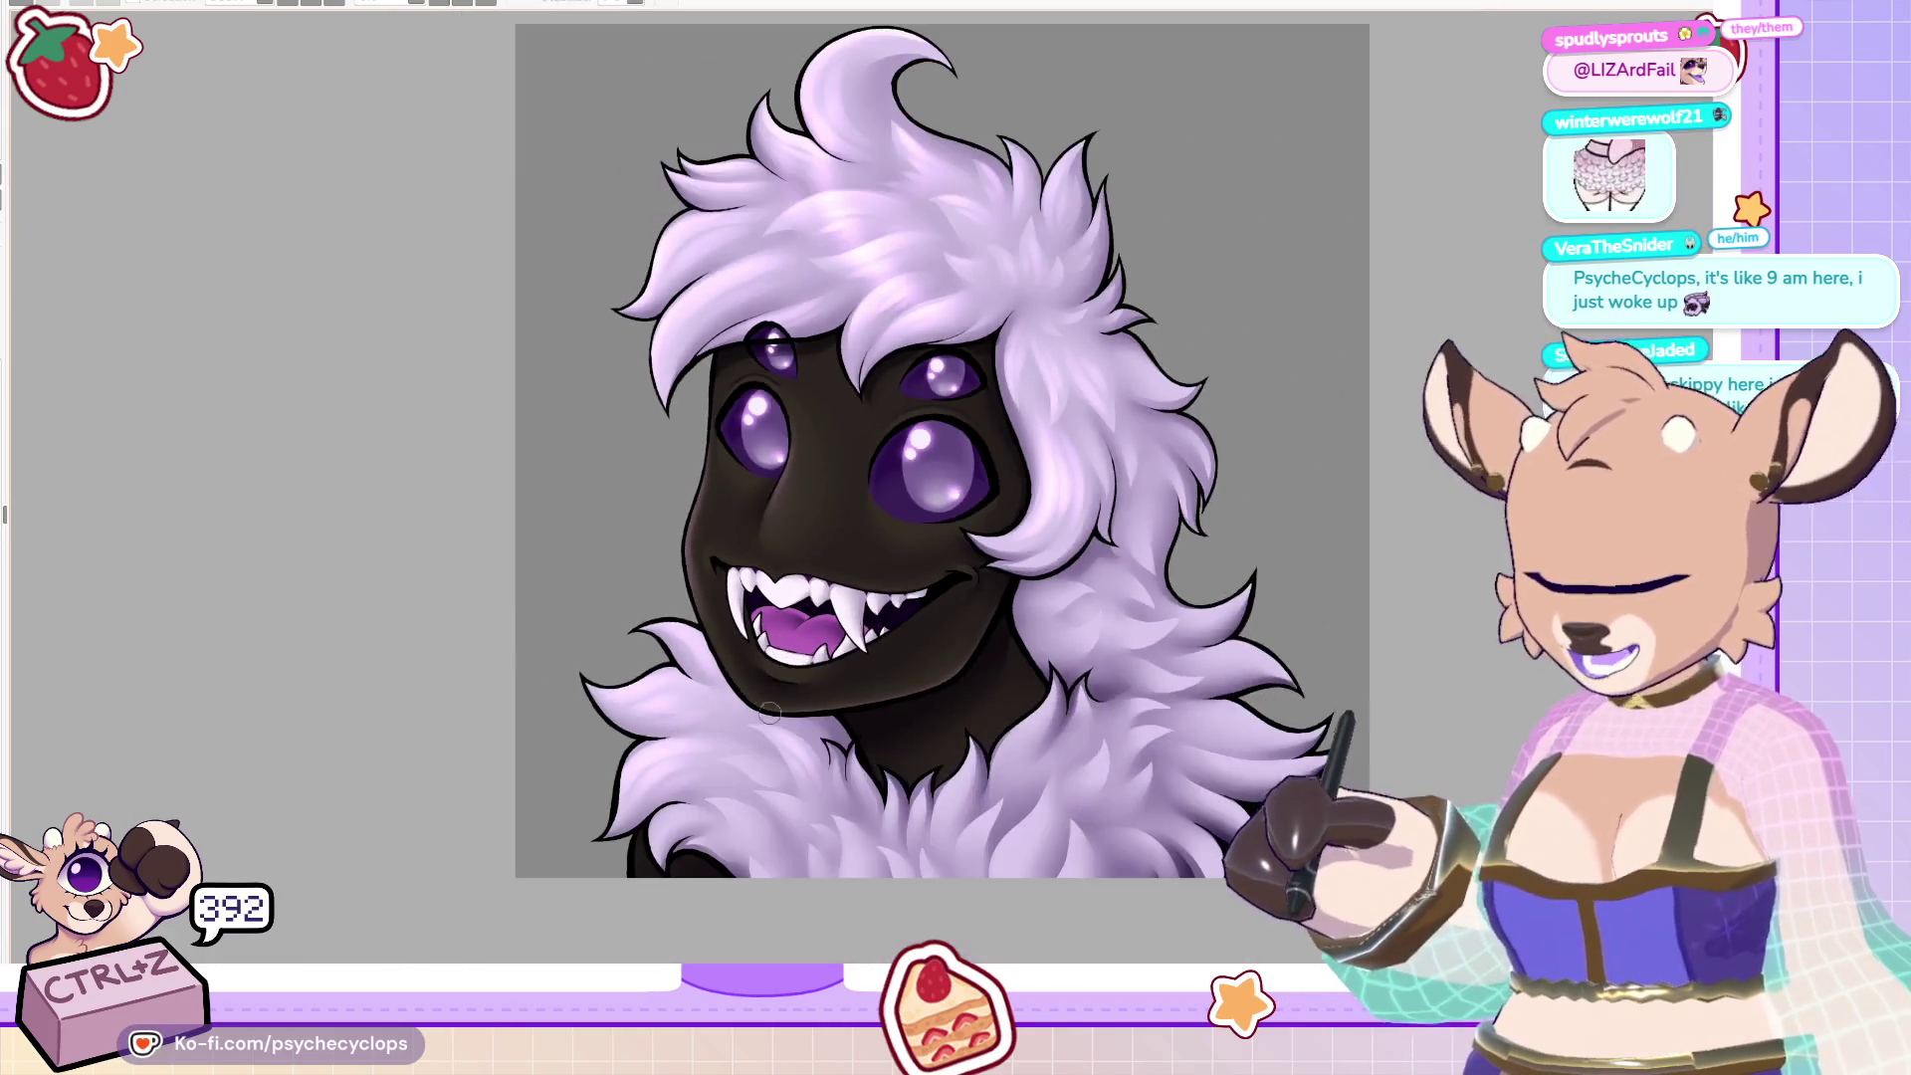
scroll(813, 567, "up", 2)
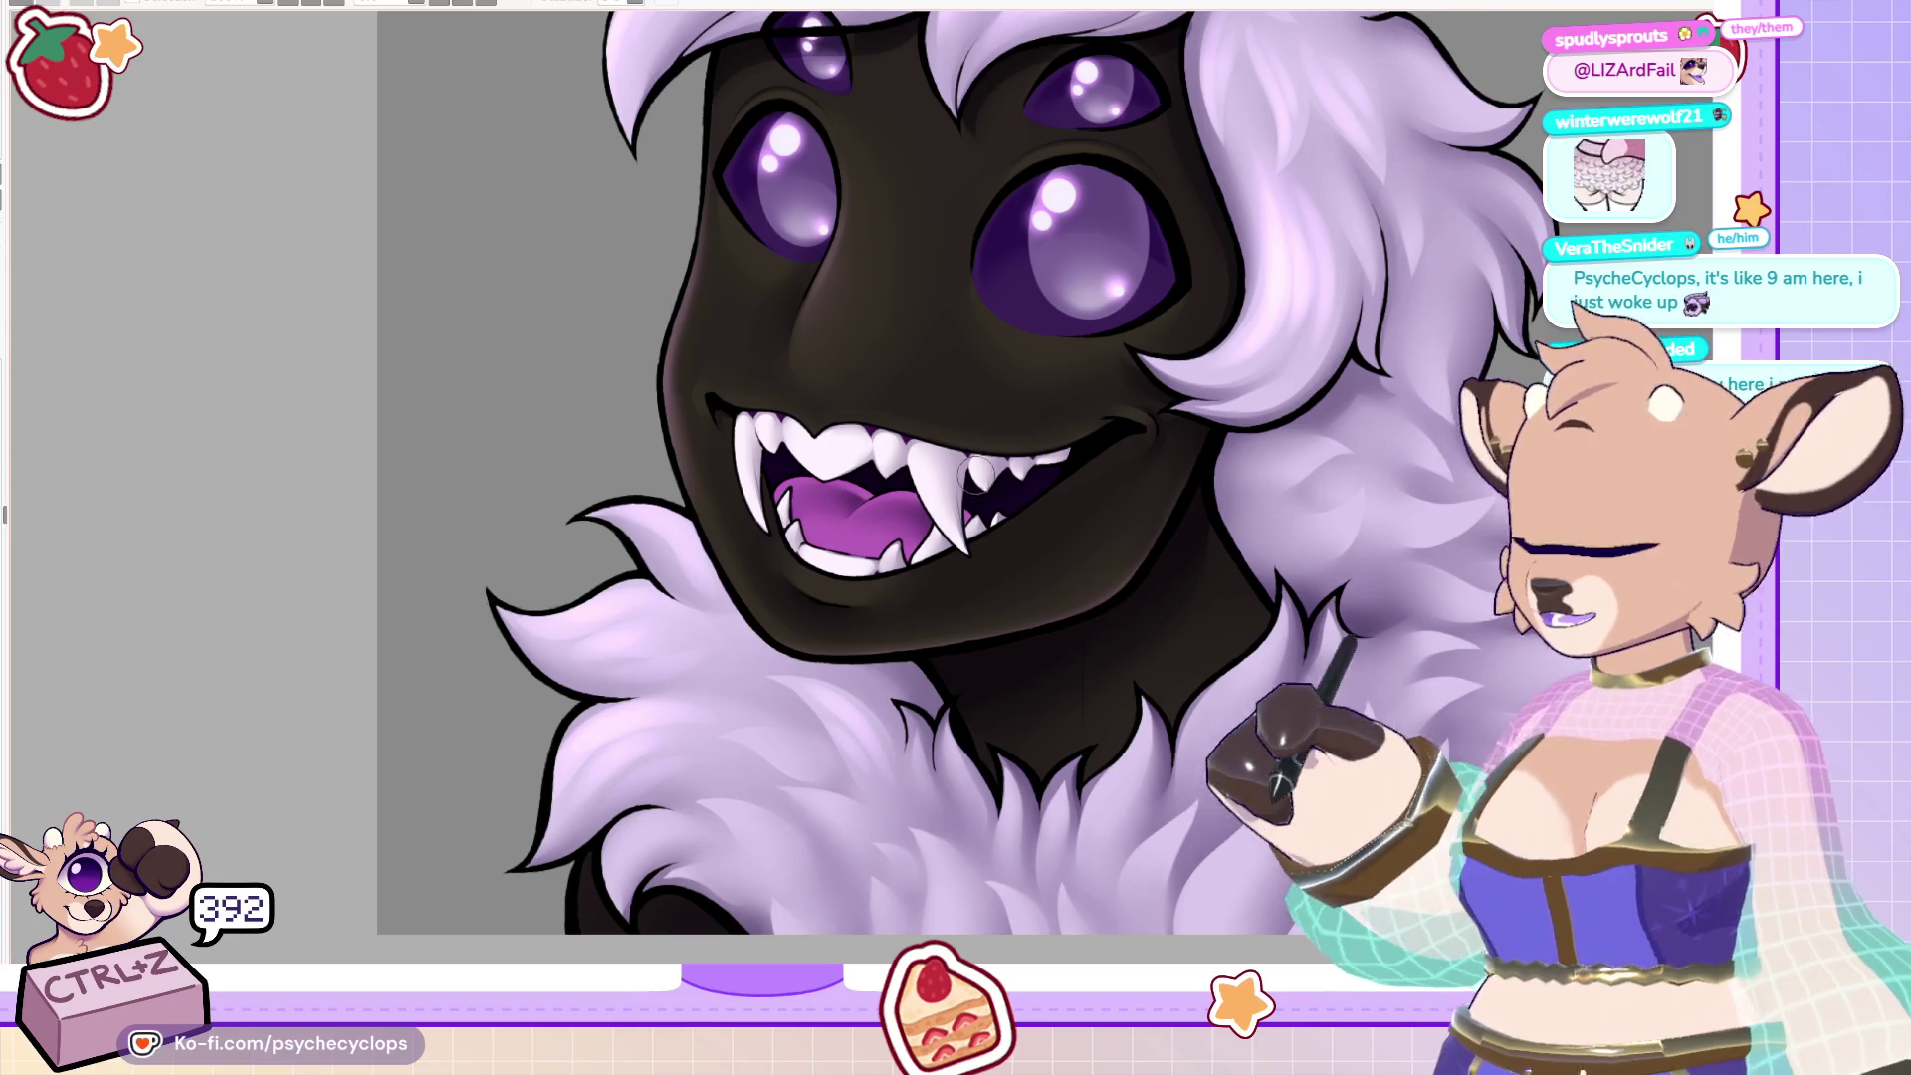
scroll(1045, 548, "down", 1)
scroll(1044, 548, "up", 1)
scroll(1145, 610, "down", 1)
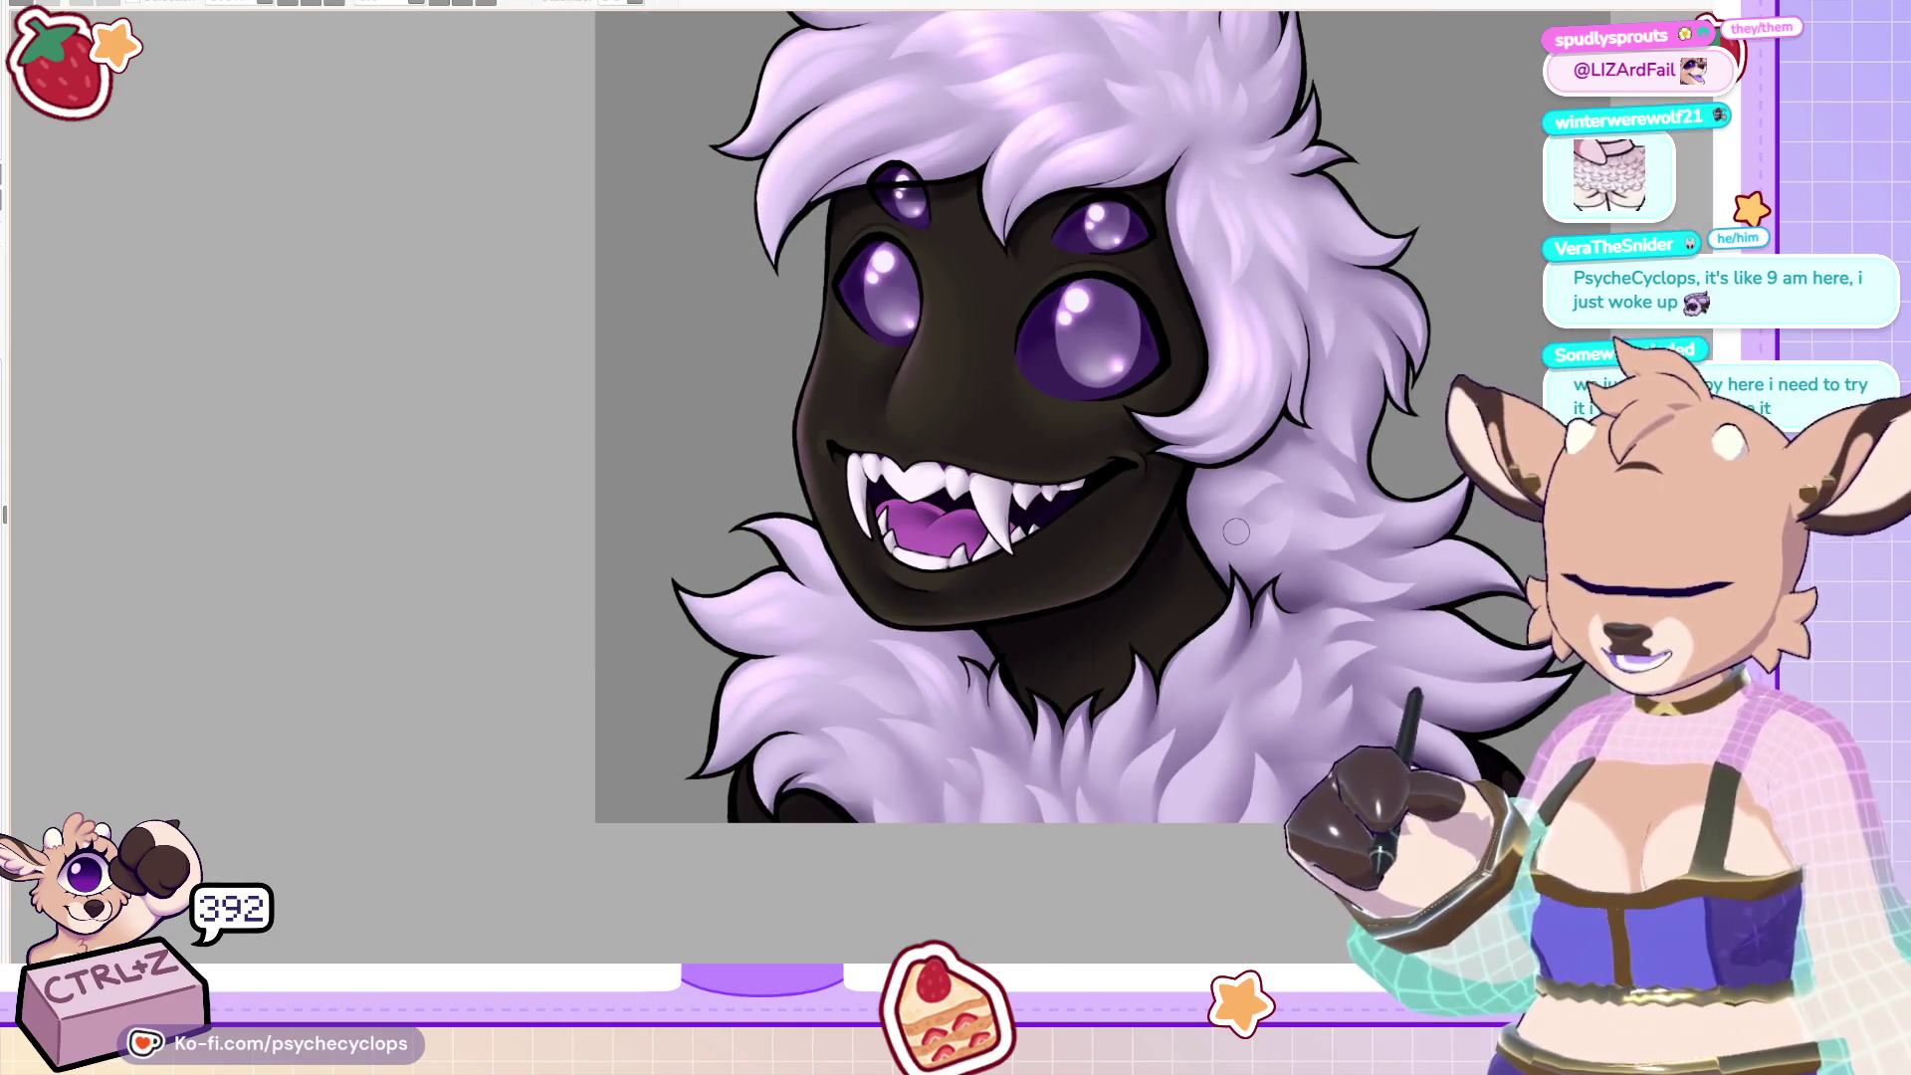
scroll(1186, 610, "up", 2)
scroll(834, 446, "up", 1)
scroll(834, 446, "up", 2)
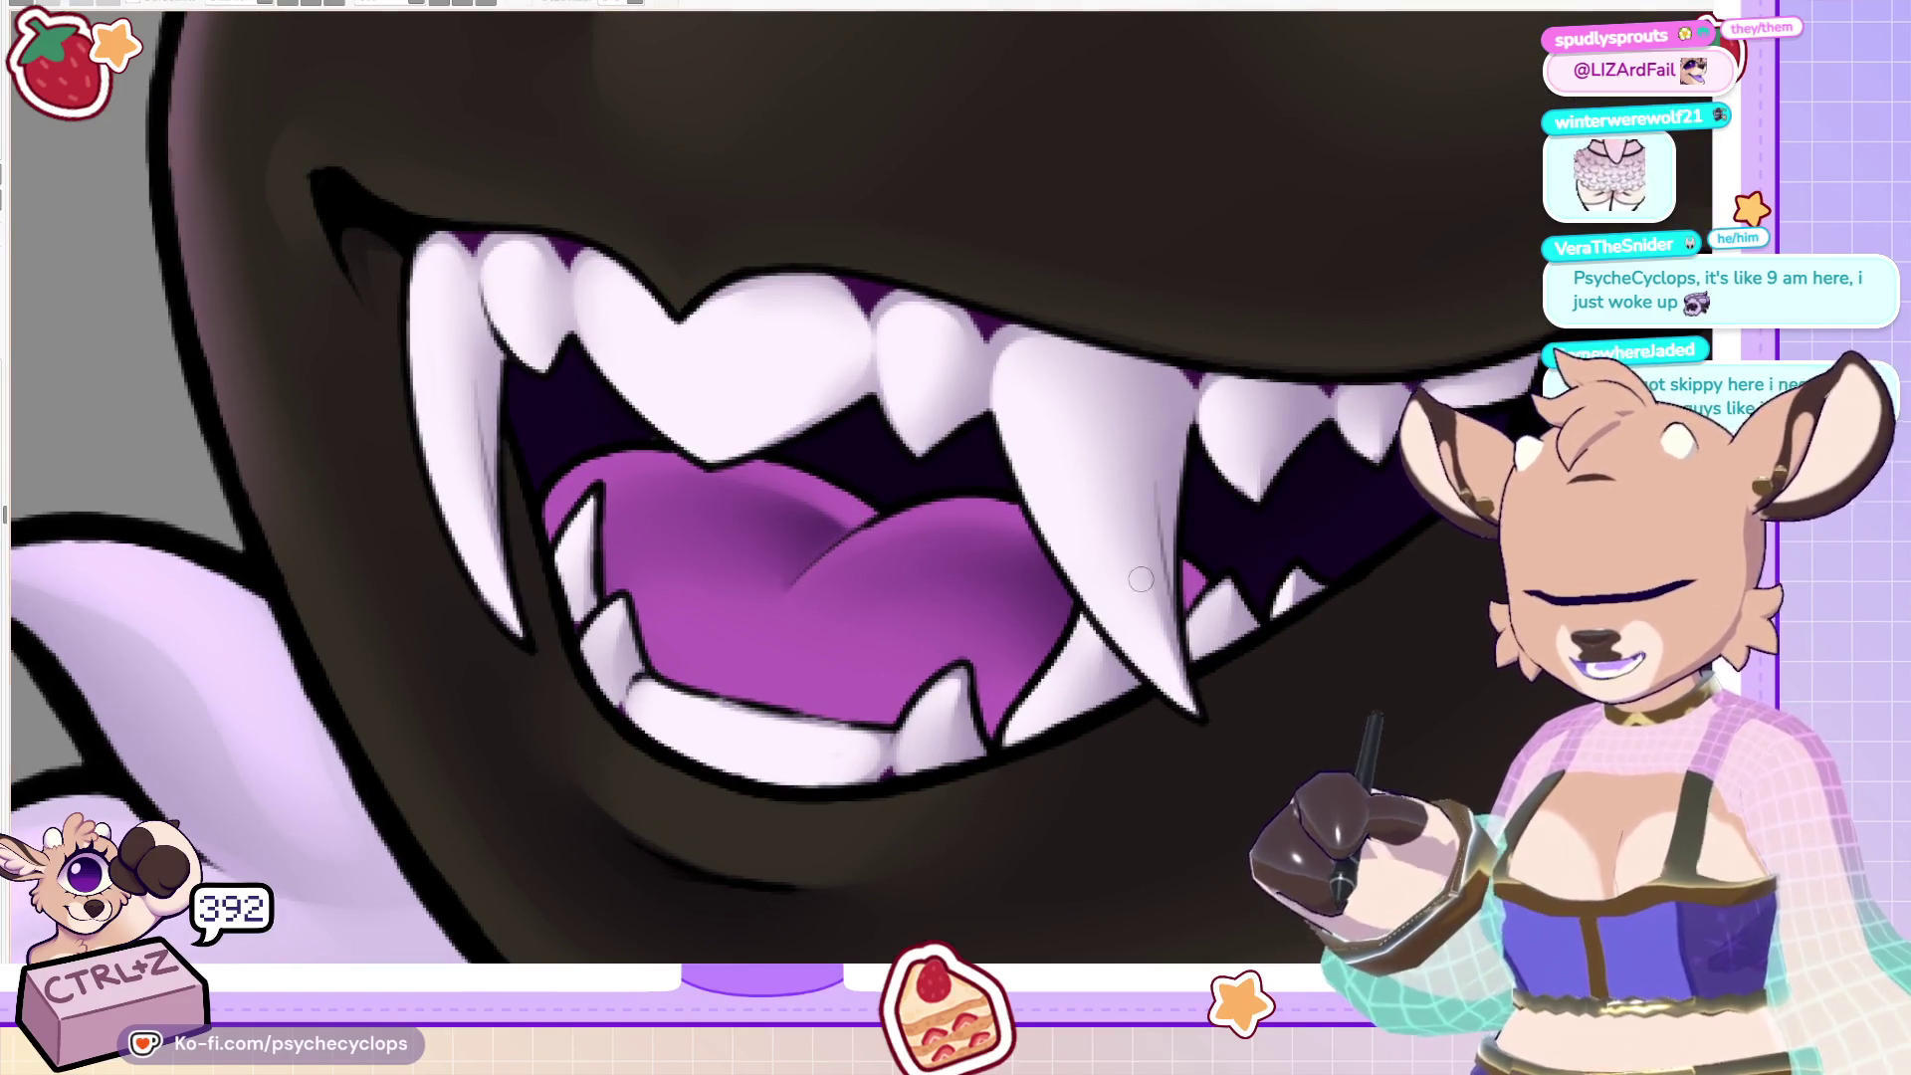
Paint light highlights down the large fang and along the lower teeth edge.
left_click_drag(1121, 467, 1143, 582)
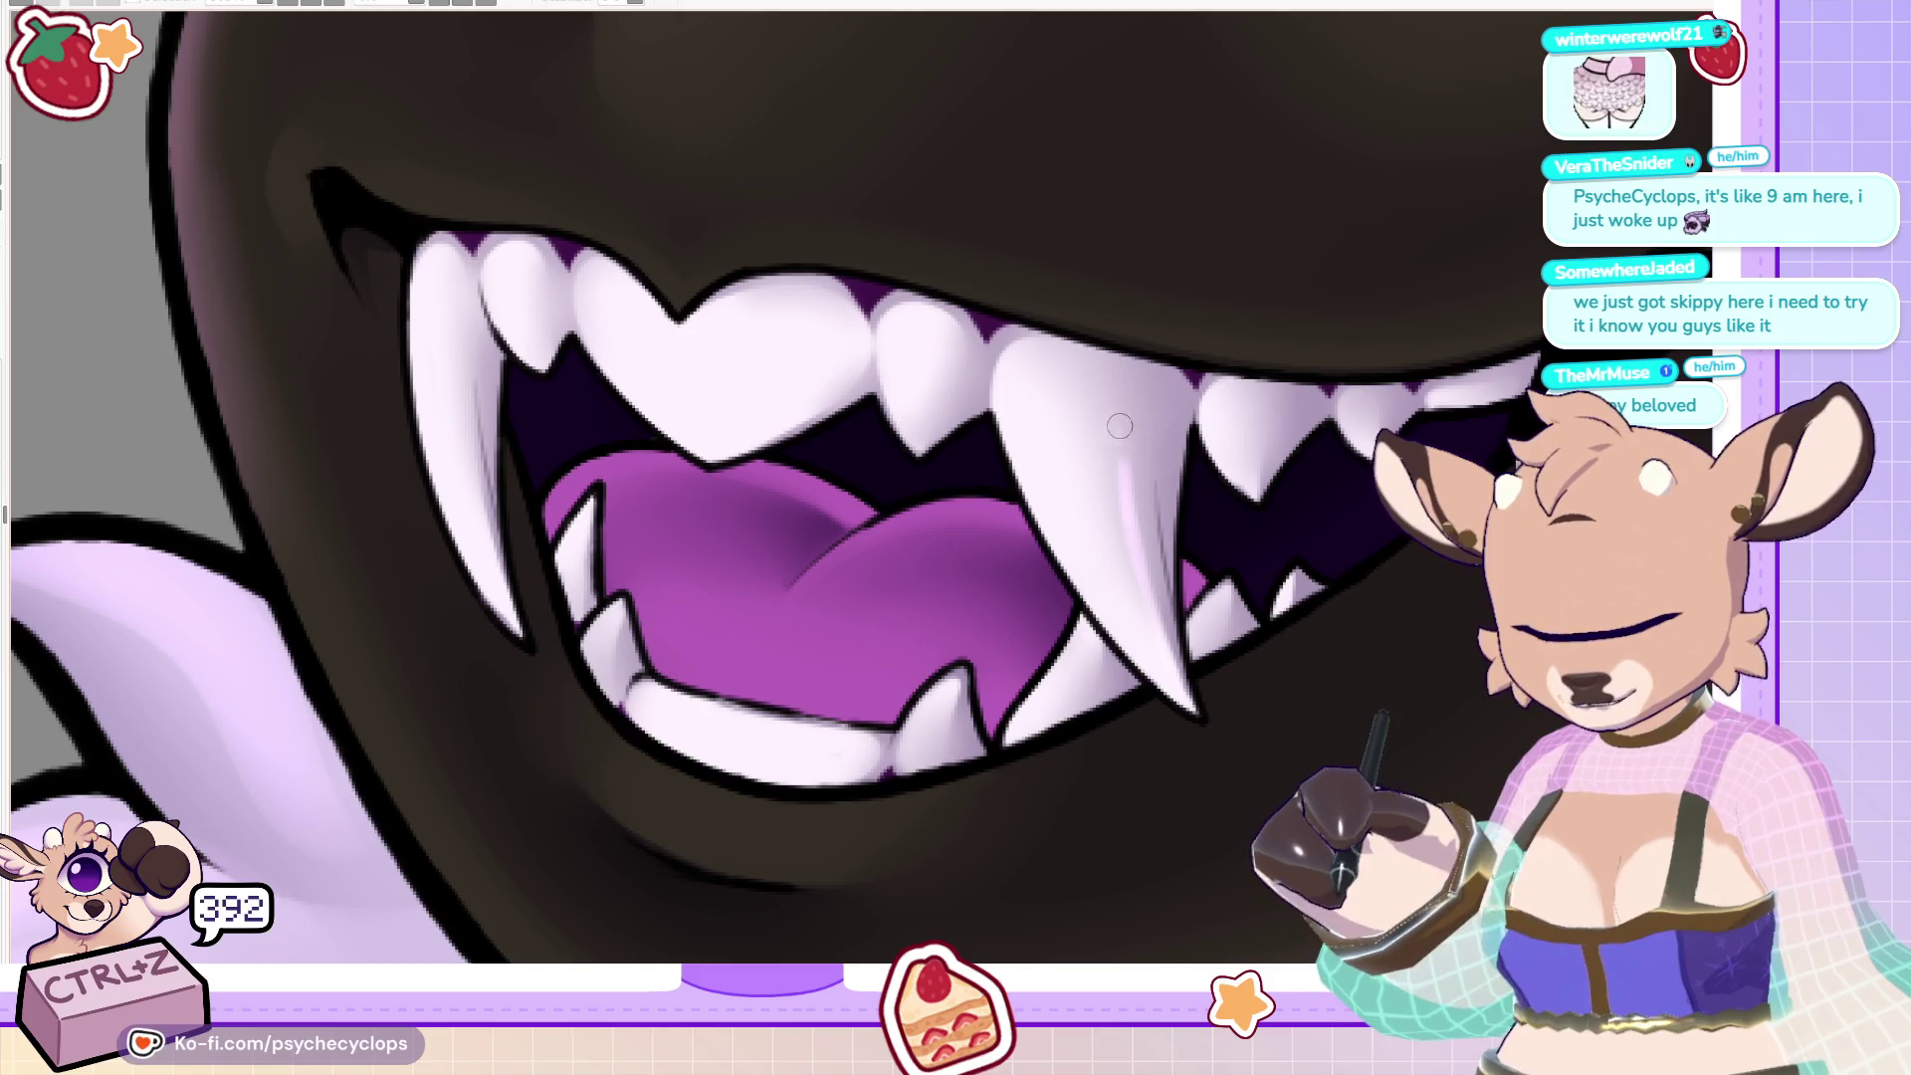
left_click_drag(1115, 438, 1113, 394)
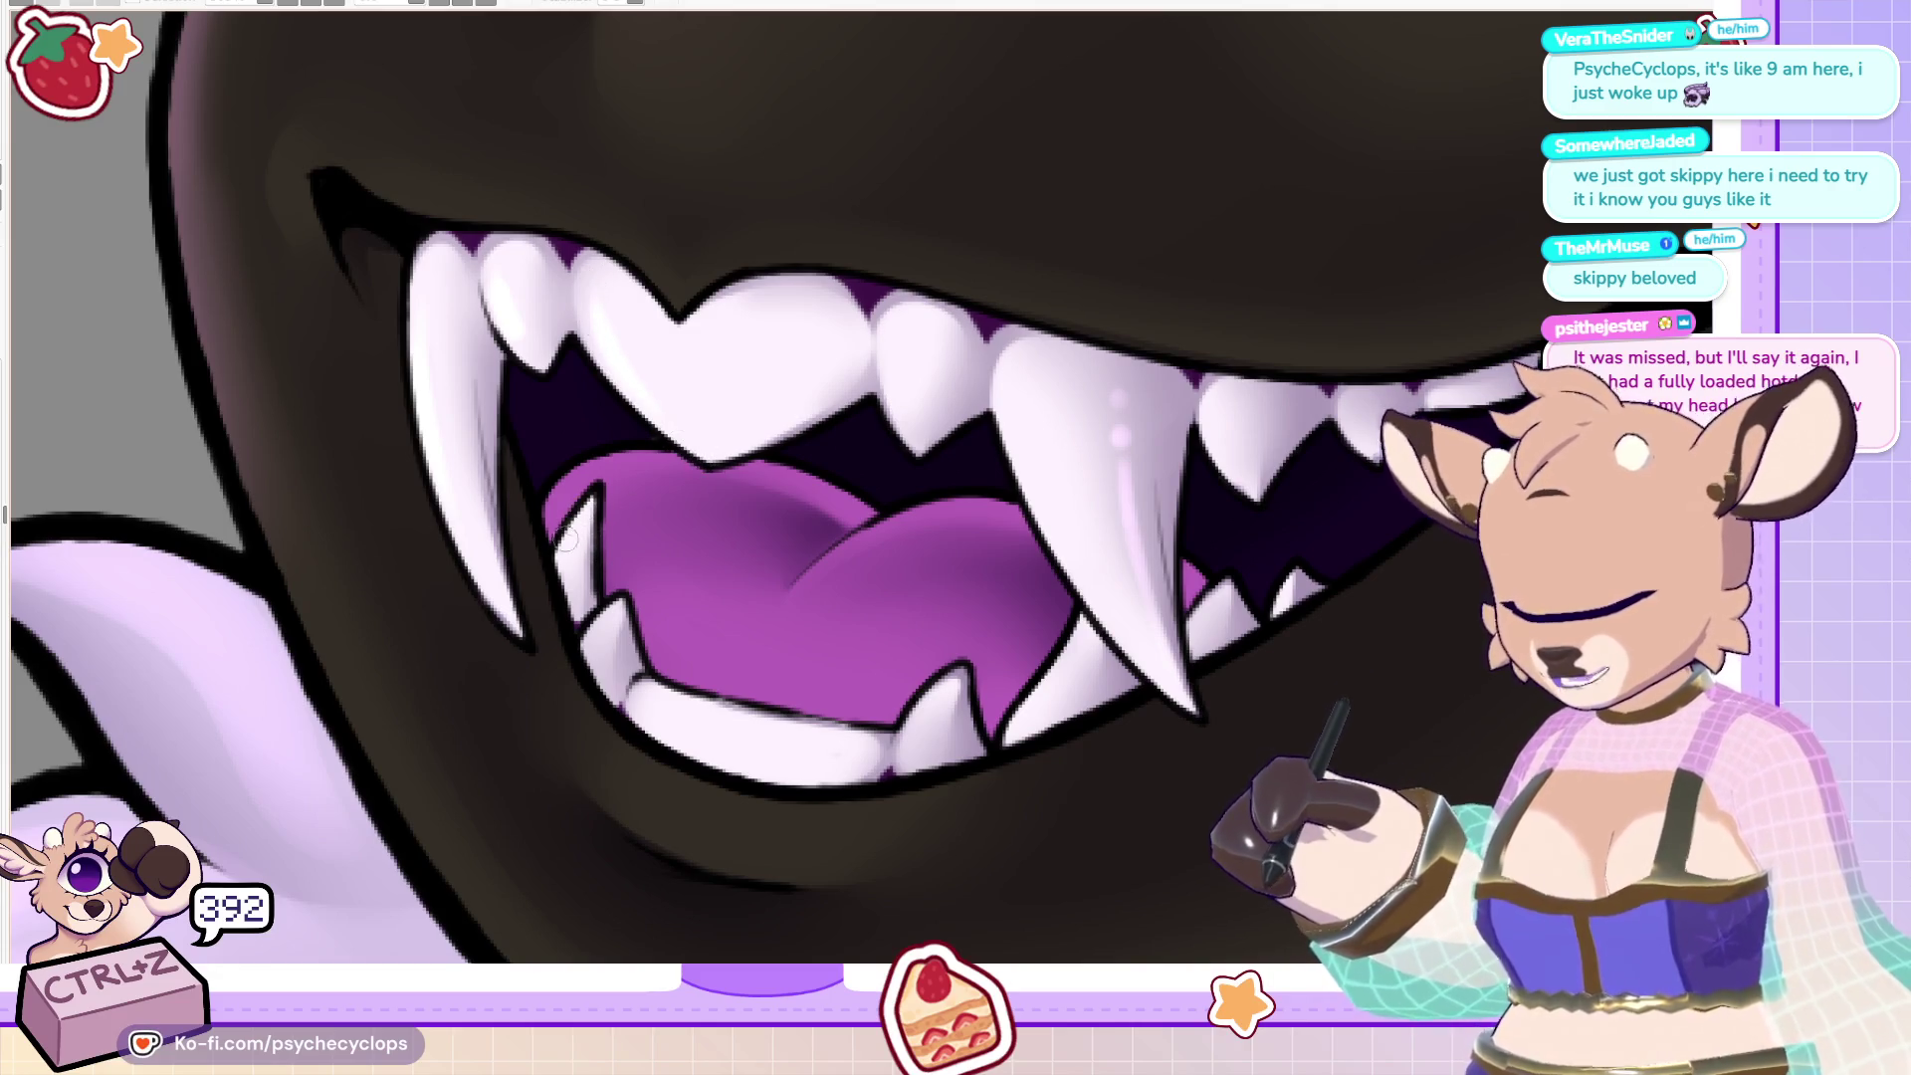
left_click_drag(657, 699, 778, 726)
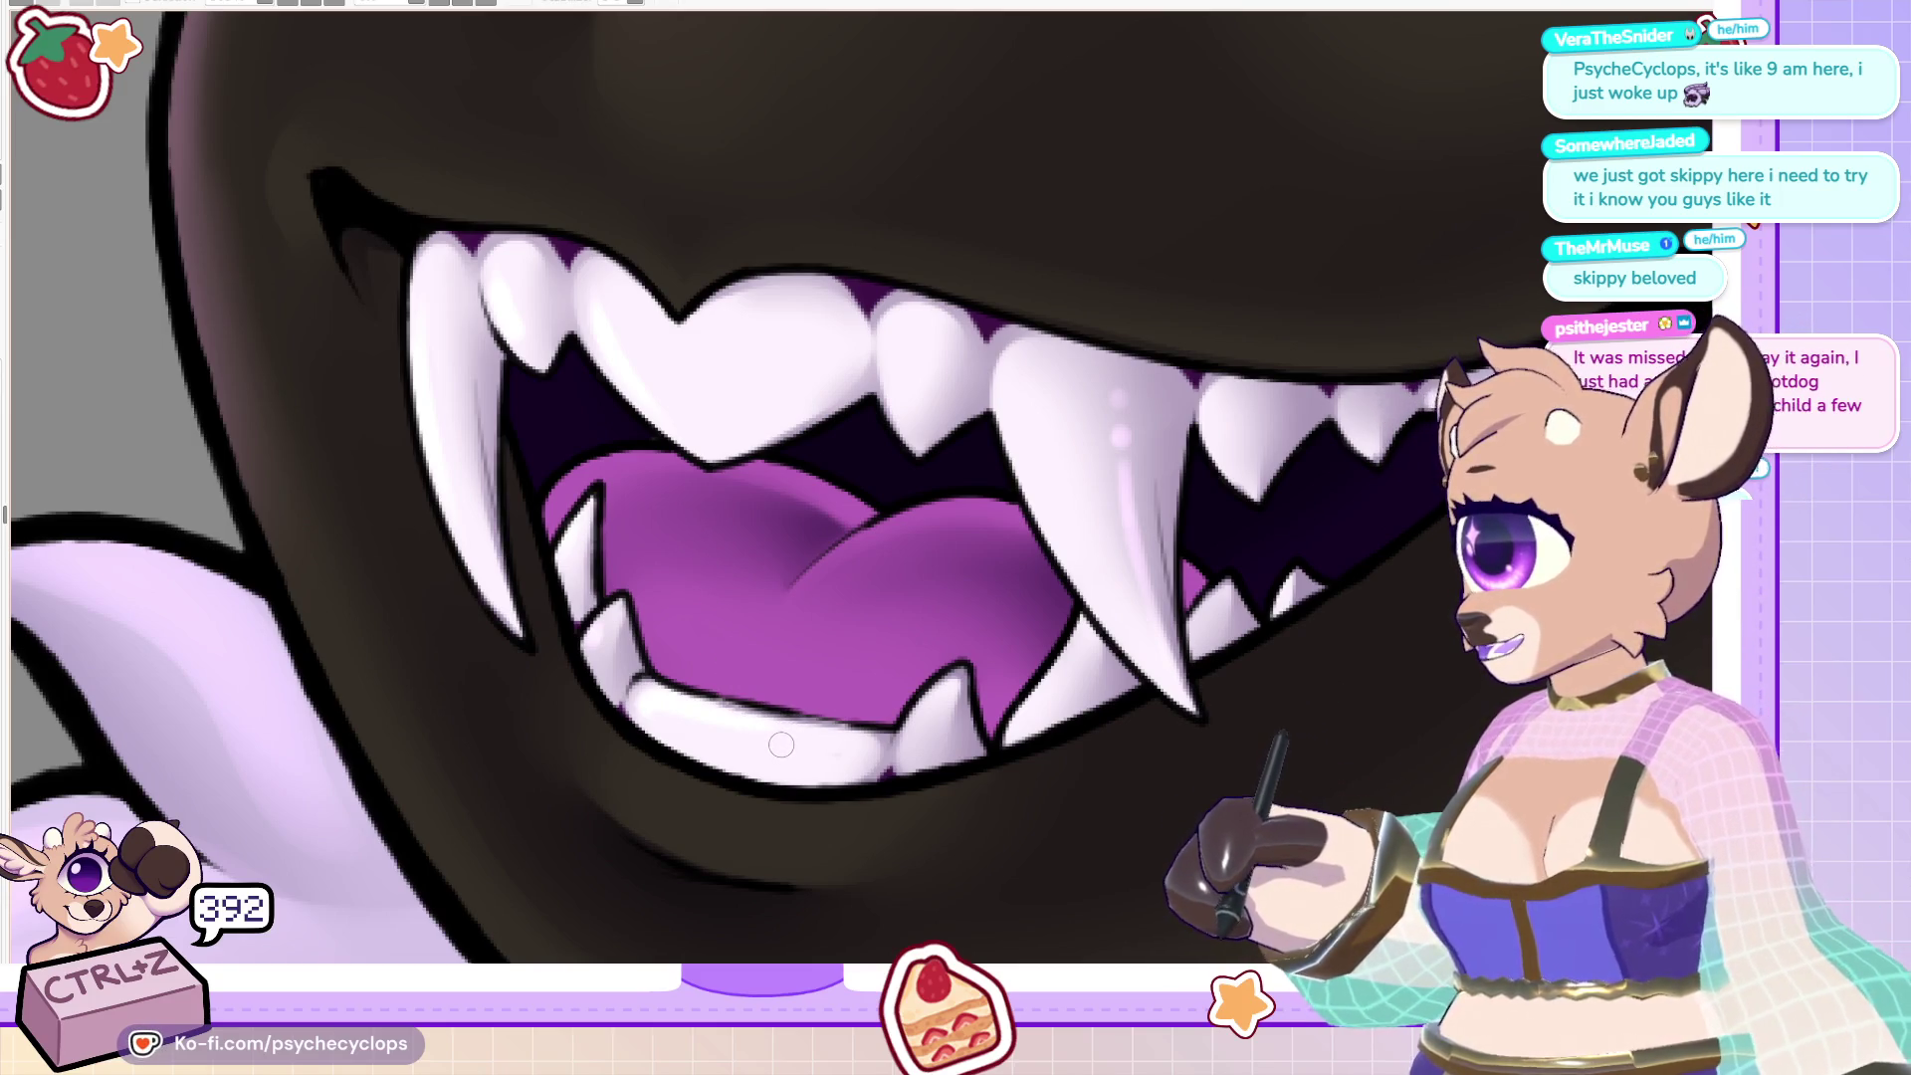
With the canvas rotated, highlight the tongue's left edge, lower edge and centre, then view the whole head upright.
key("minus")
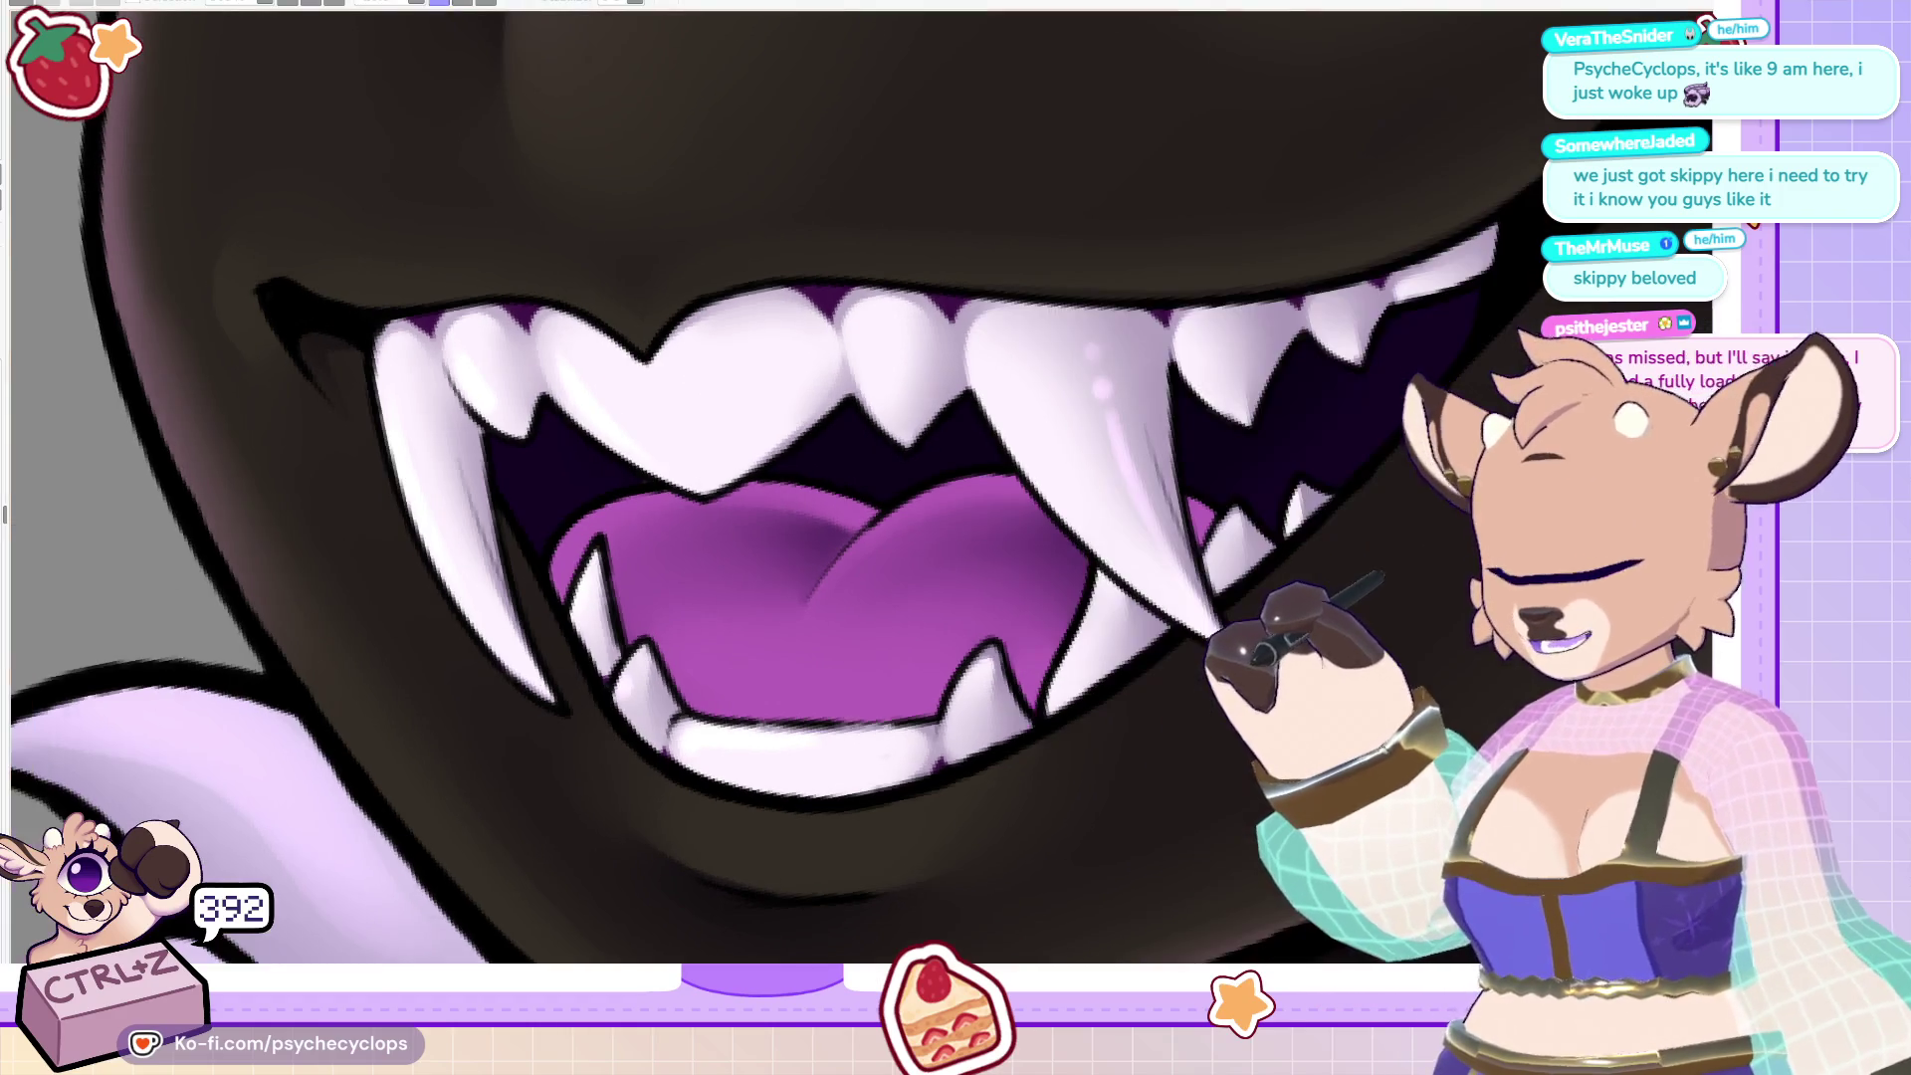
key("minus")
key("minus")
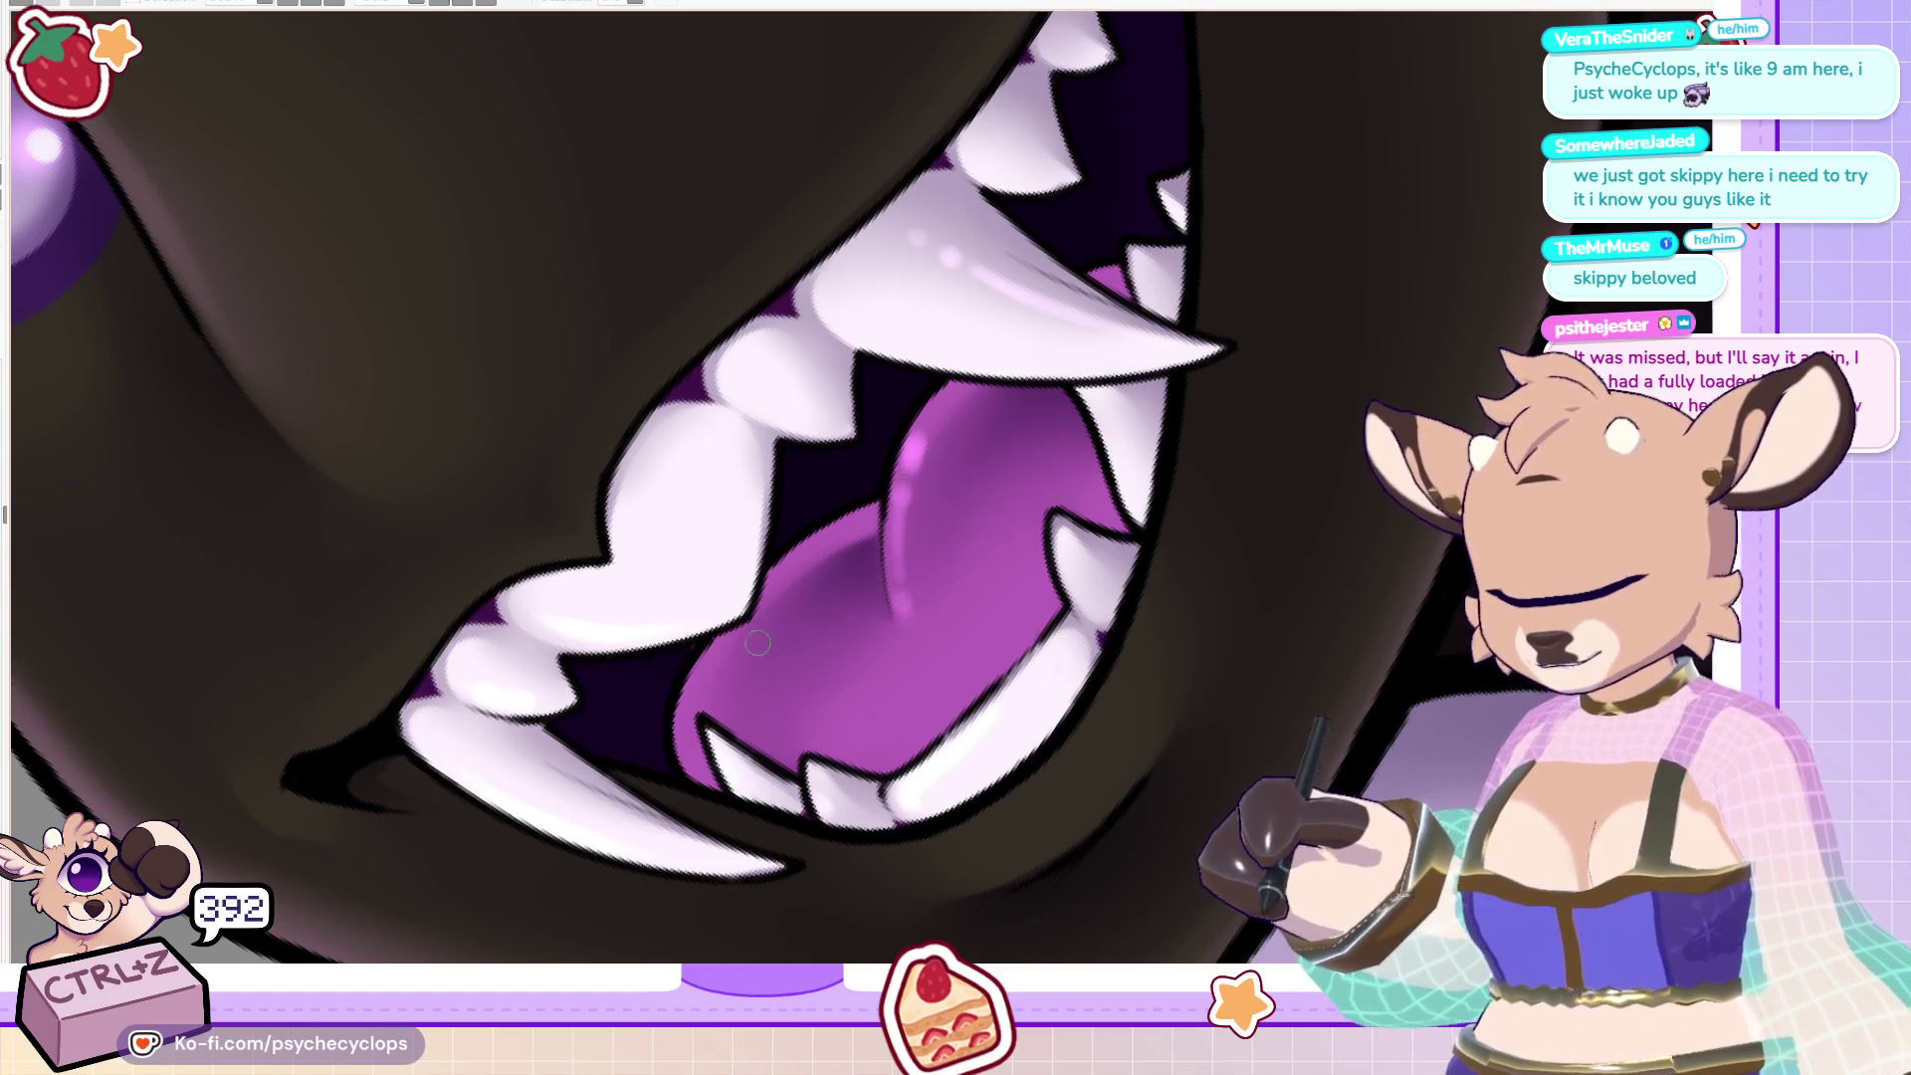
left_click_drag(715, 689, 696, 705)
left_click_drag(739, 637, 695, 708)
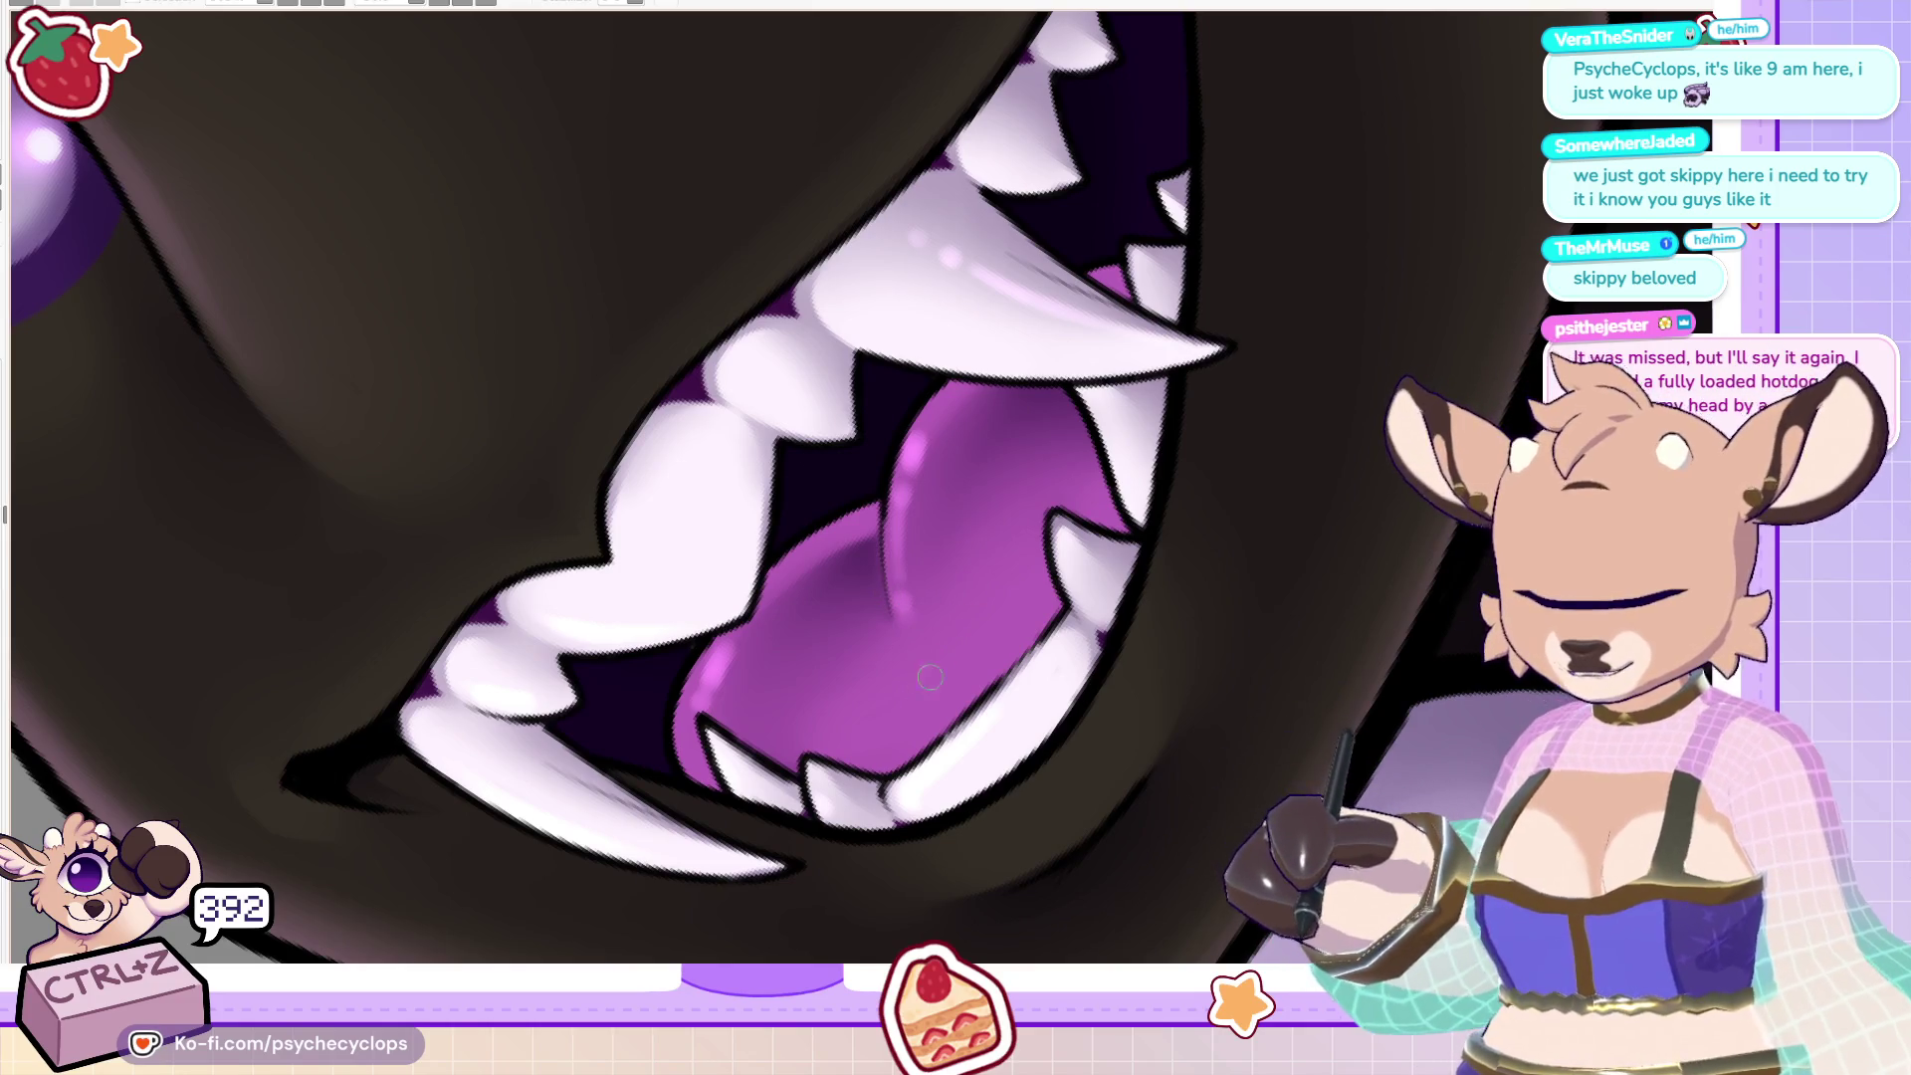
left_click_drag(846, 743, 884, 739)
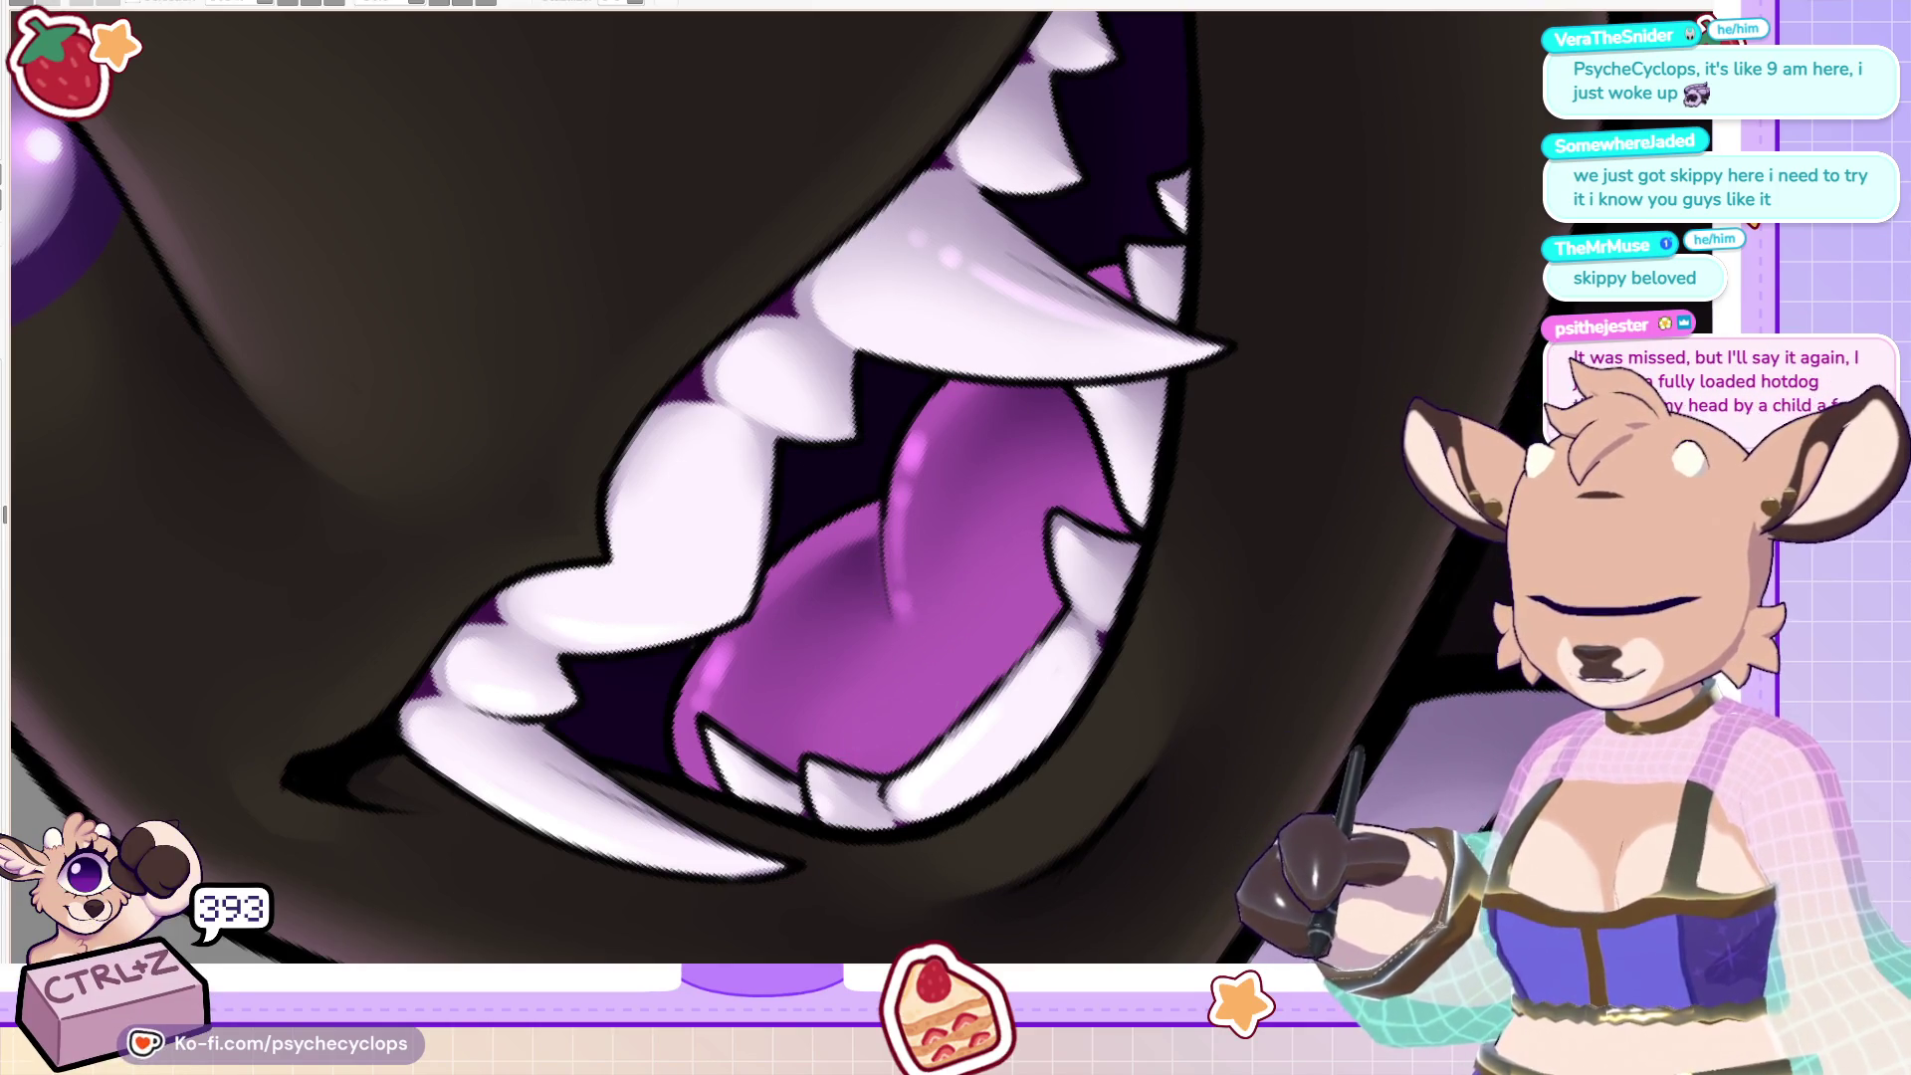
left_click_drag(733, 627, 712, 677)
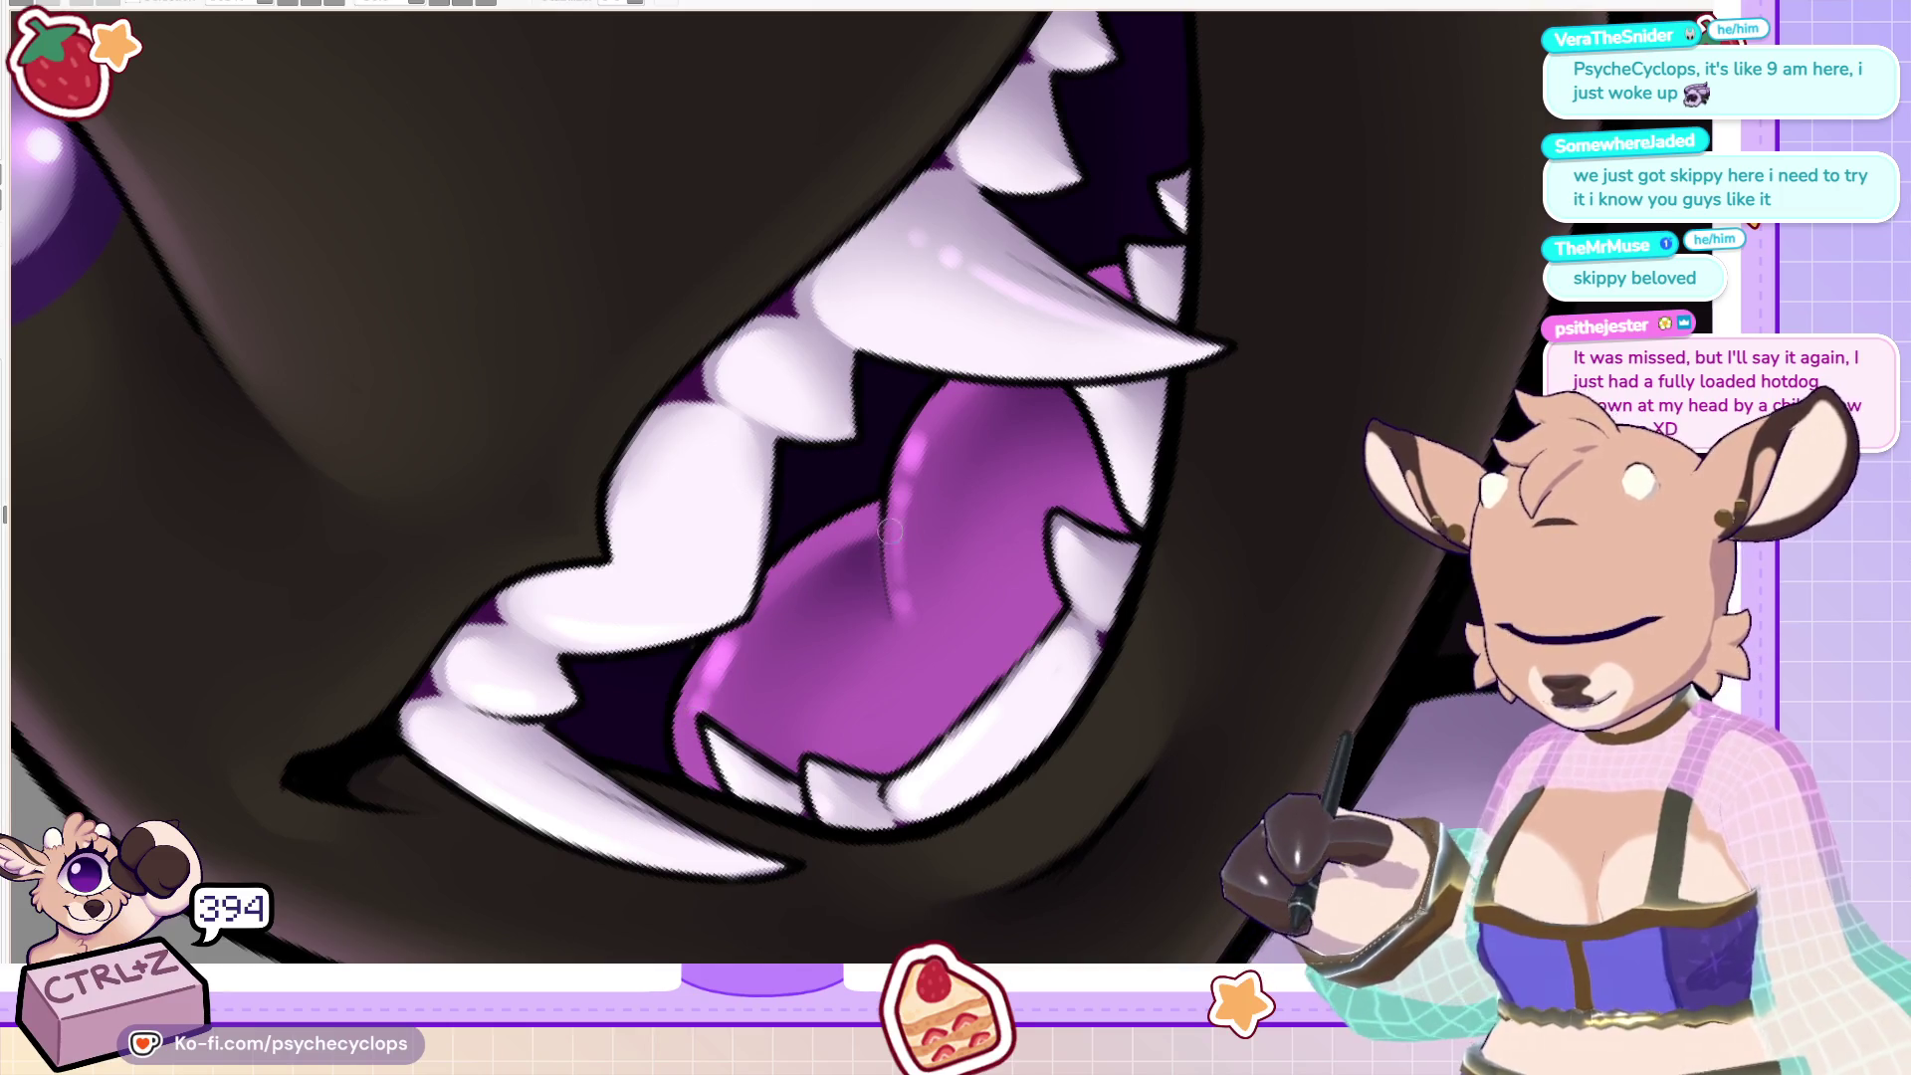
left_click_drag(899, 492, 906, 619)
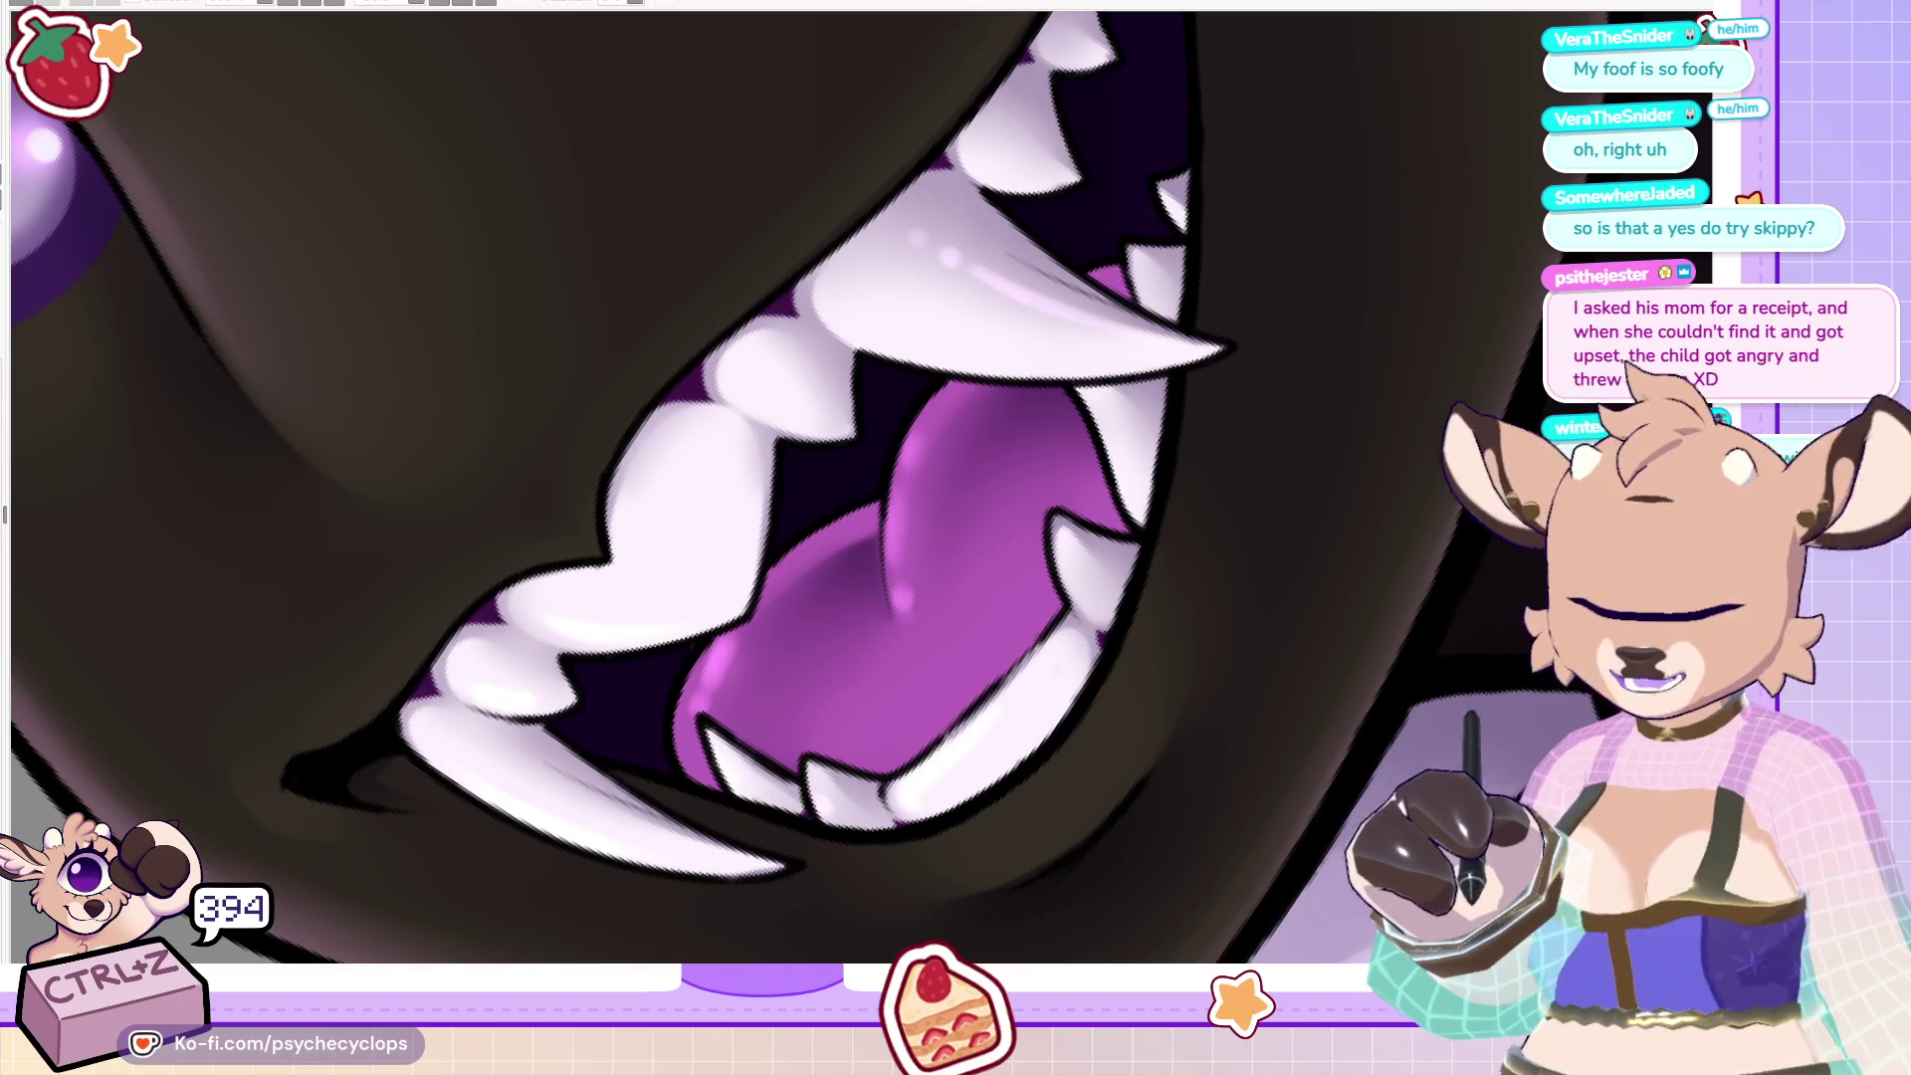
key("5")
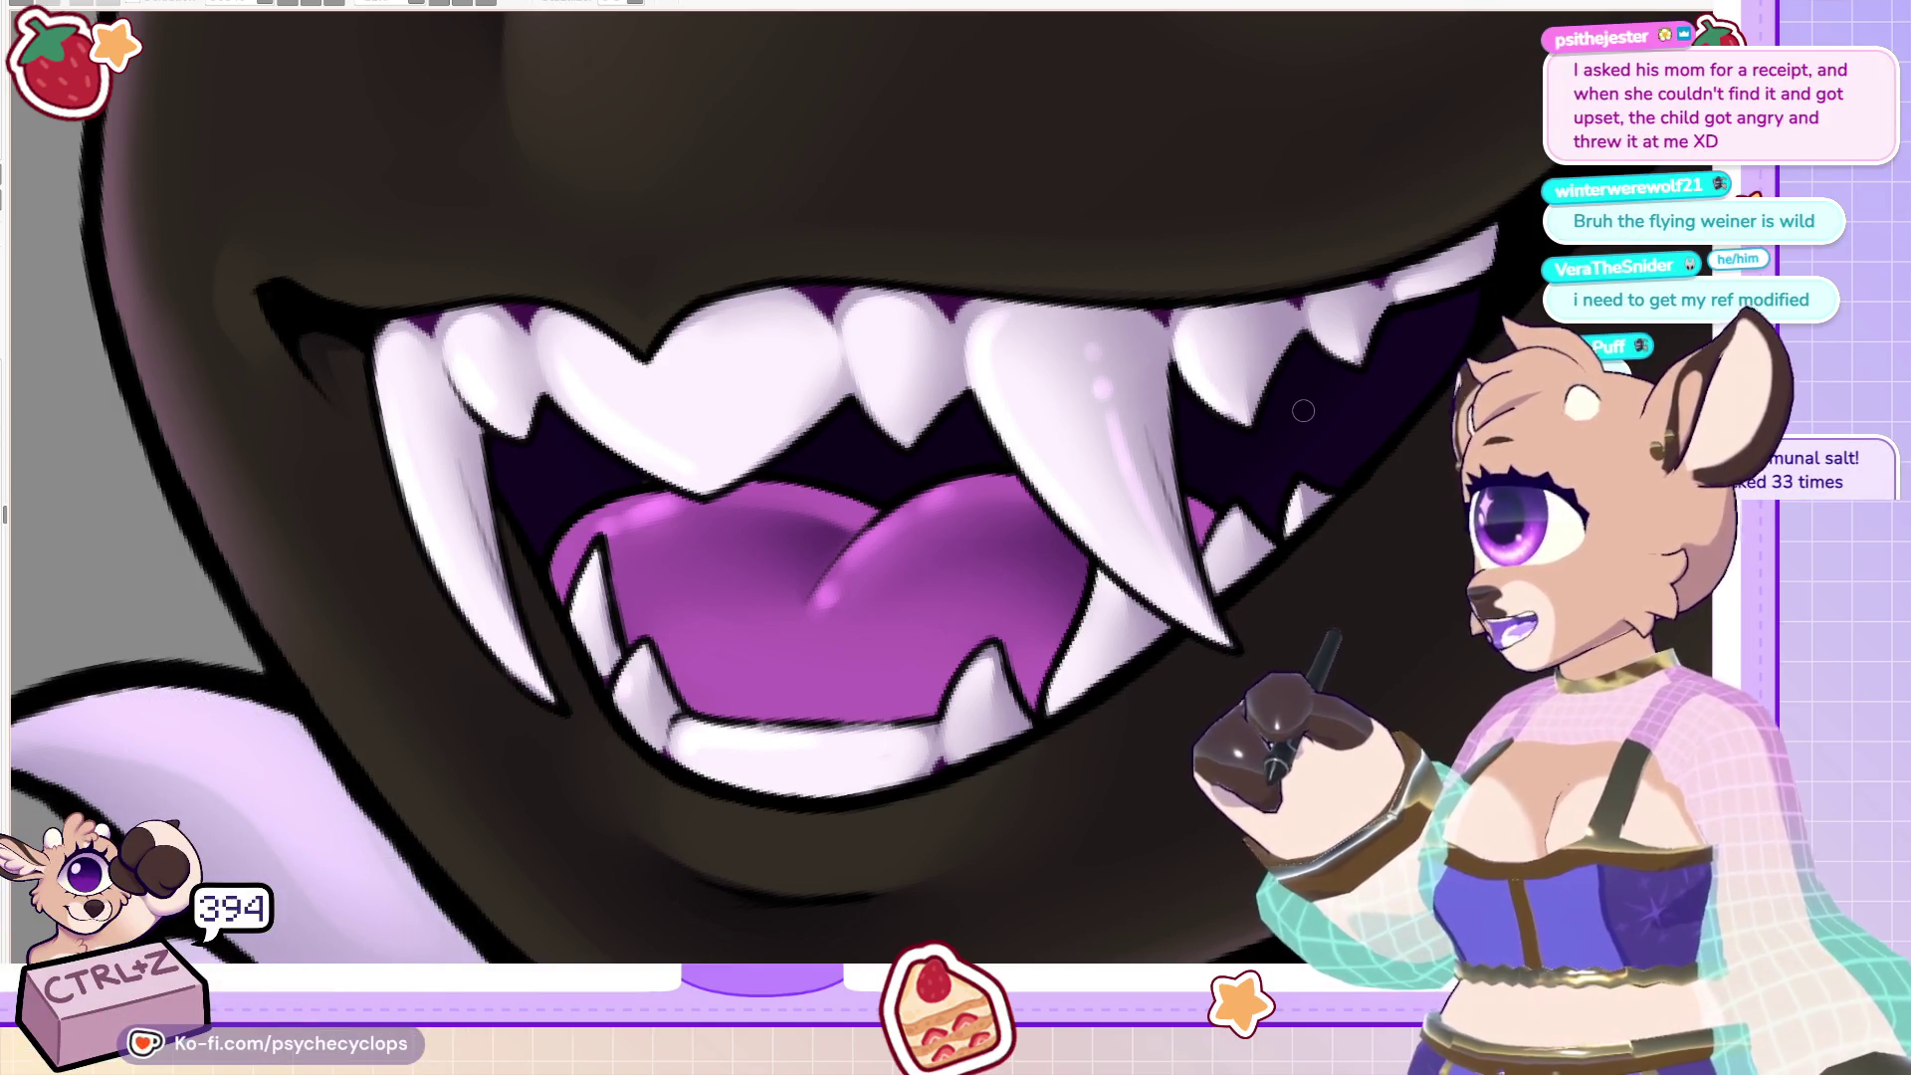
key("ctrl+0")
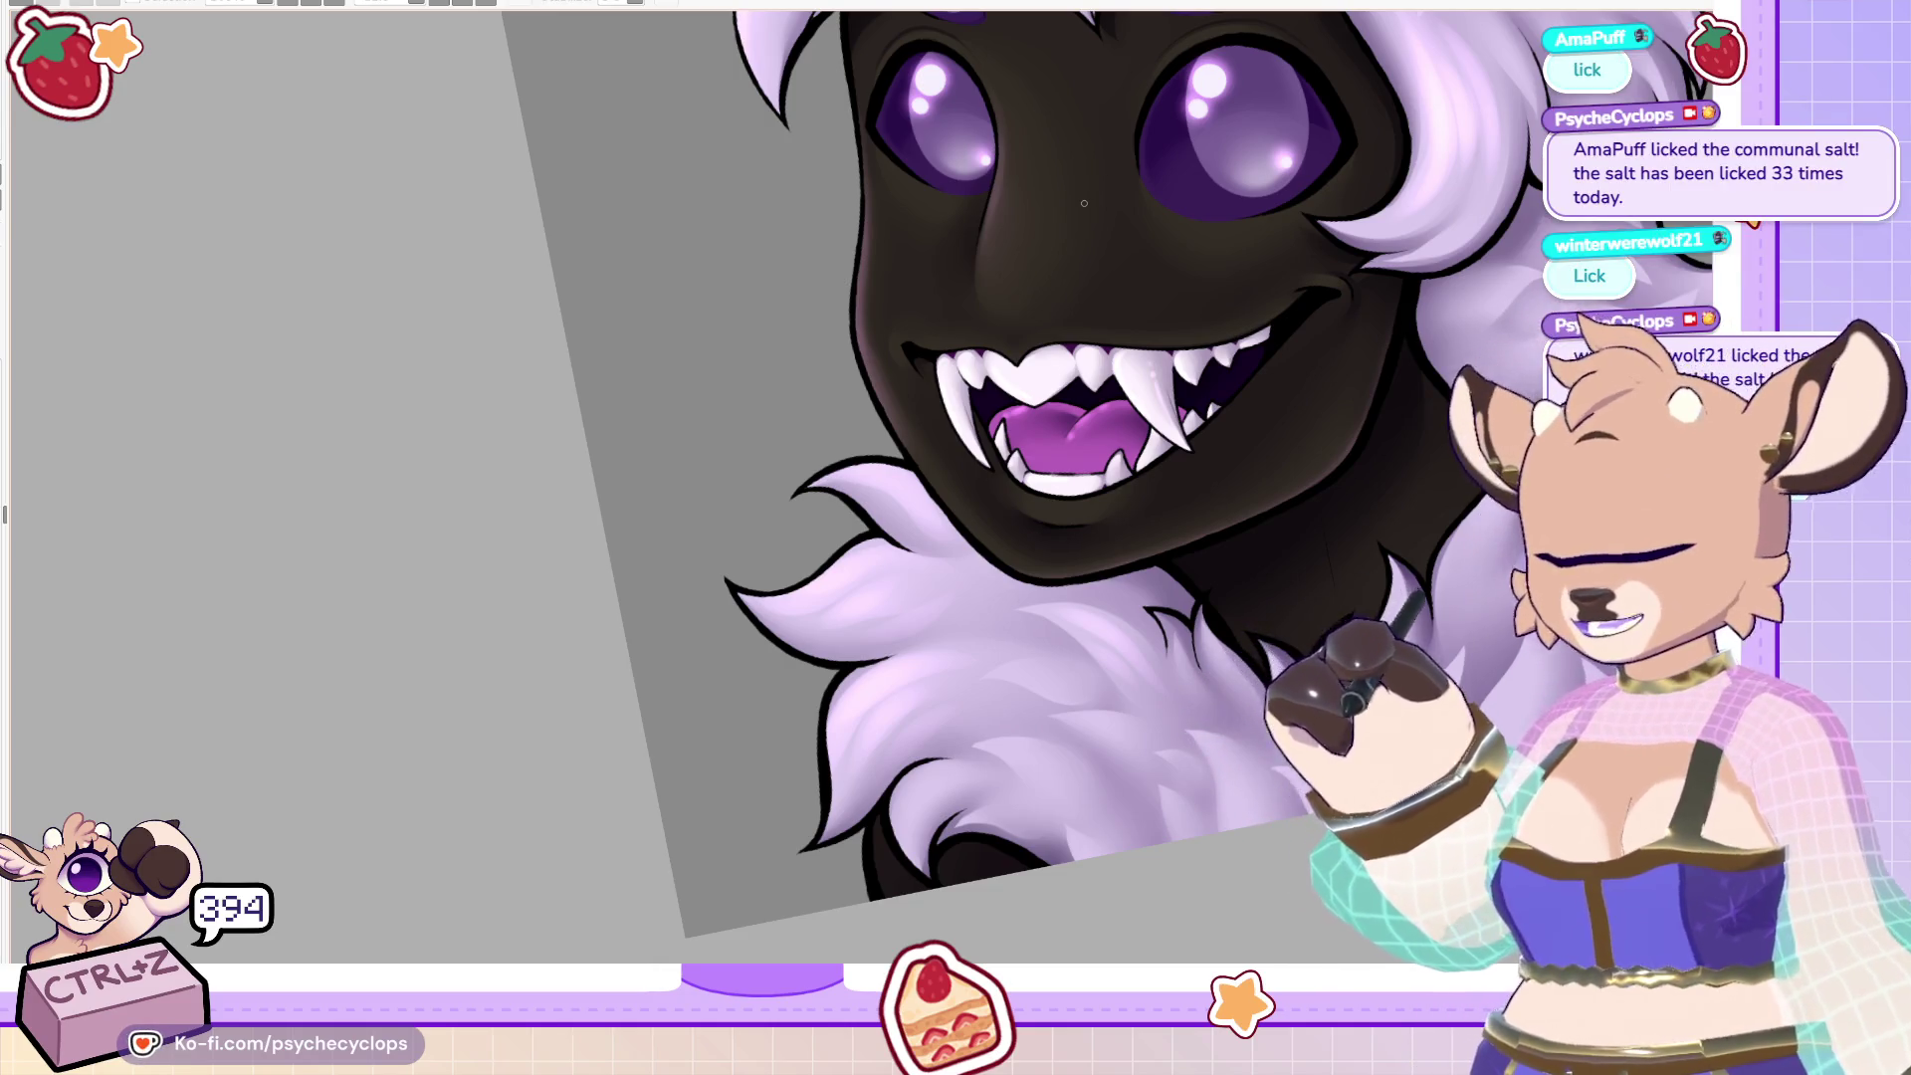
scroll(1084, 204, "down", 1)
scroll(907, 421, "up", 5)
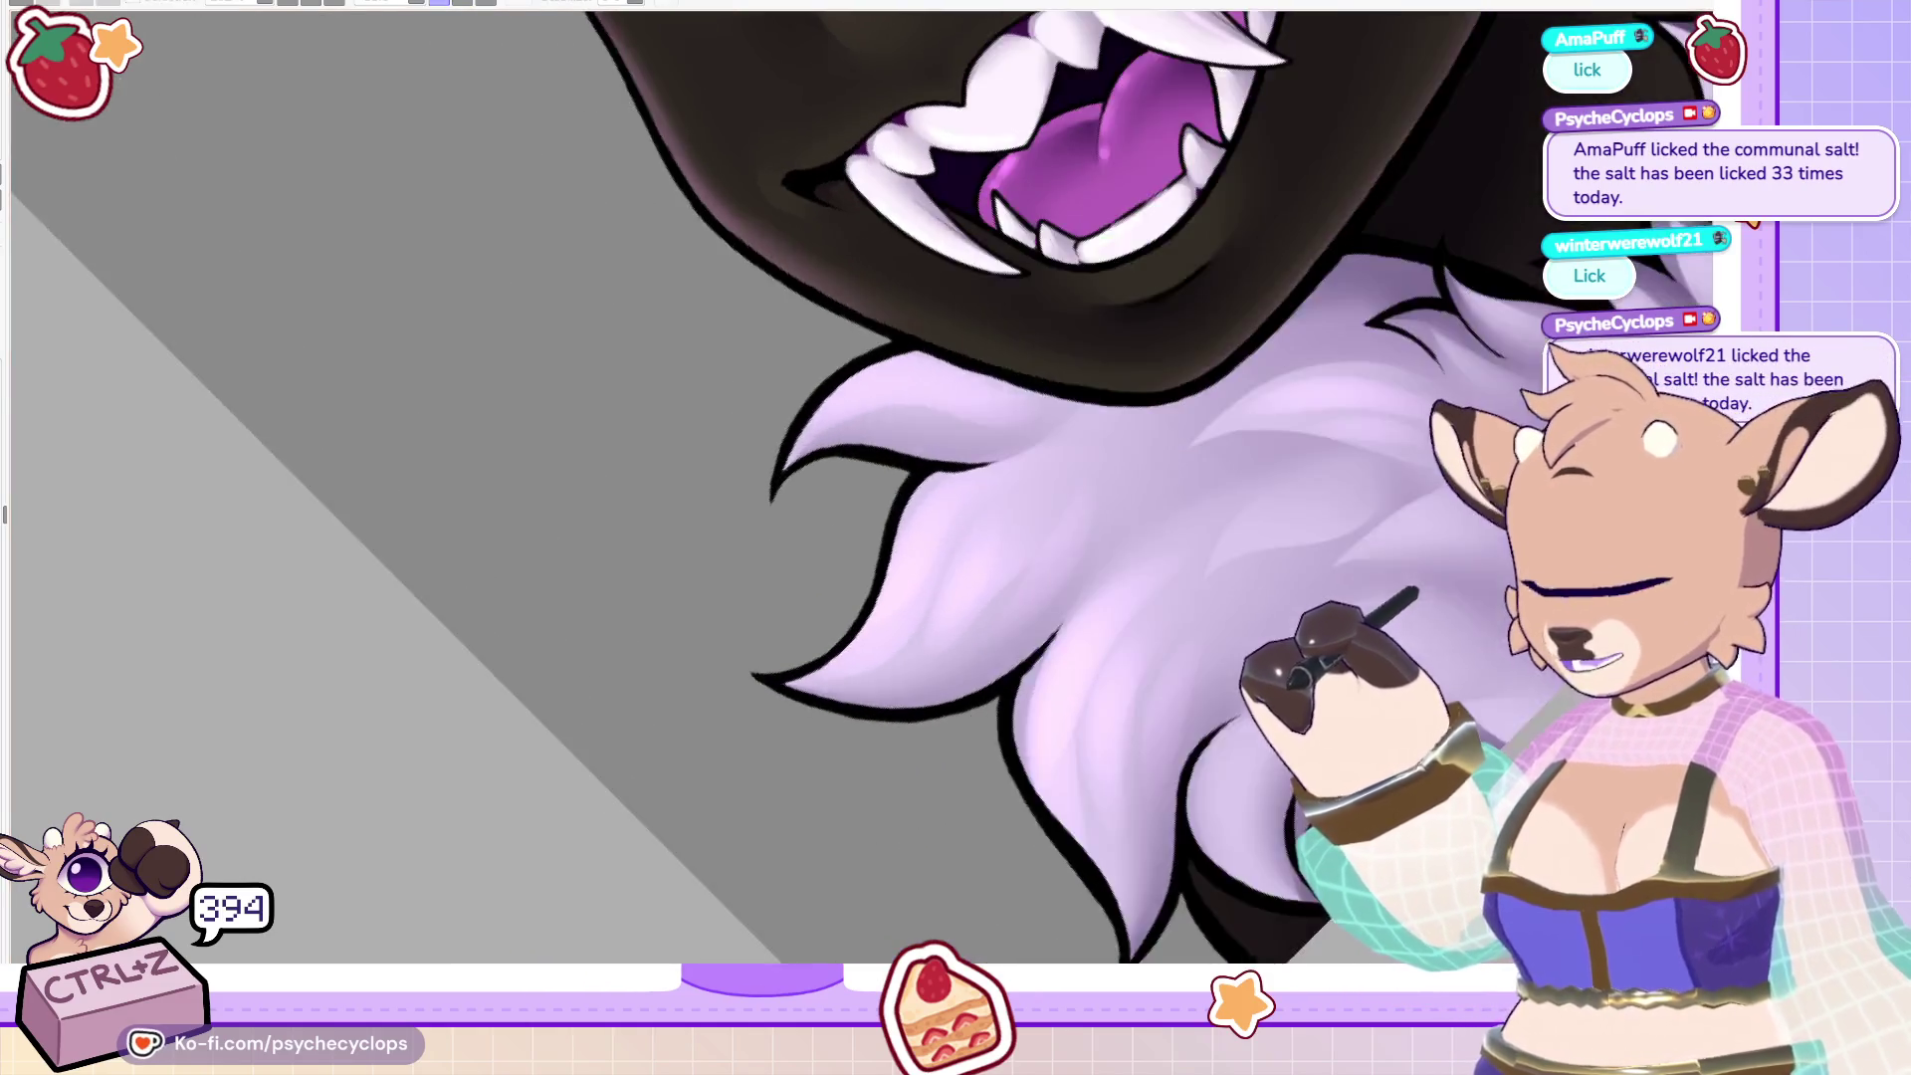
left_click_drag(1274, 298, 736, 130)
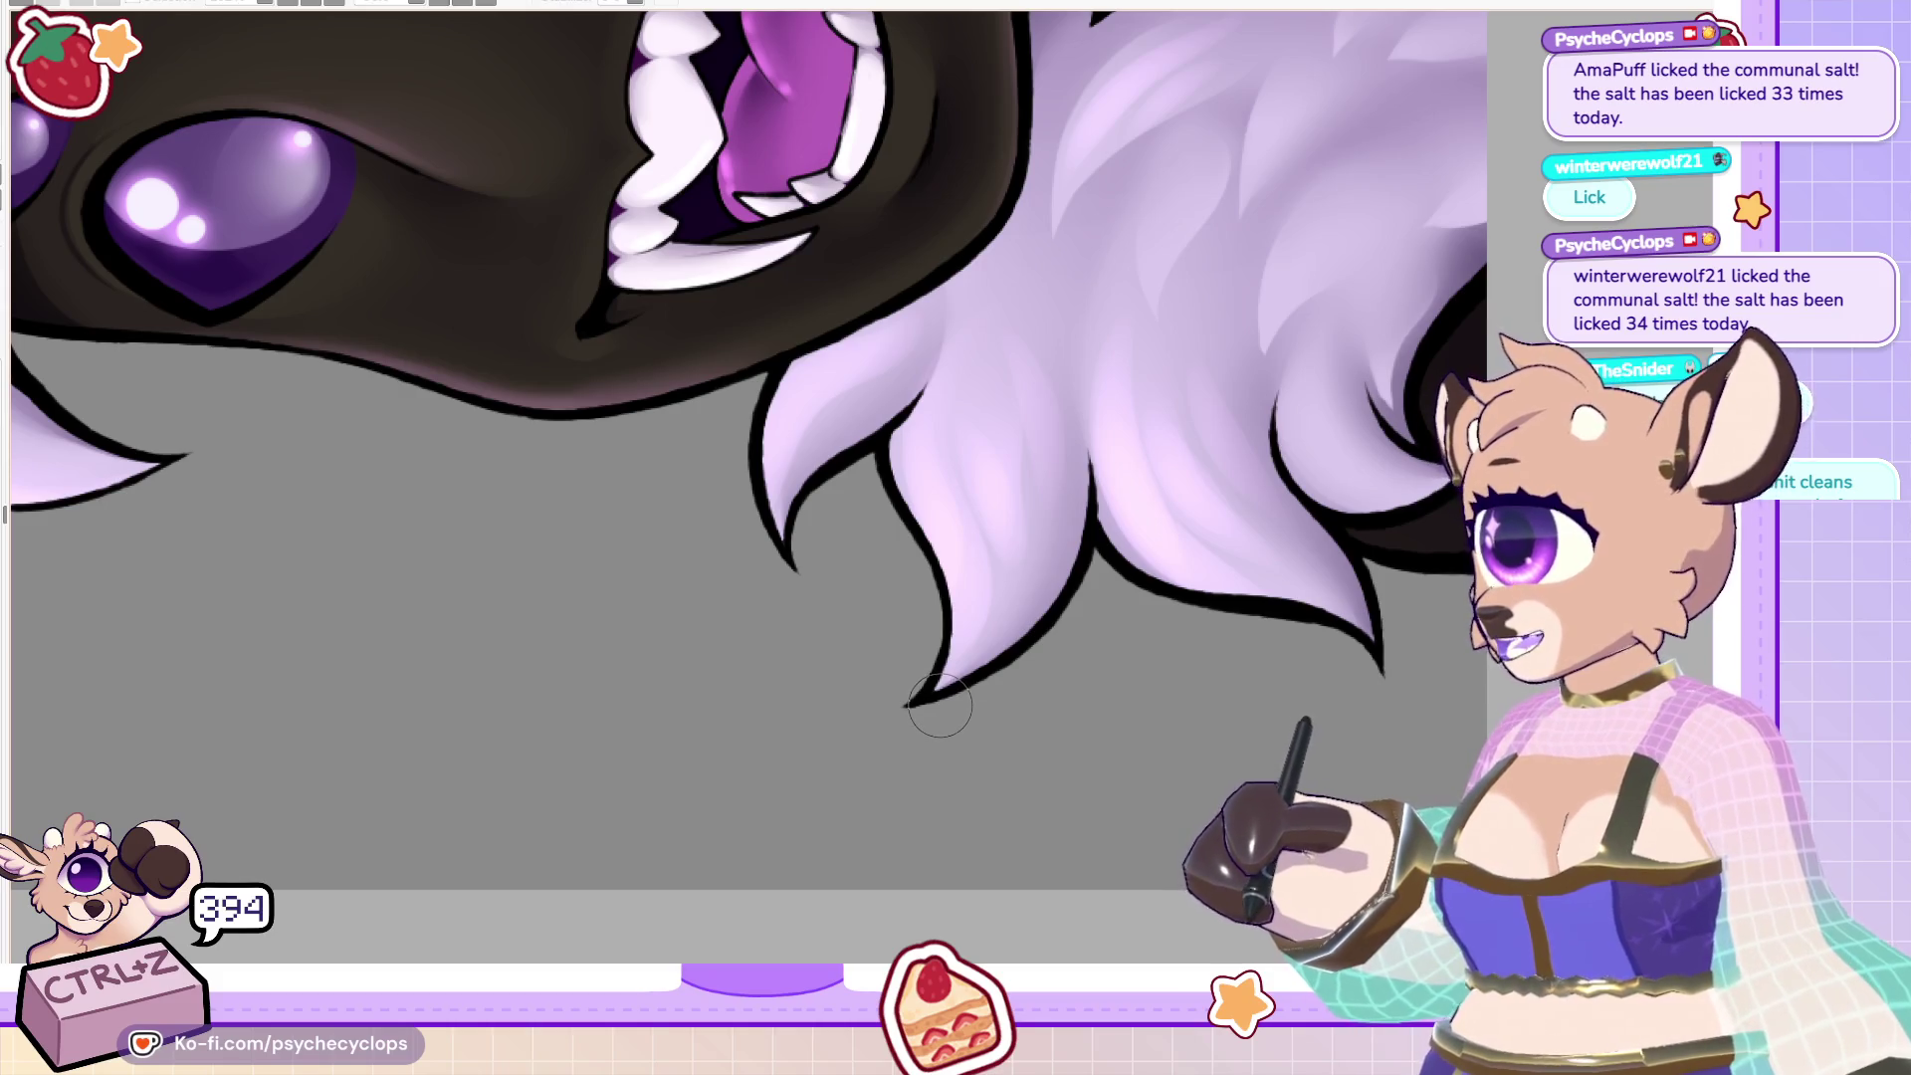
key("v")
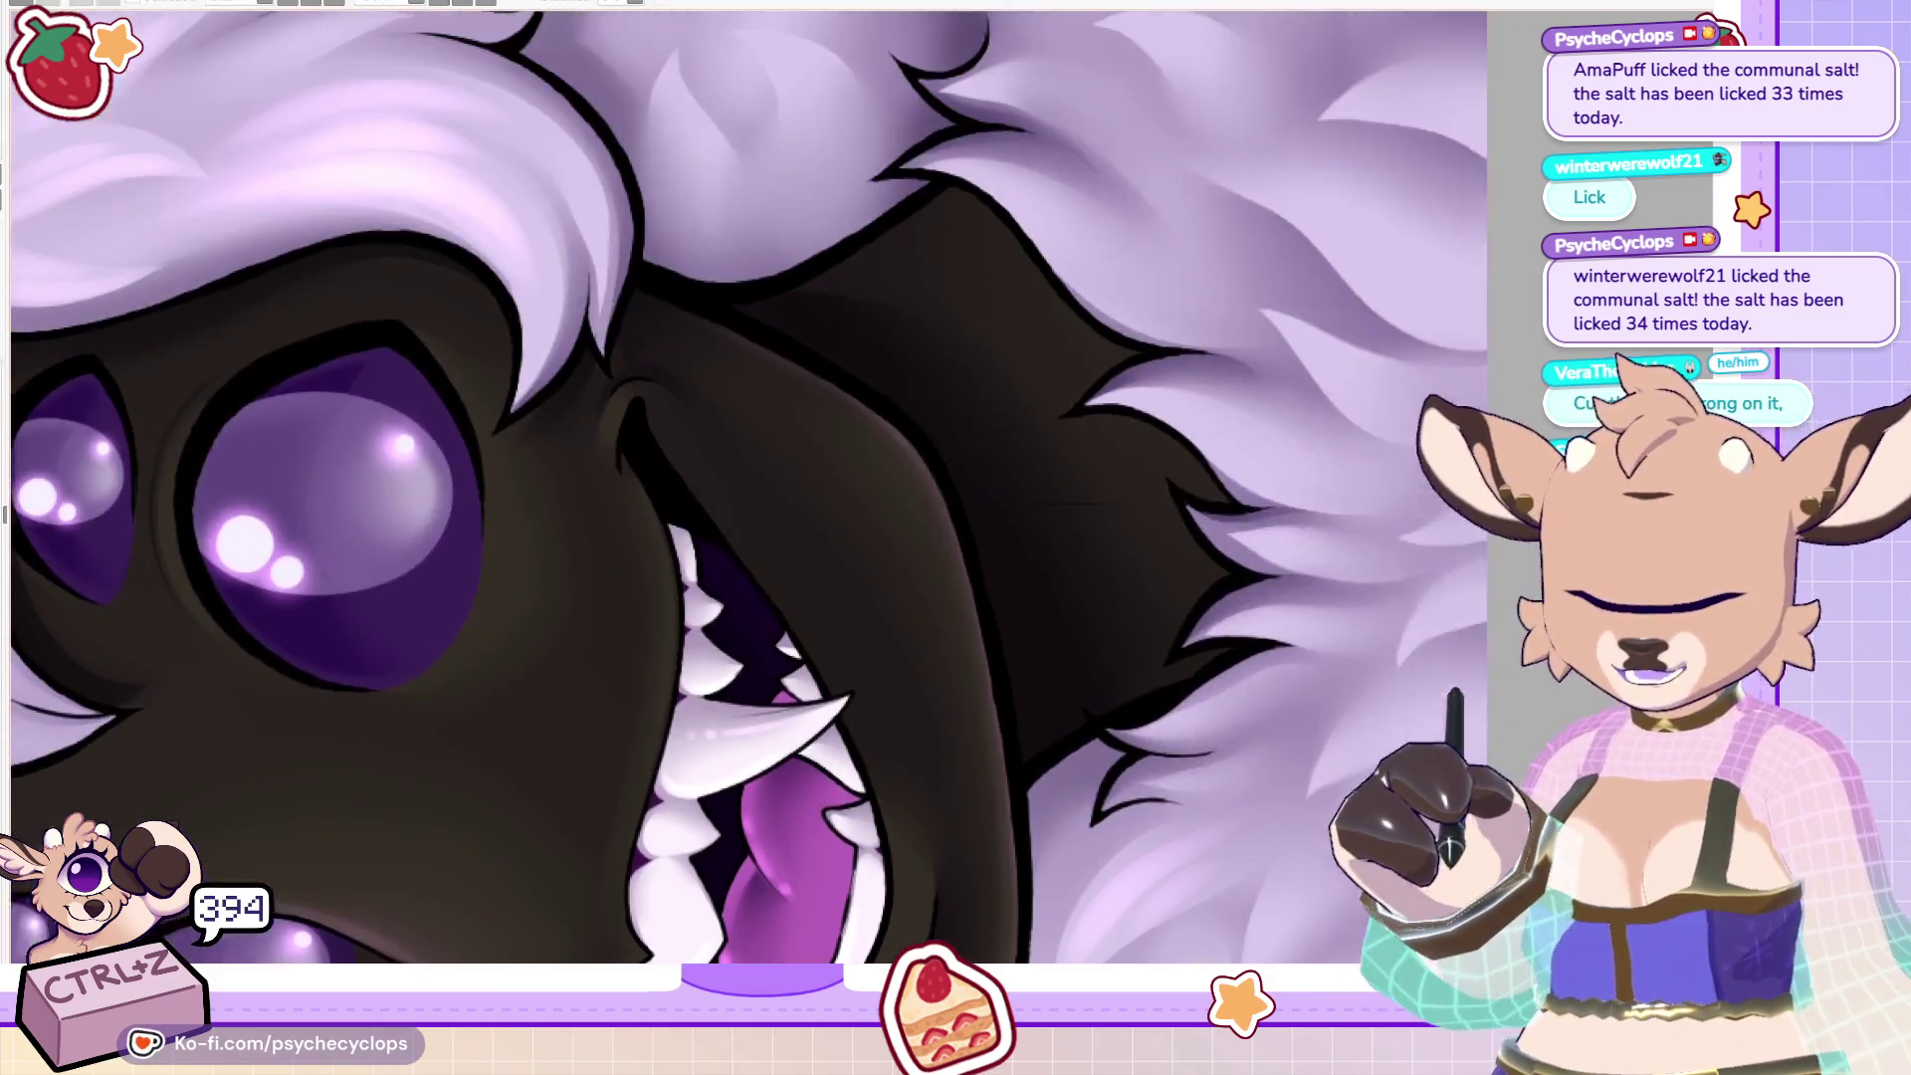
scroll(746, 487, "up", 5)
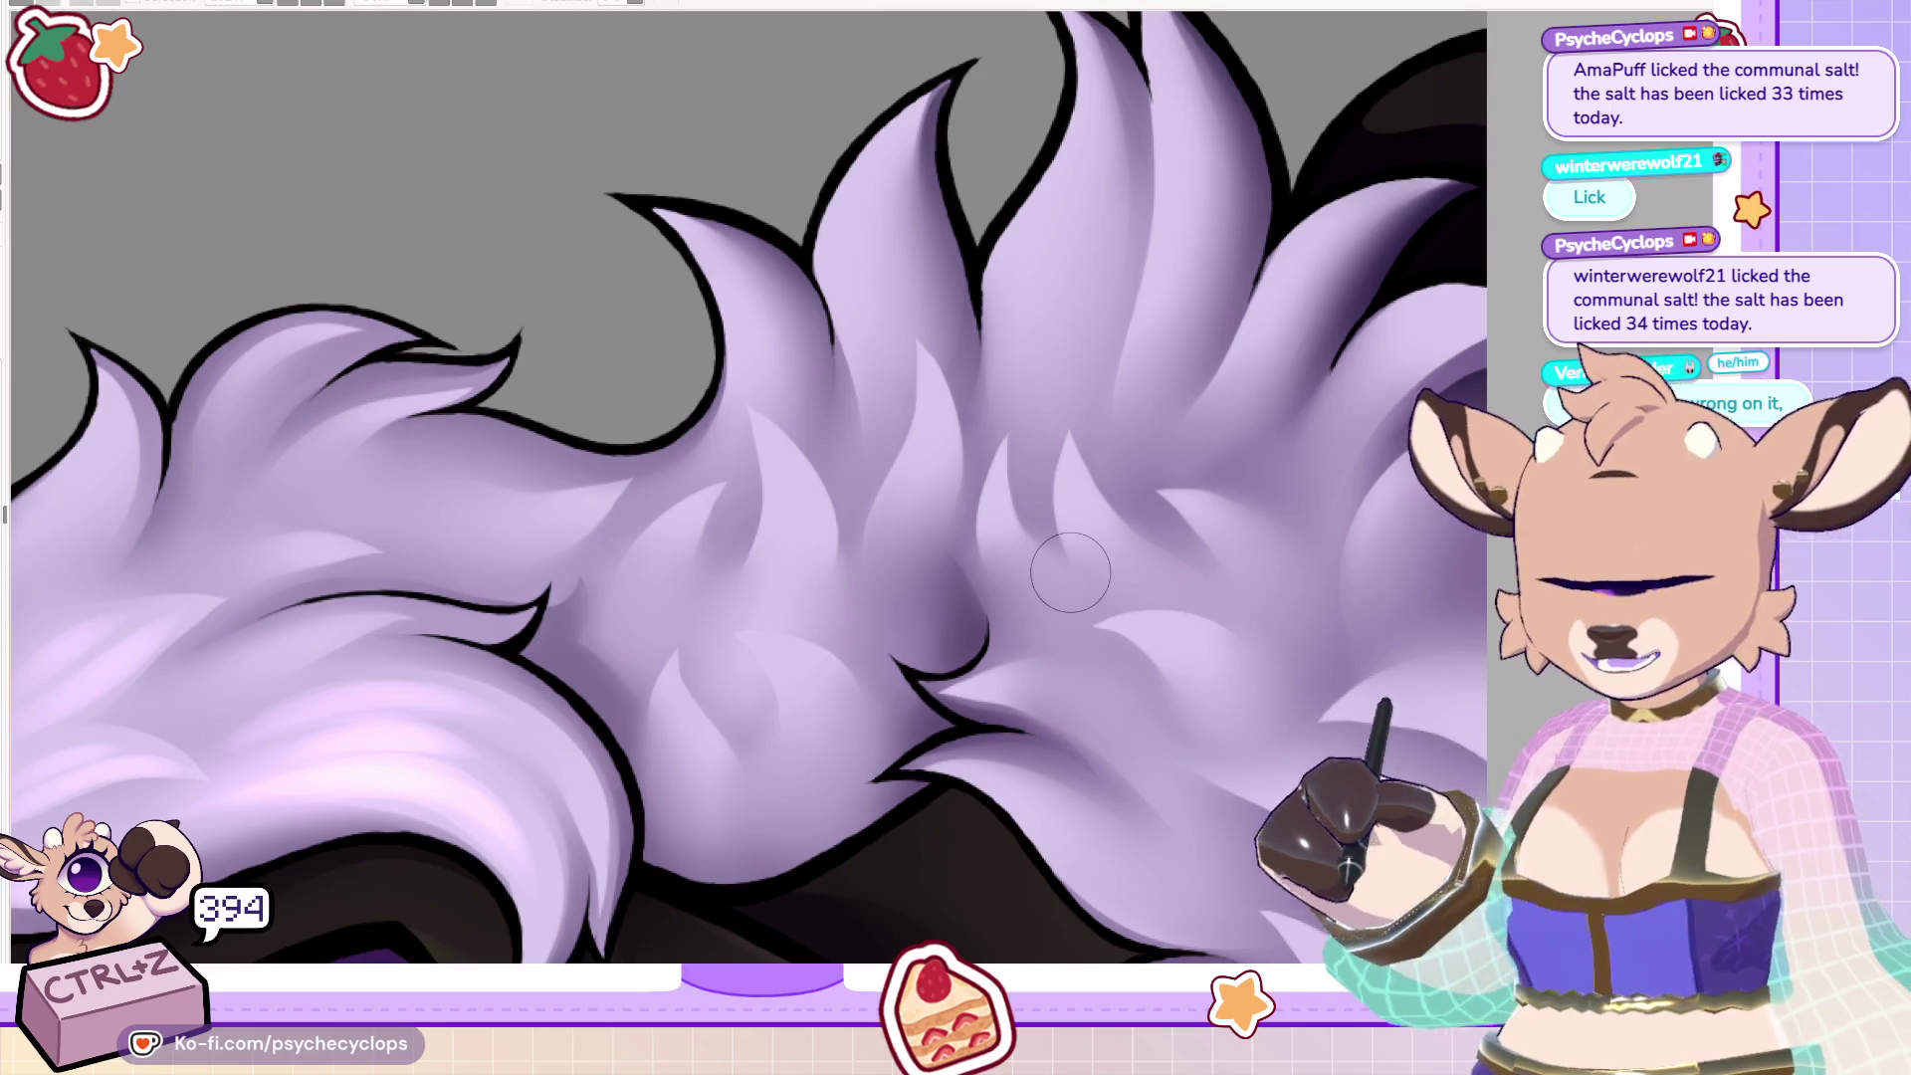
left_click(334, 3)
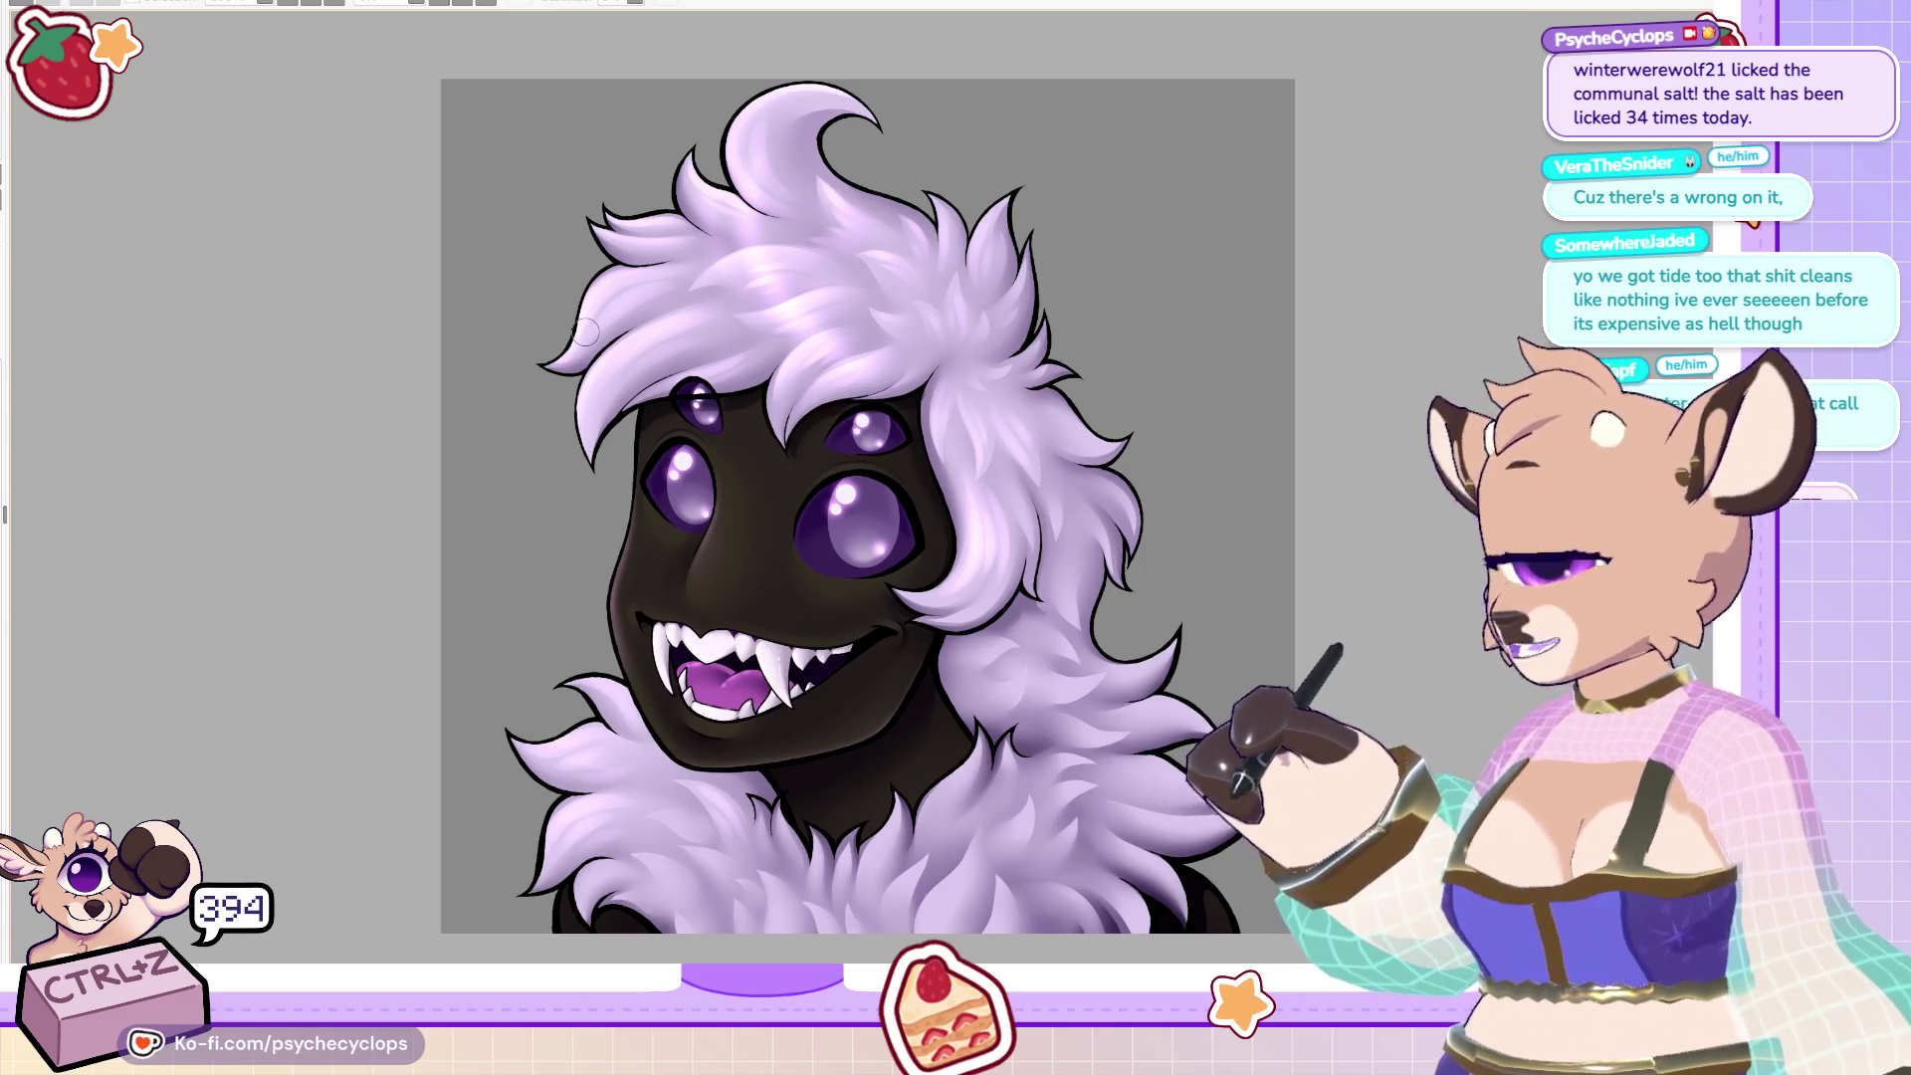
Zoom around the portrait to inspect it and undo the last change.
scroll(586, 331, "down", 1)
scroll(586, 331, "up", 3)
scroll(667, 287, "up", 2)
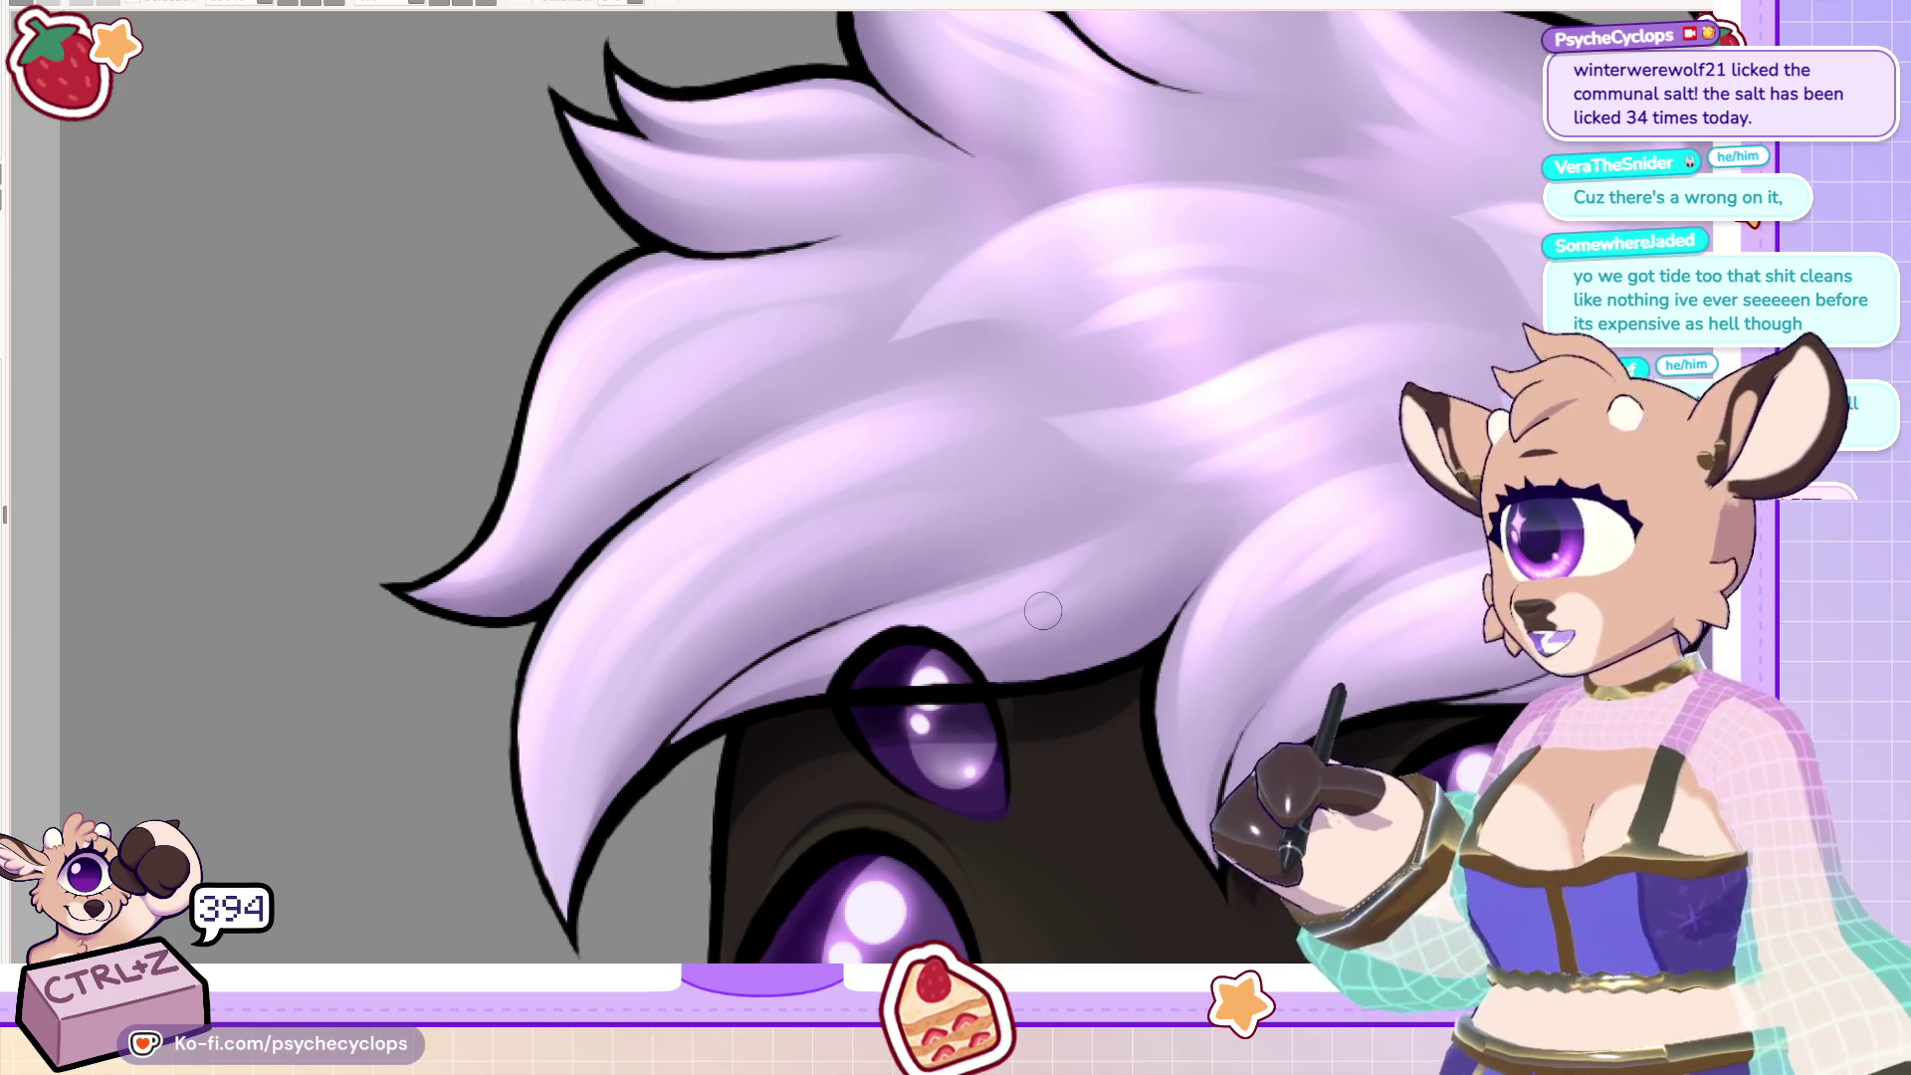
scroll(1303, 246, "down", 3)
scroll(1294, 298, "down", 2)
scroll(1264, 547, "up", 3)
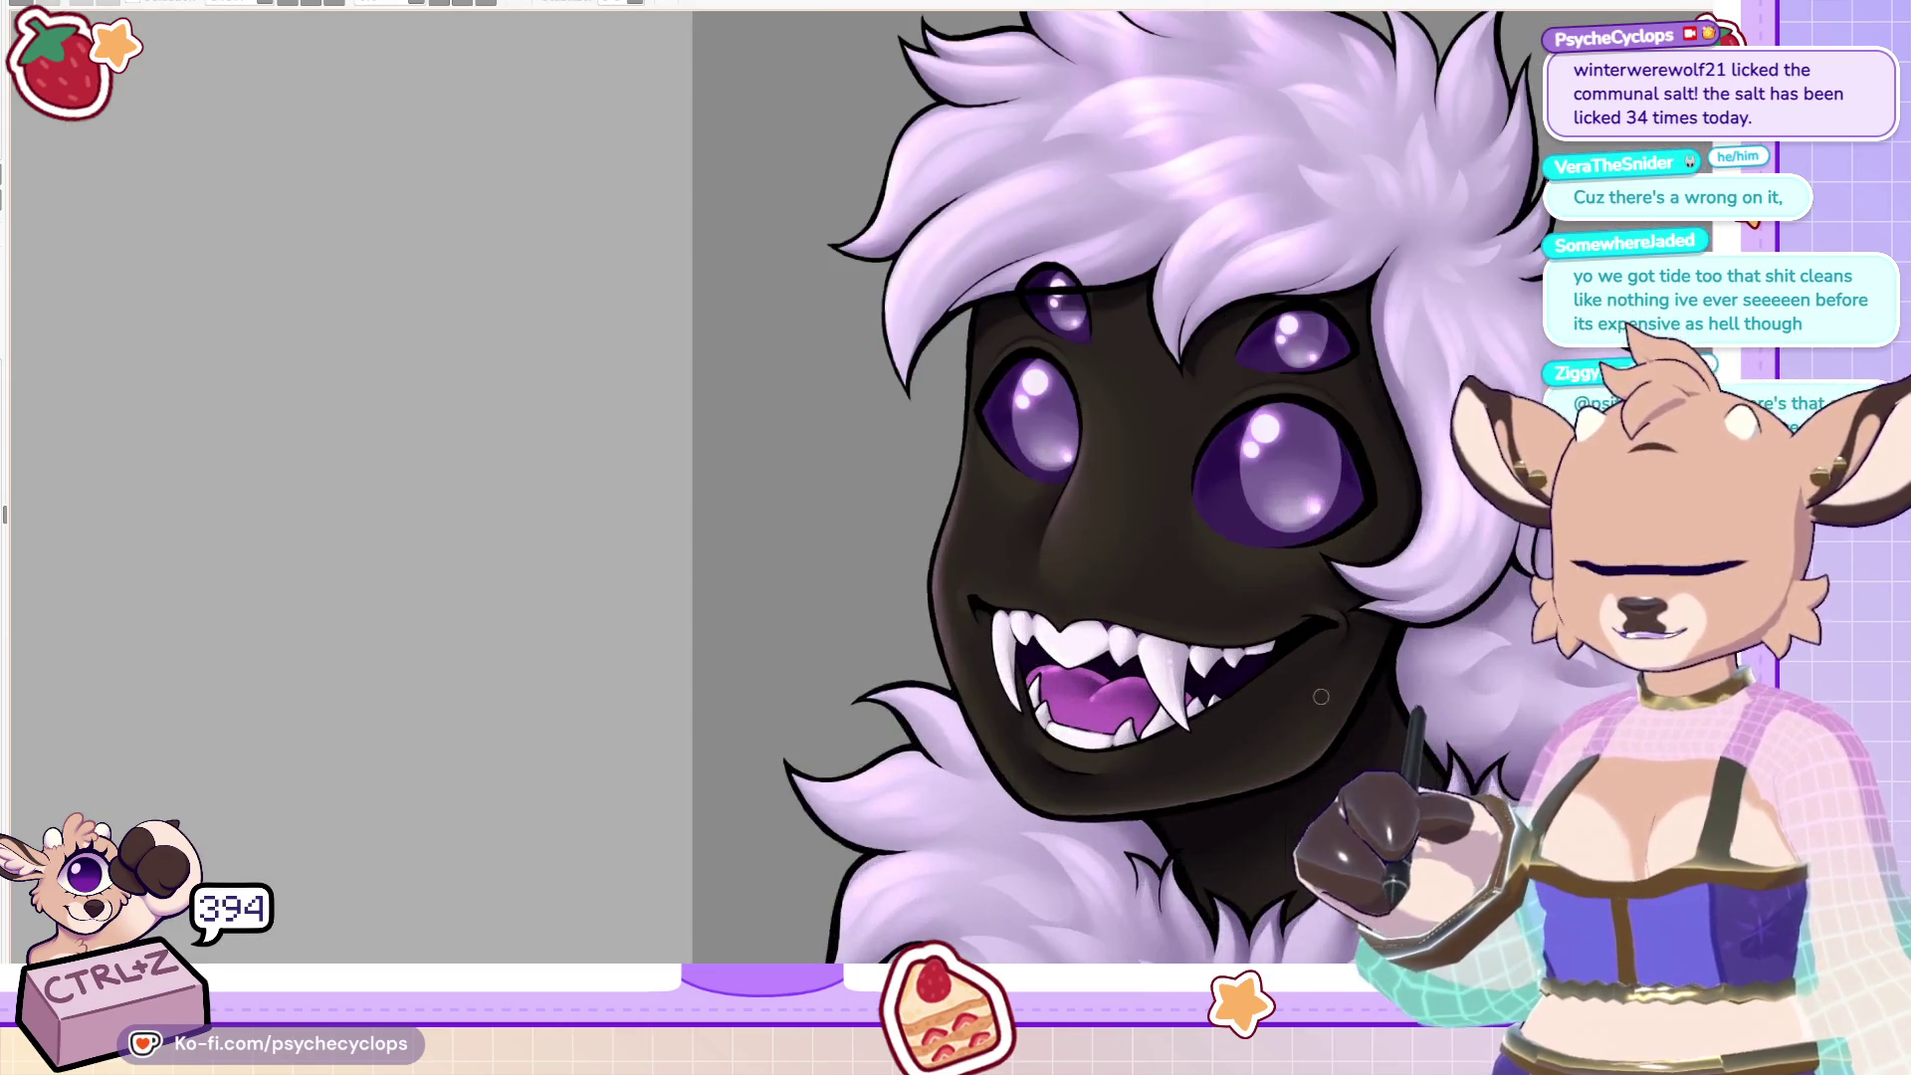
scroll(1248, 648, "up", 3)
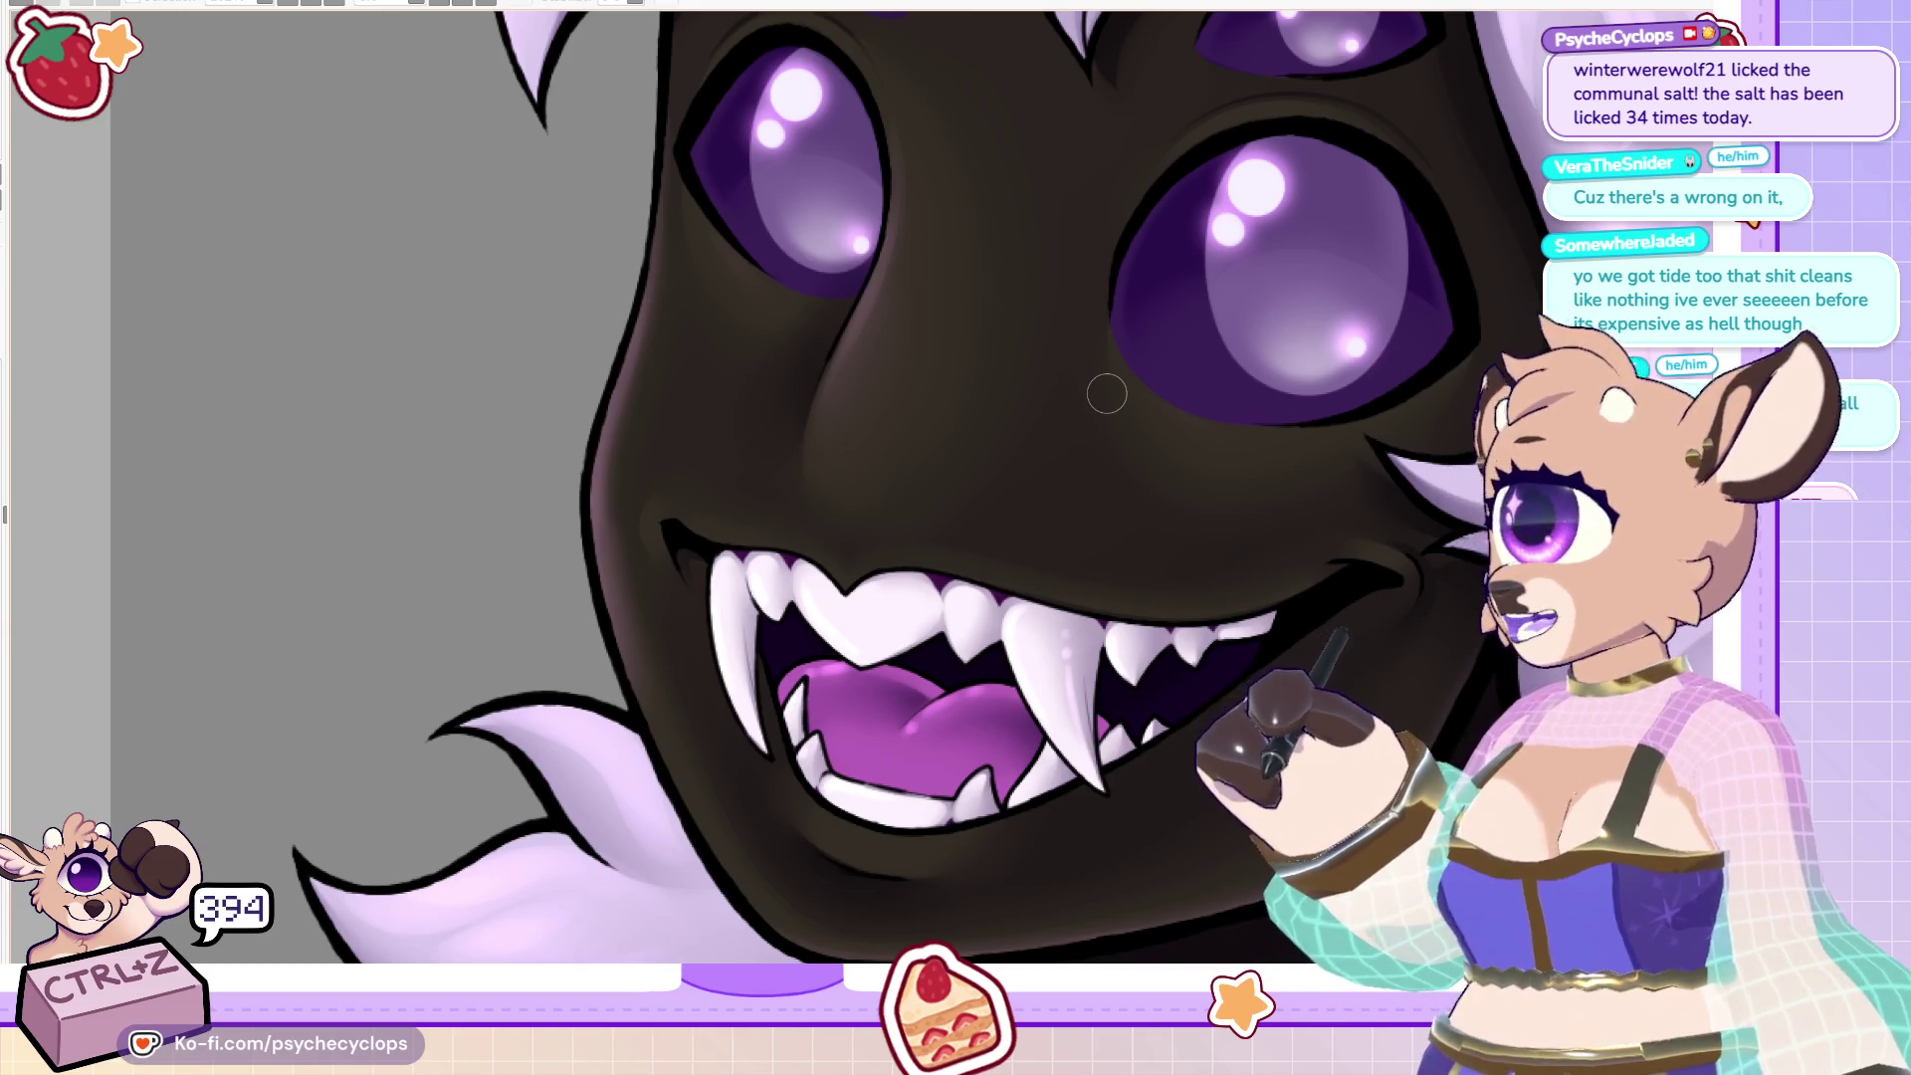
scroll(364, 327, "down", 5)
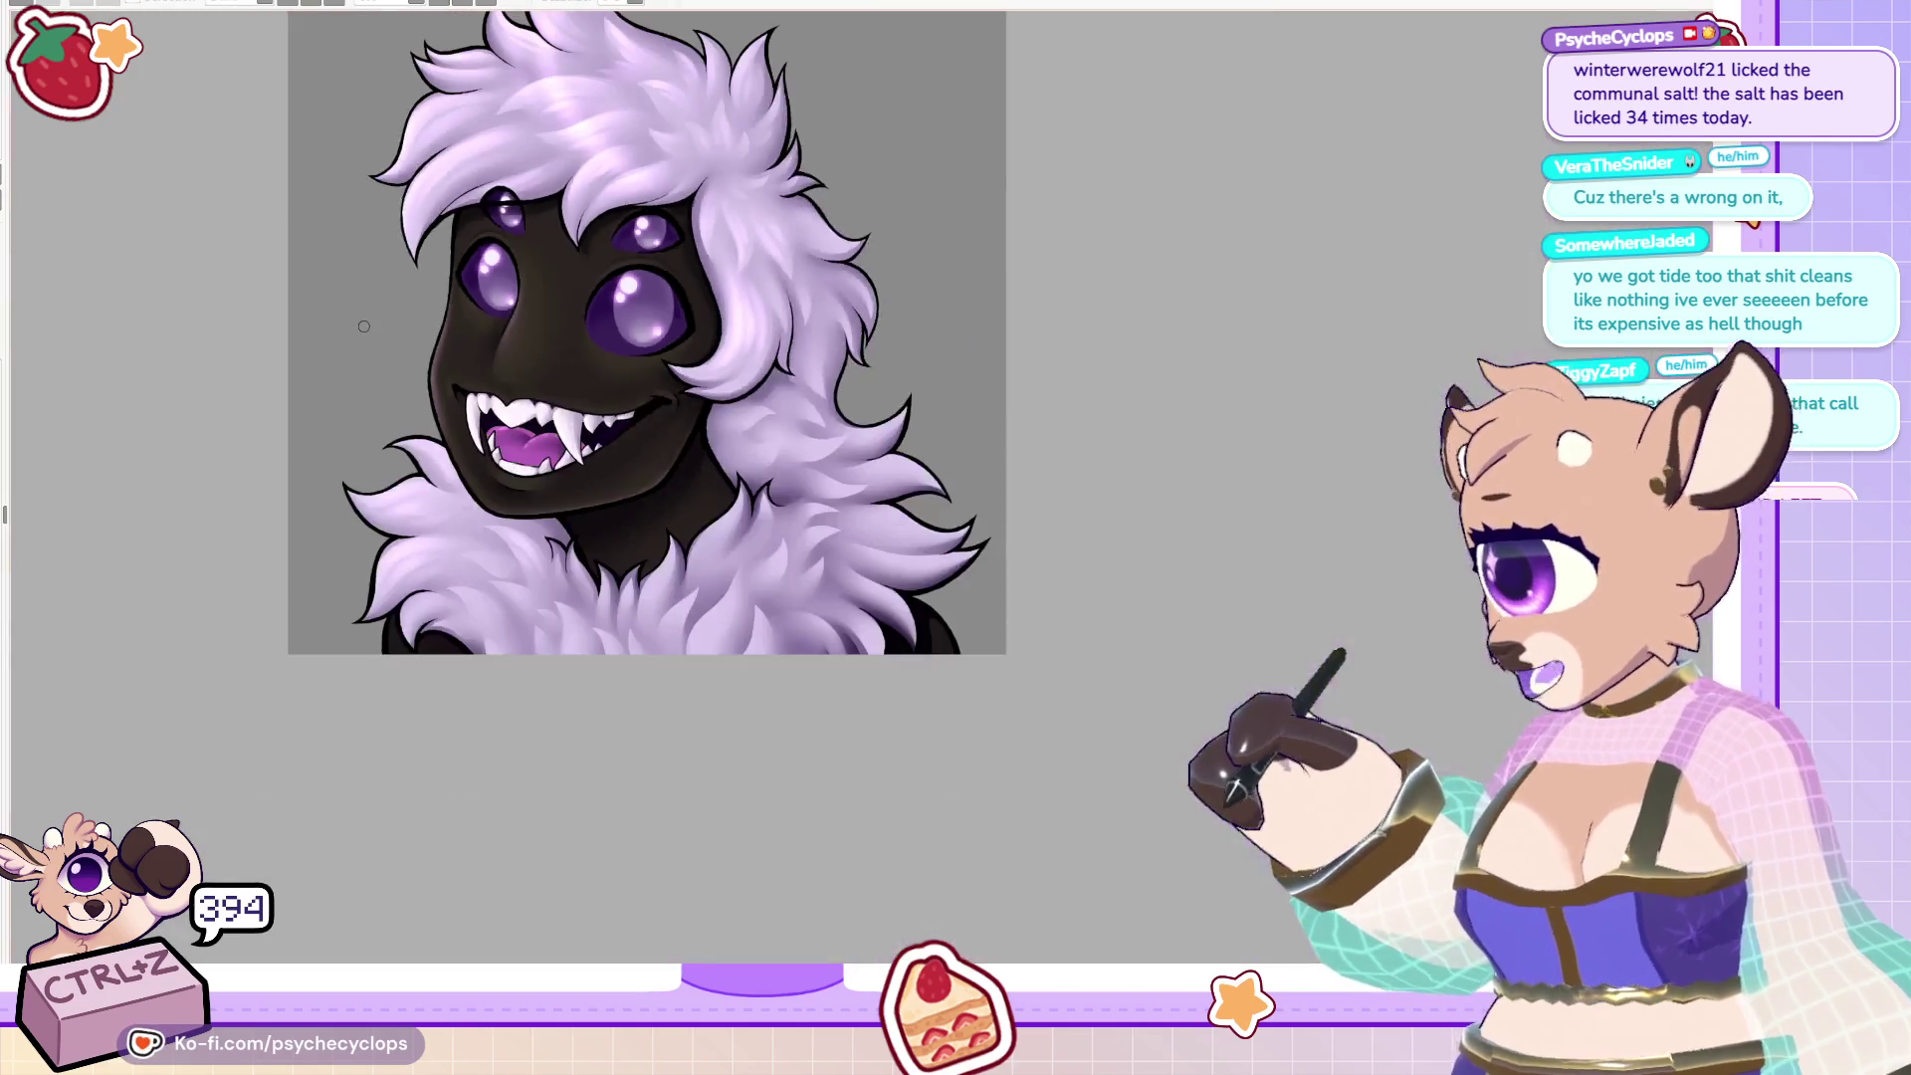
scroll(367, 300, "down", 2)
scroll(367, 300, "down", 2)
scroll(367, 299, "up", 3)
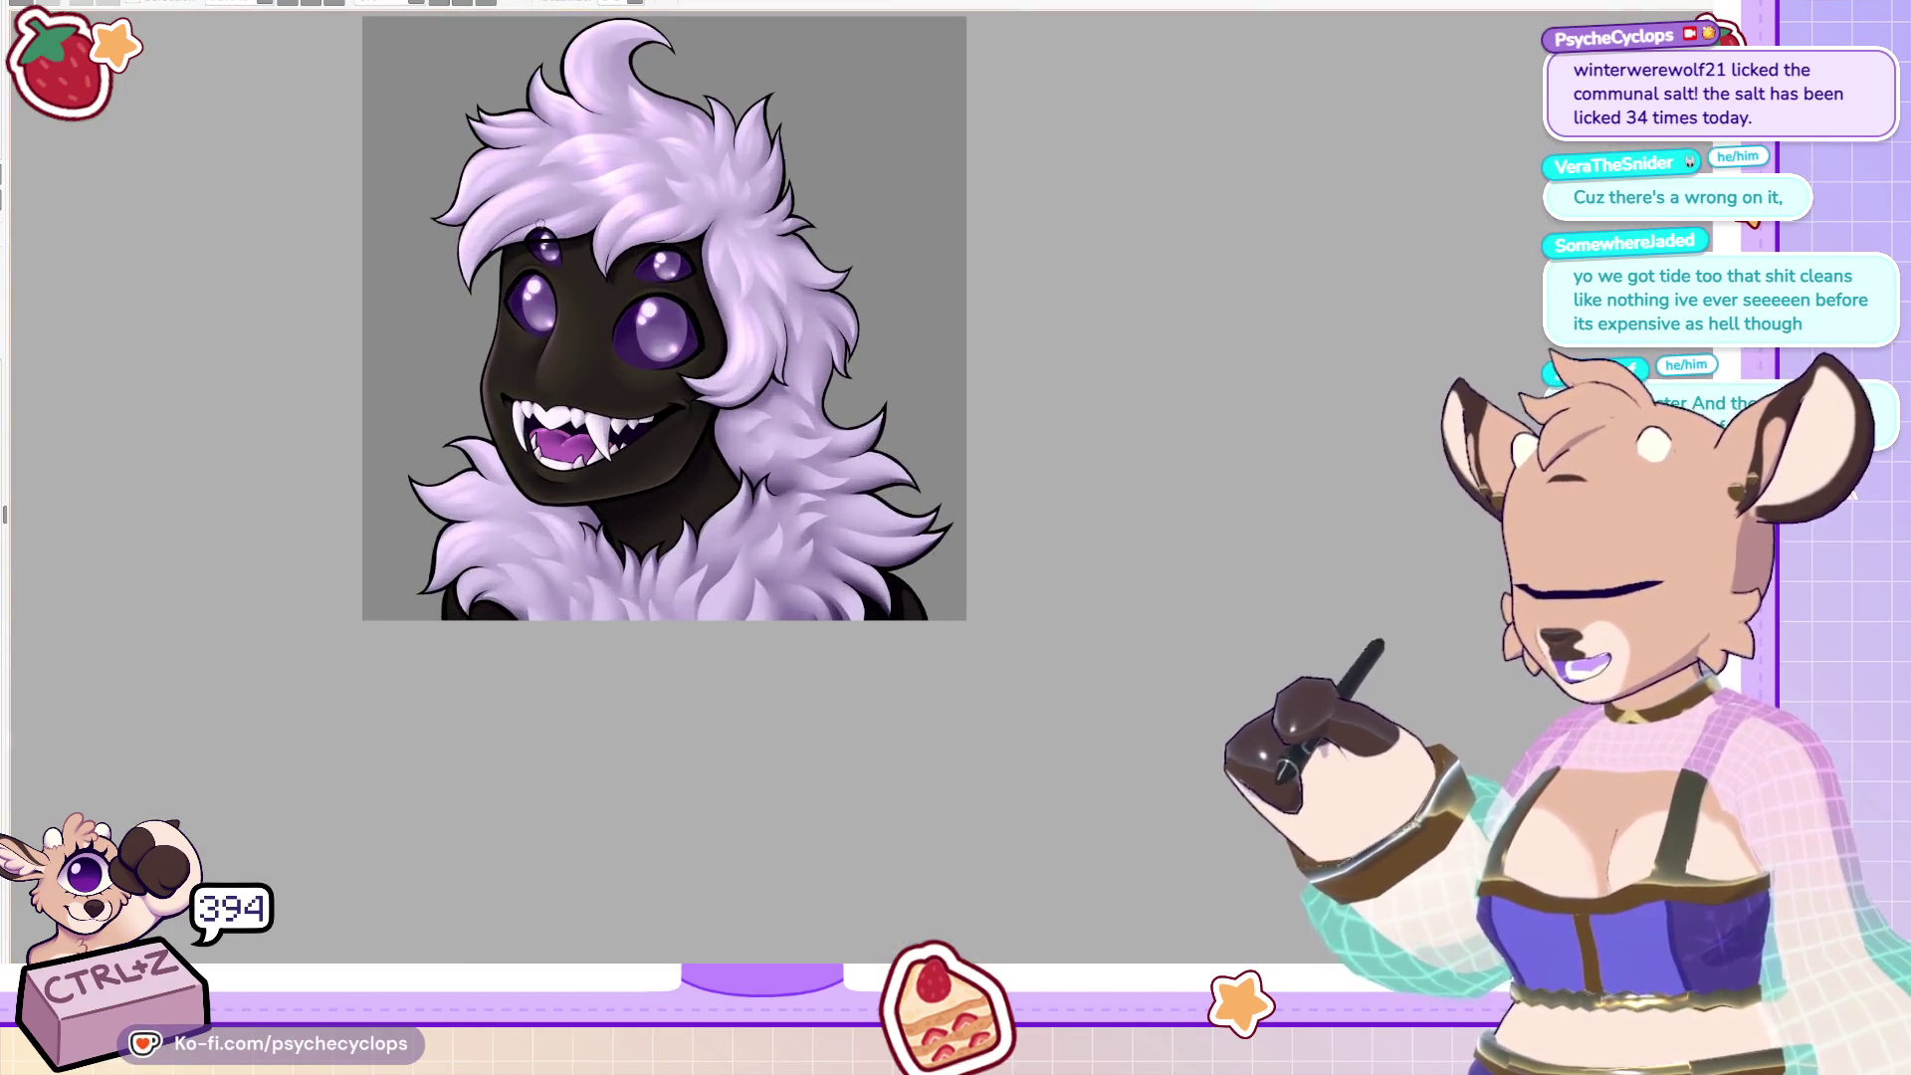
scroll(677, 341, "up", 1)
scroll(677, 342, "up", 2)
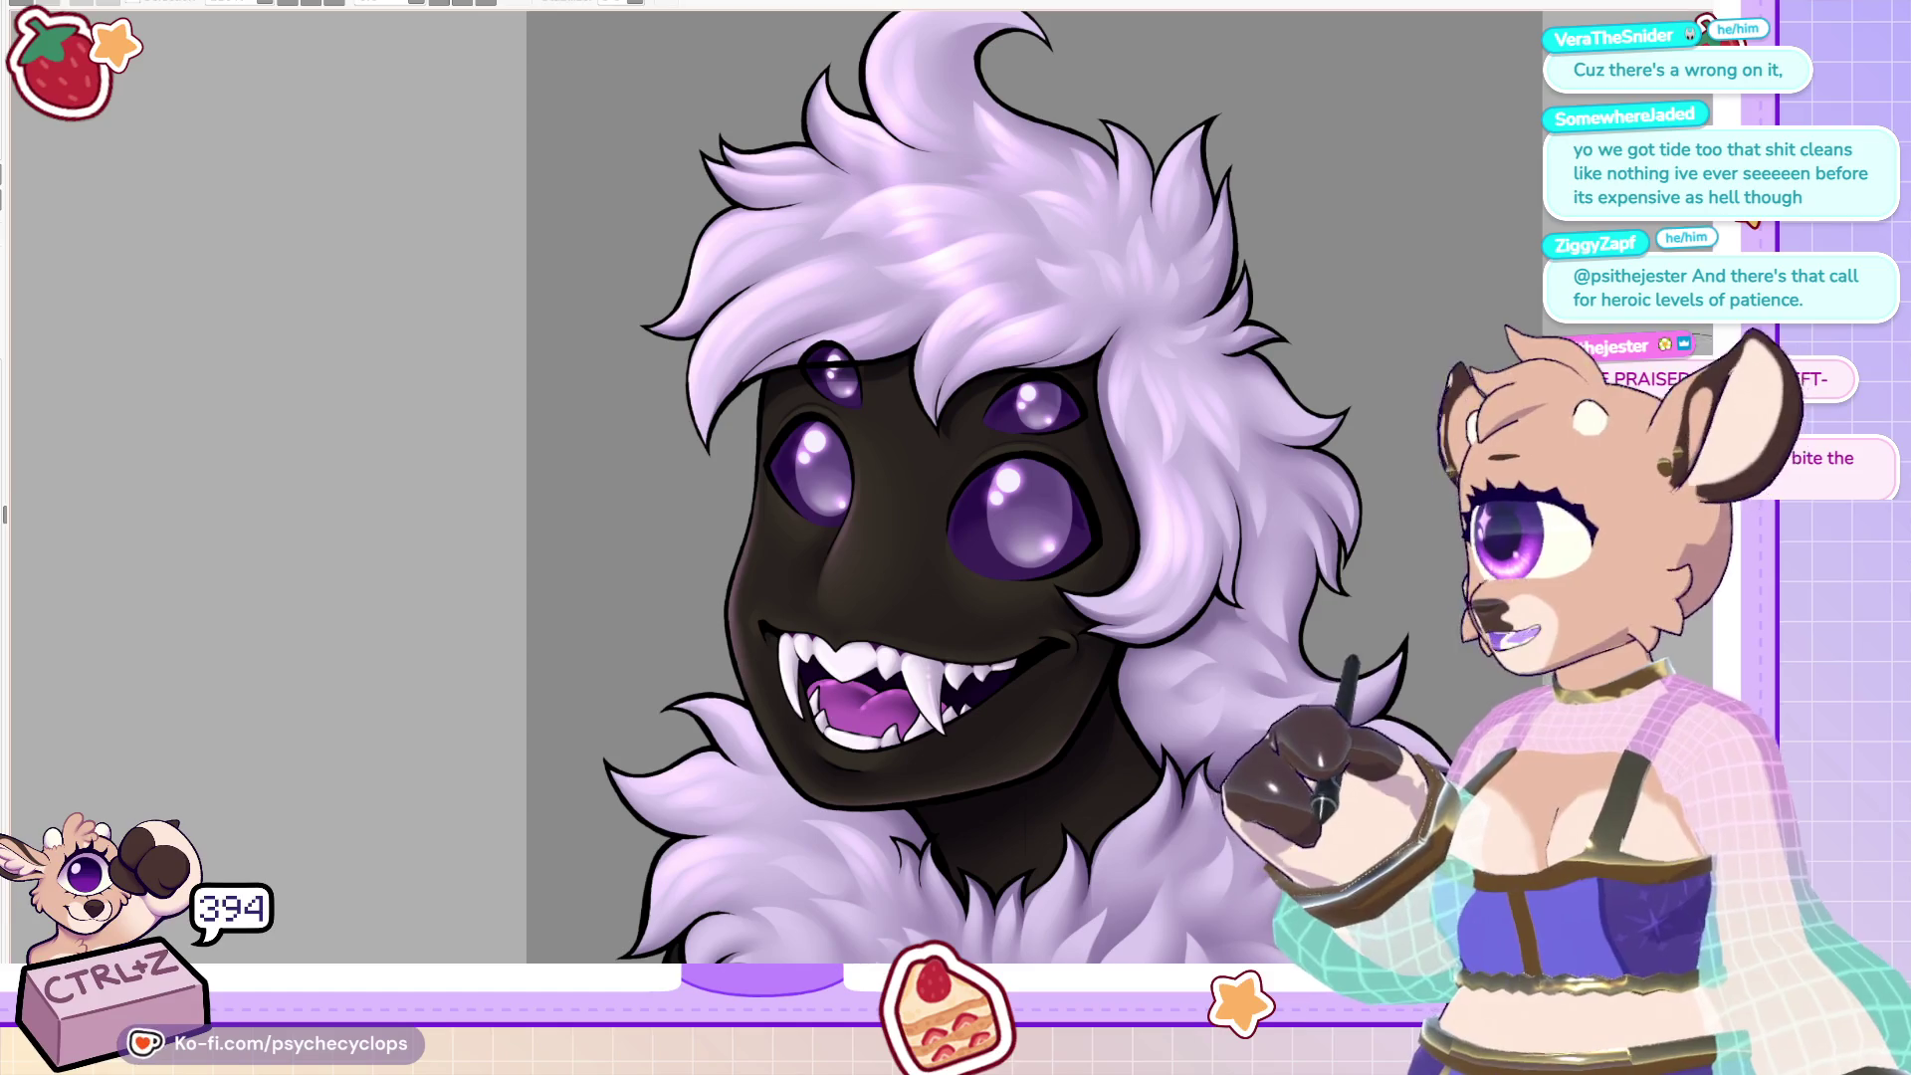
scroll(1237, 384, "up", 3)
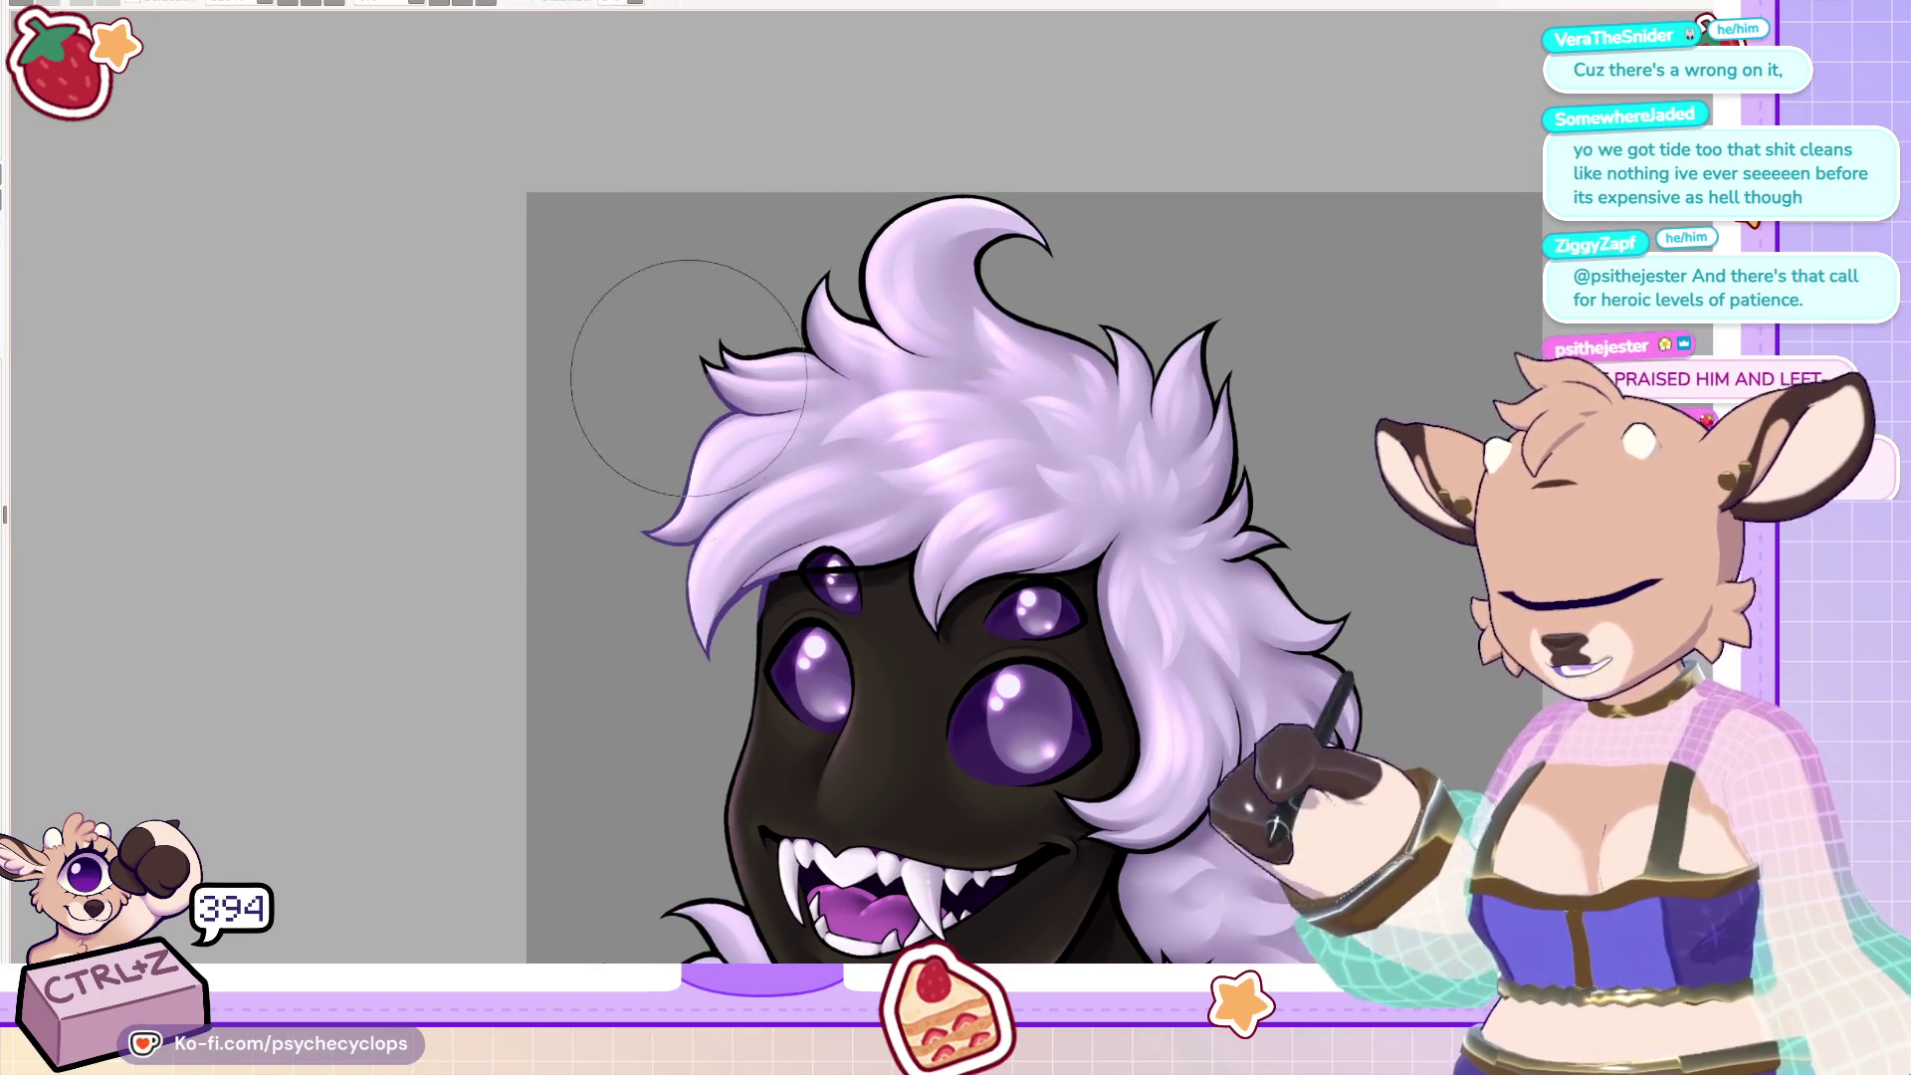
key("ctrl+z")
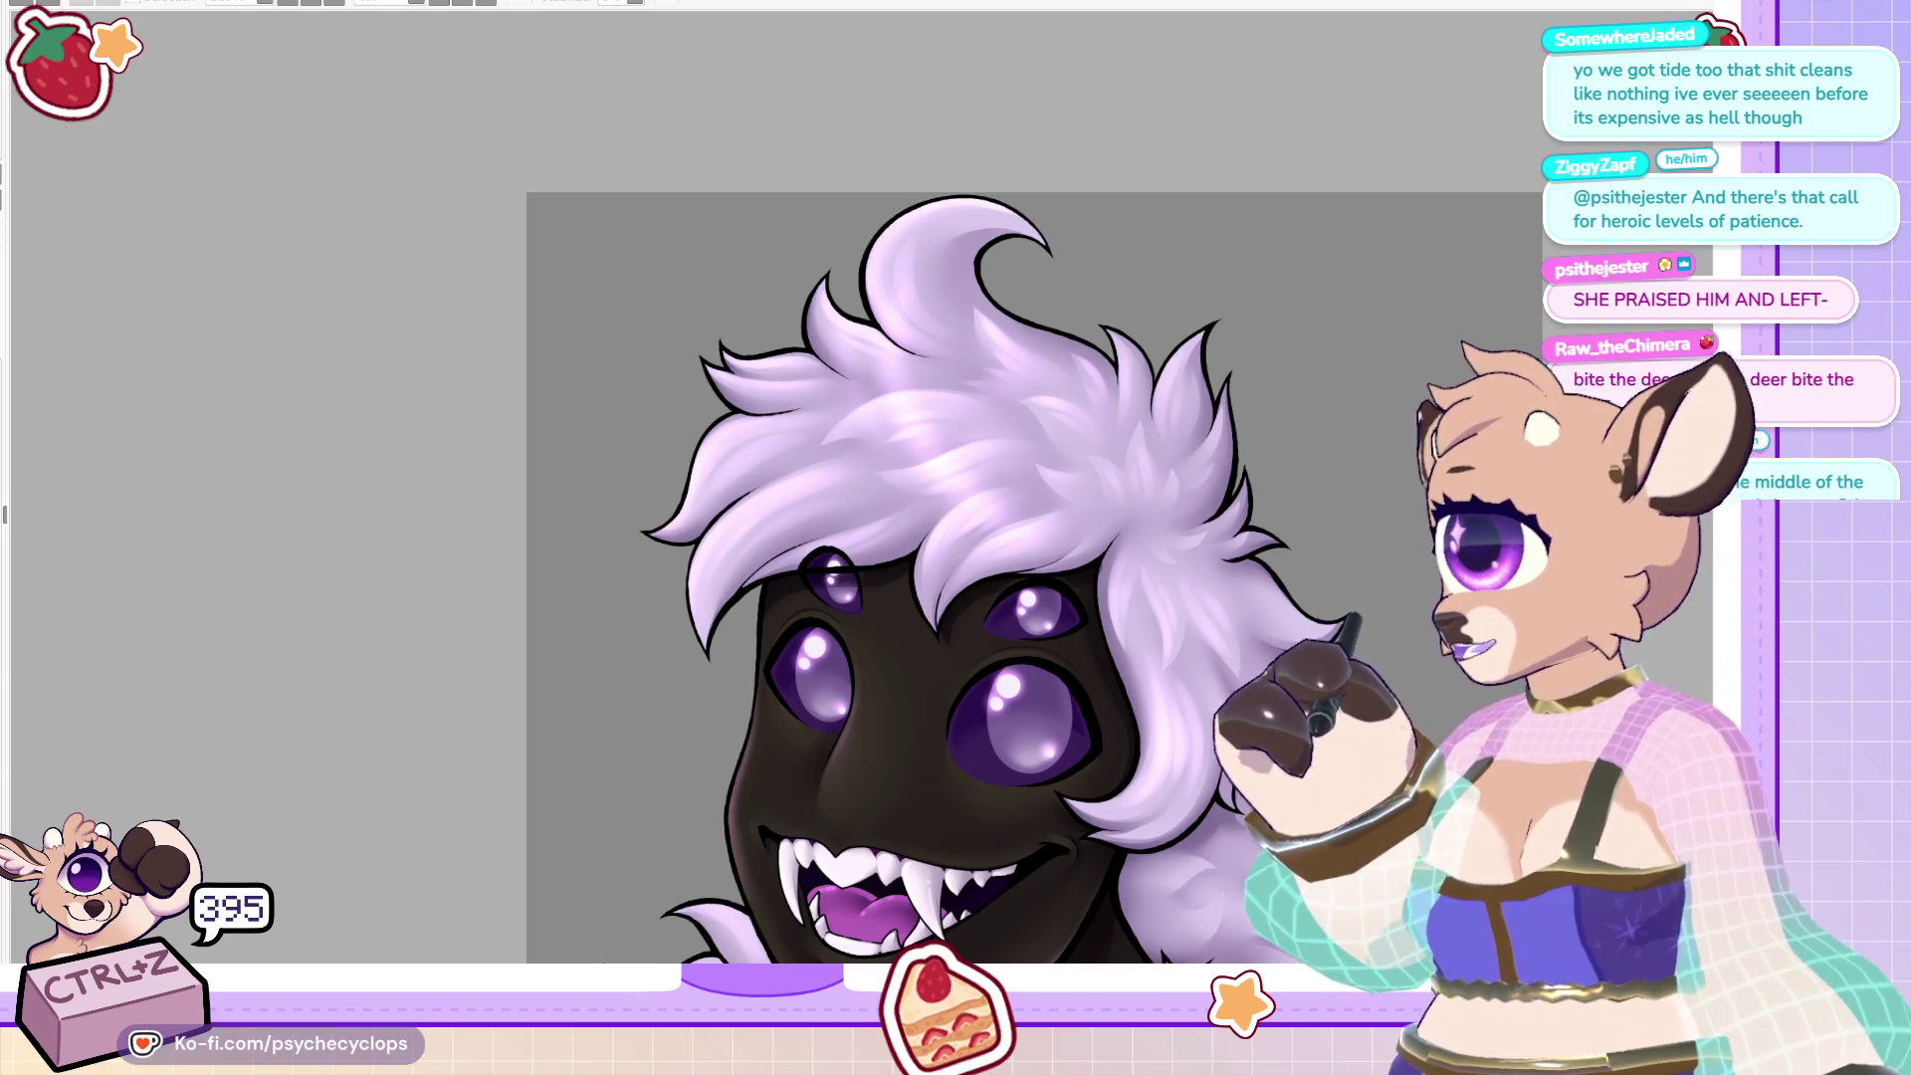
Recentre the whole head in view and adjust the zoom.
scroll(774, 557, "down", 3)
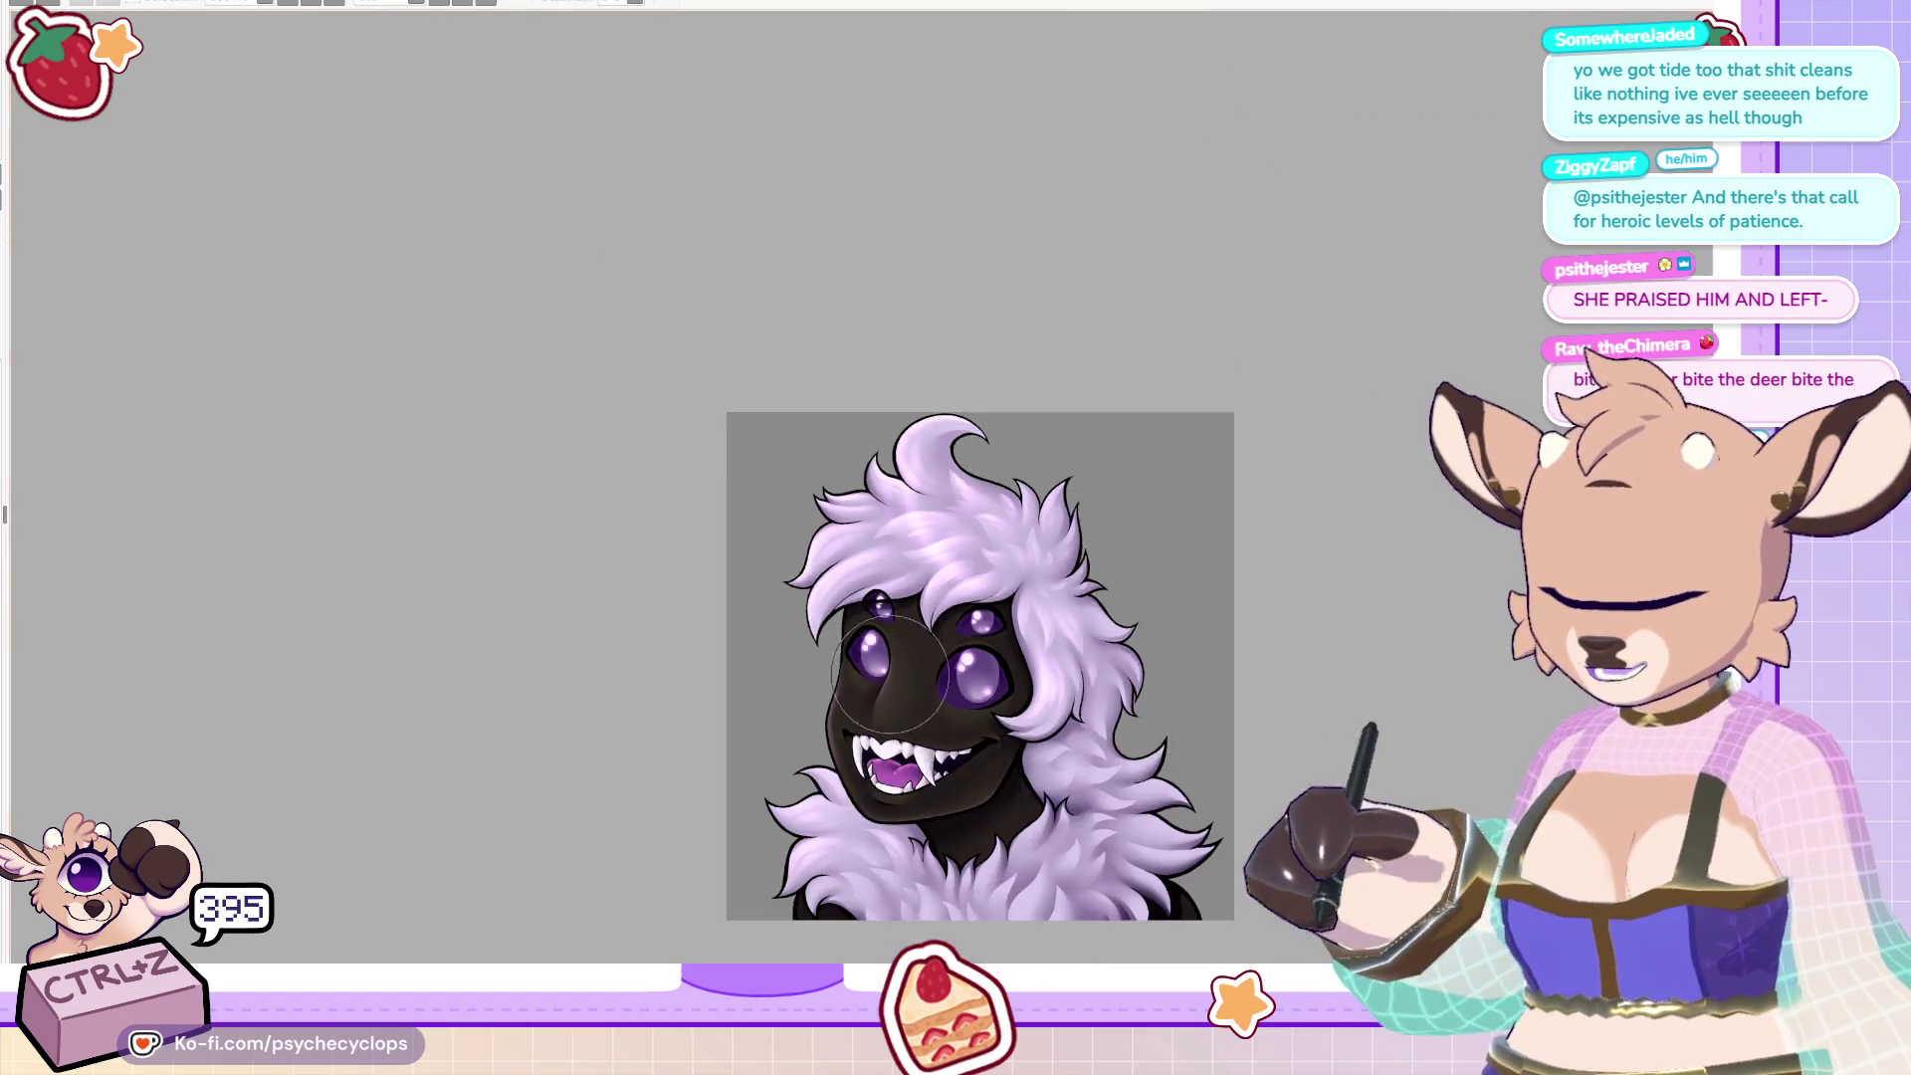
scroll(774, 557, "up", 10)
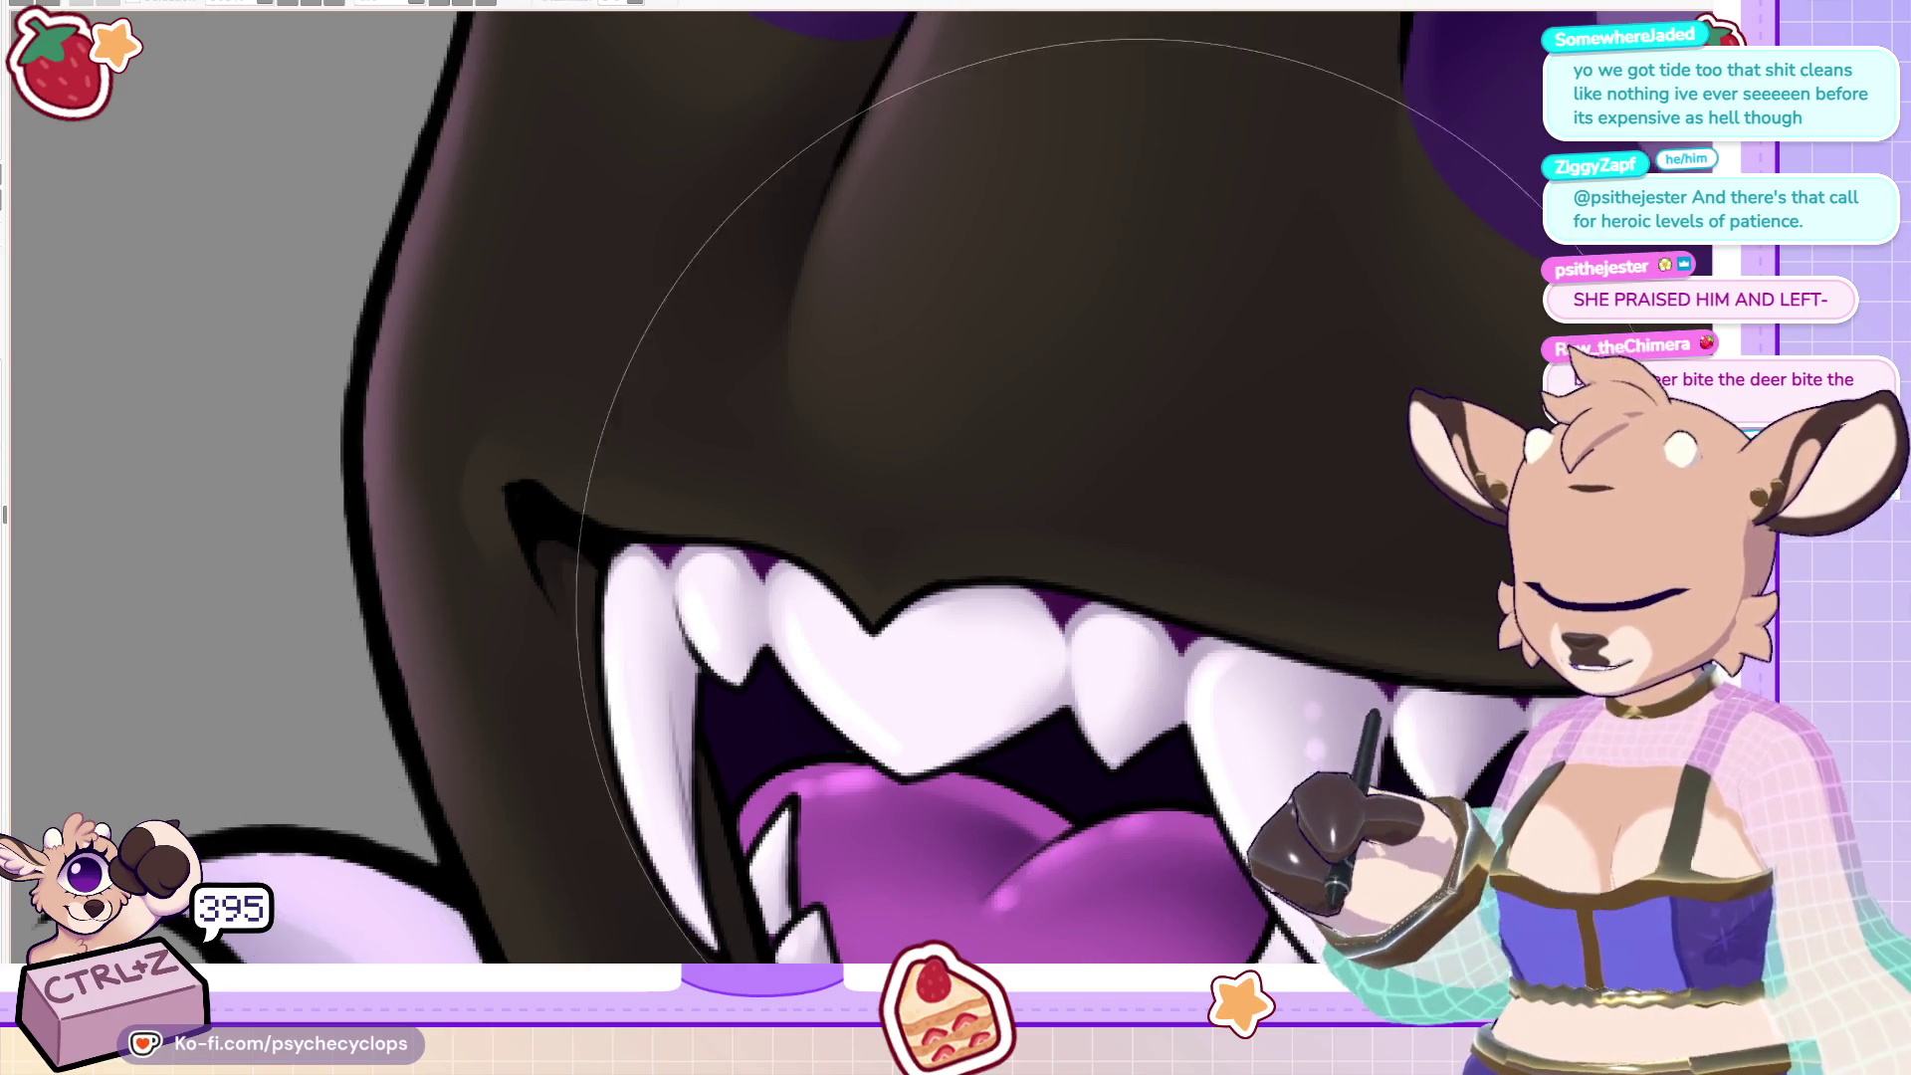
scroll(836, 573, "down", 6)
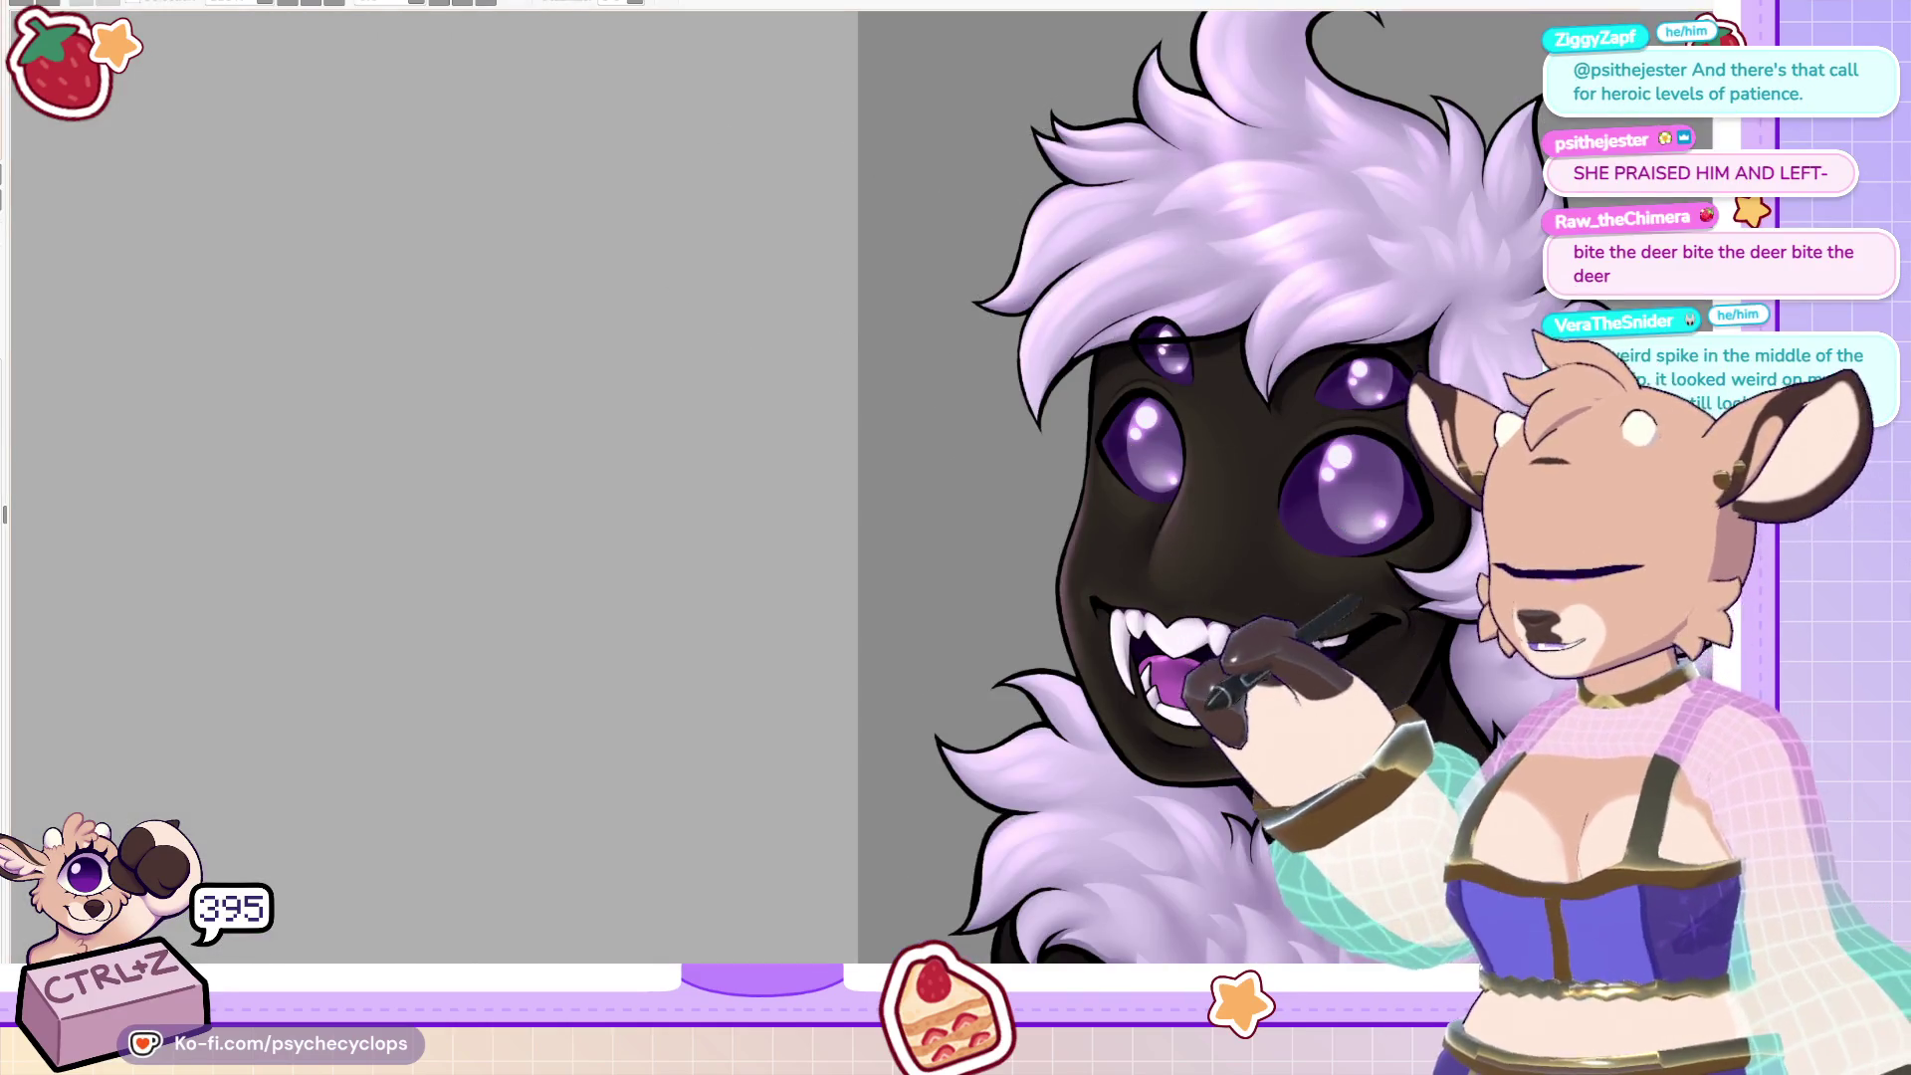
left_click_drag(1180, 221, 834, 370)
scroll(998, 290, "up", 1)
scroll(1038, 295, "up", 1)
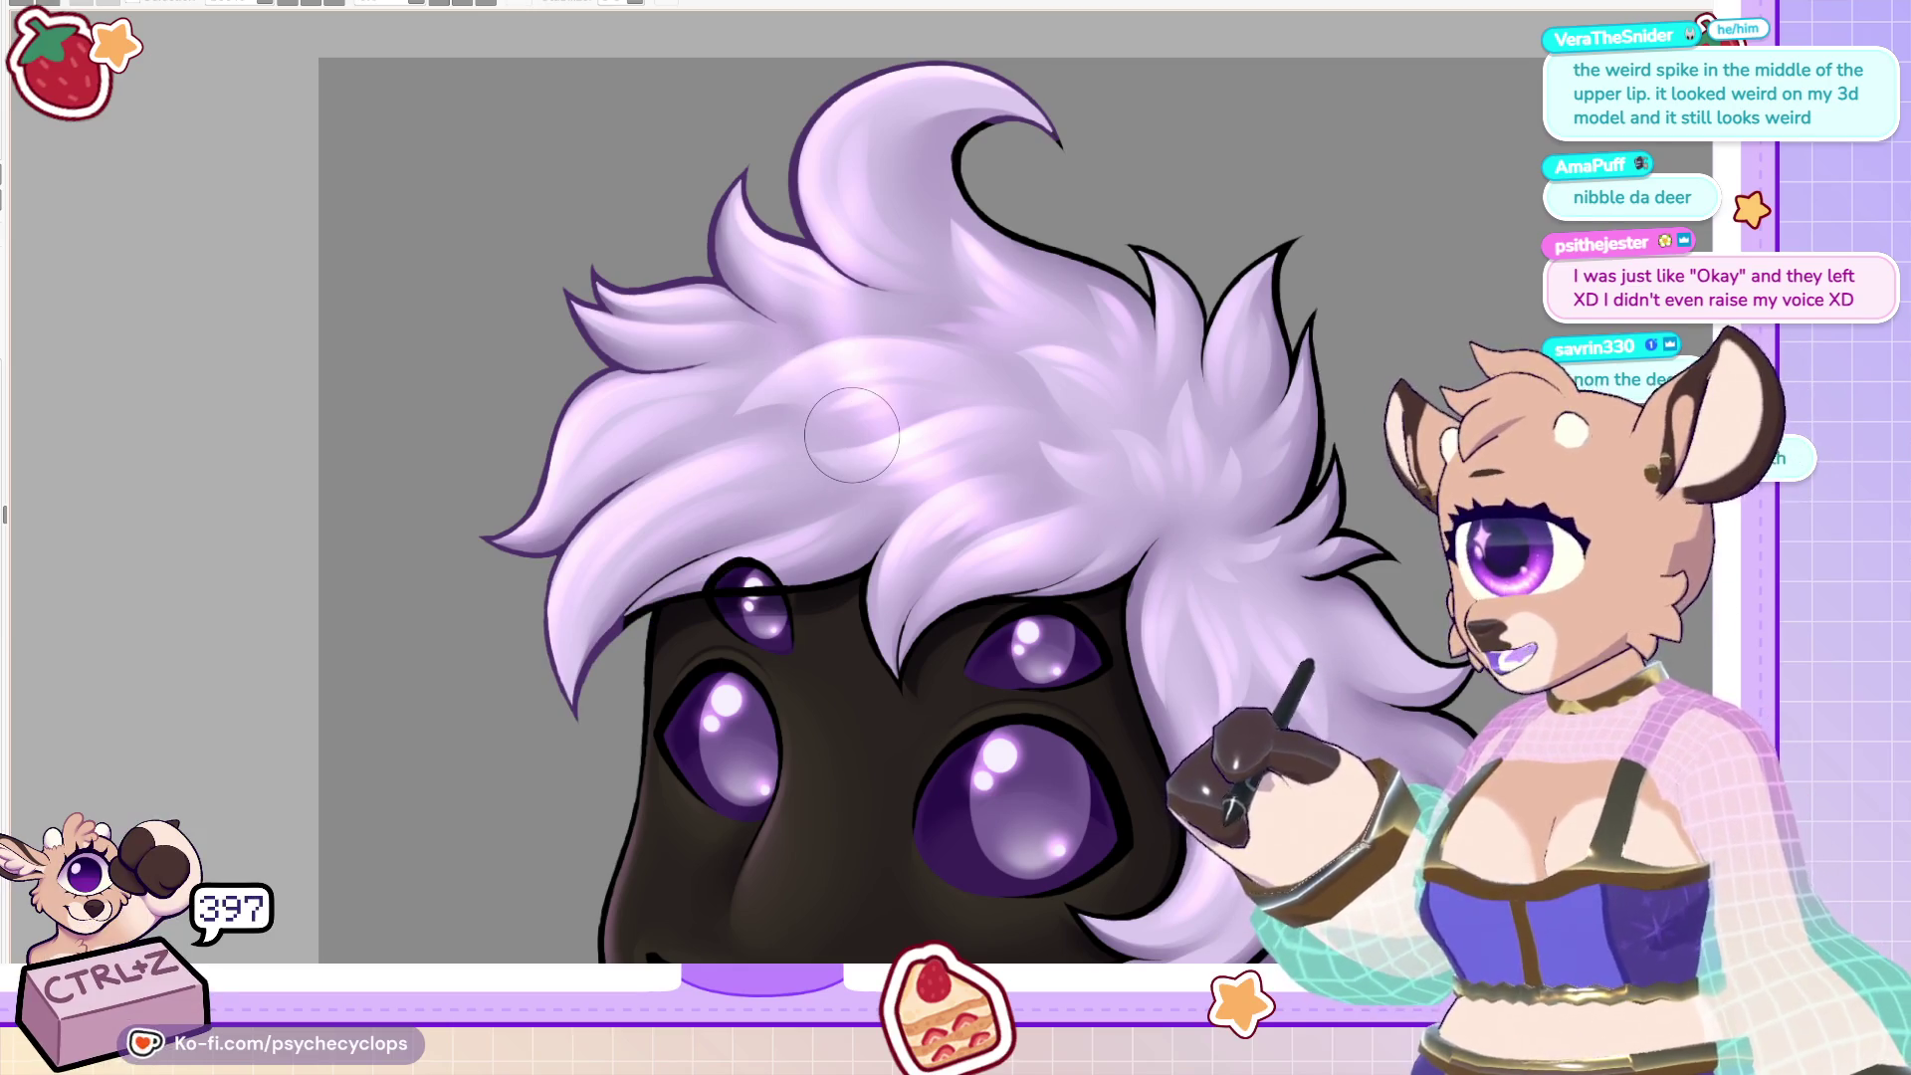
scroll(895, 497, "down", 5)
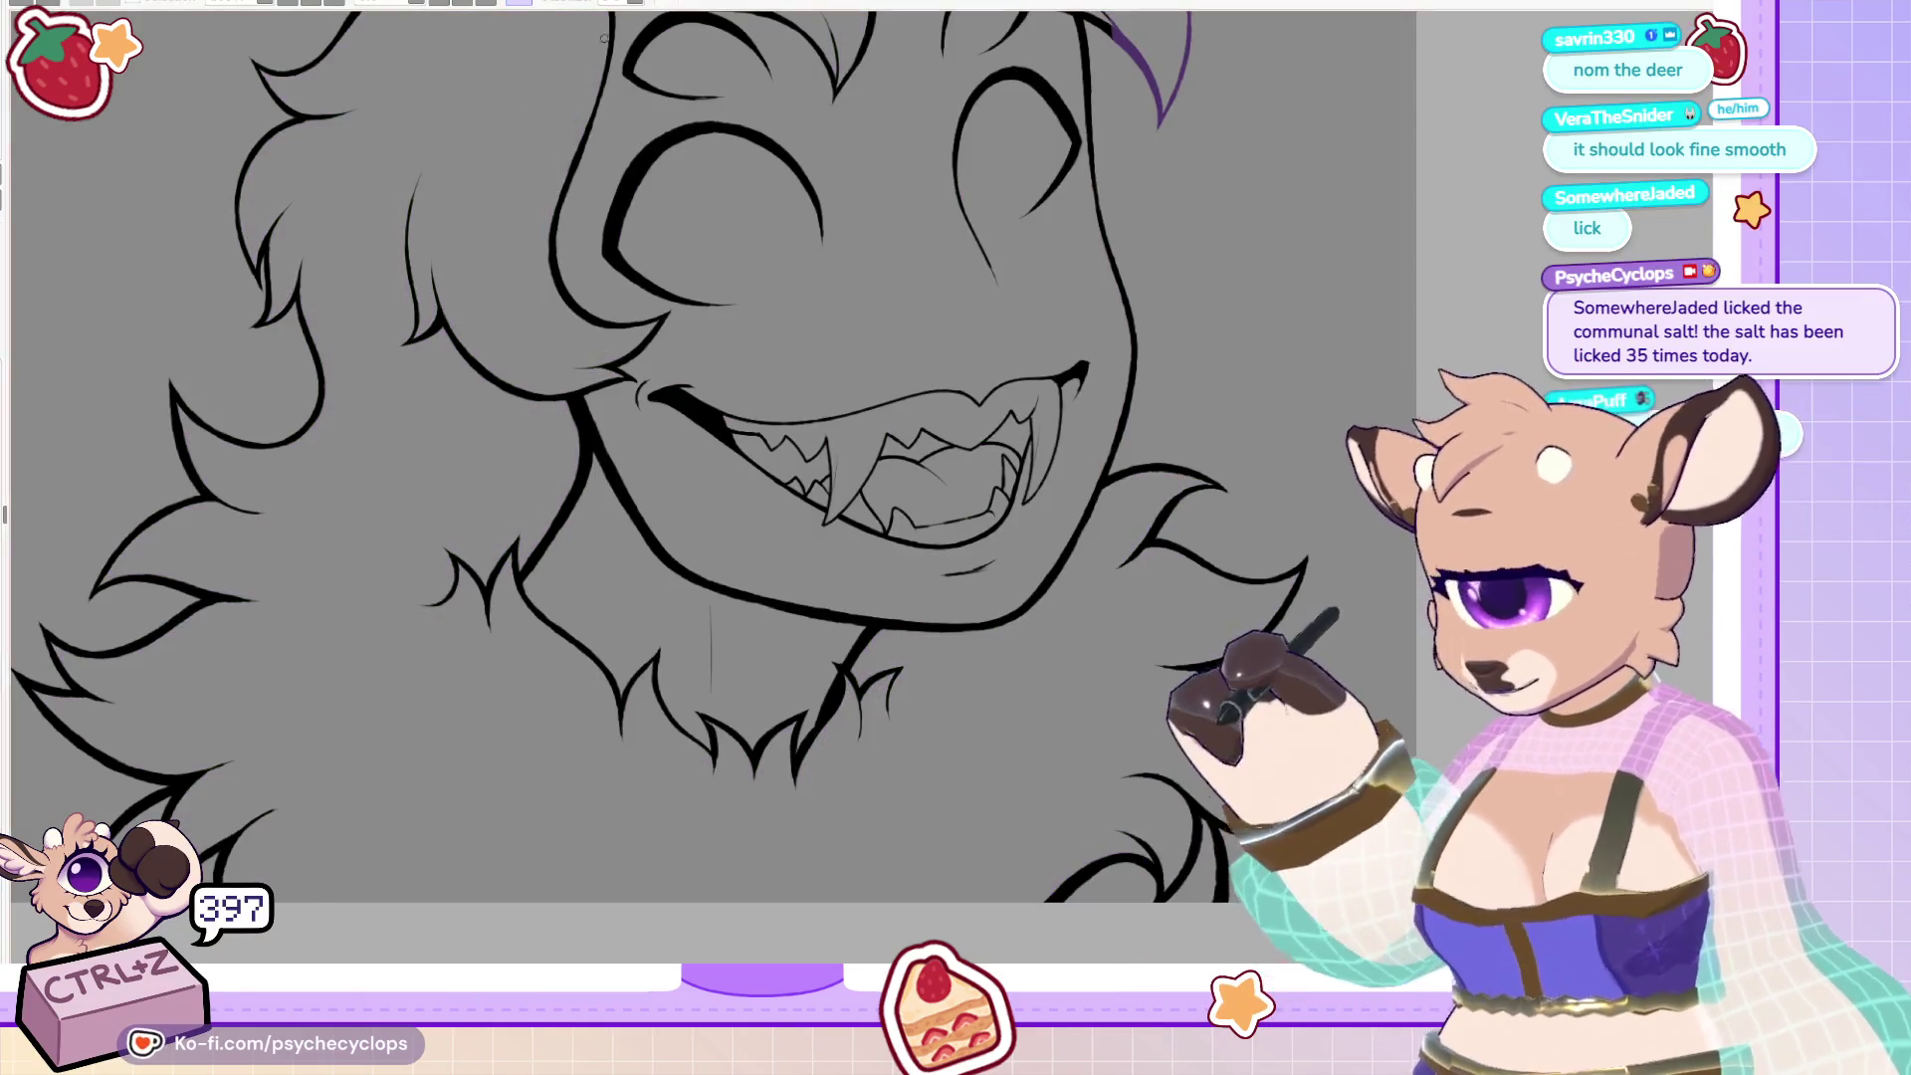
On the rotated canvas, draw and erase a line joining the fur outline strokes, retry the left outline, then zoom out.
key("^")
key("^")
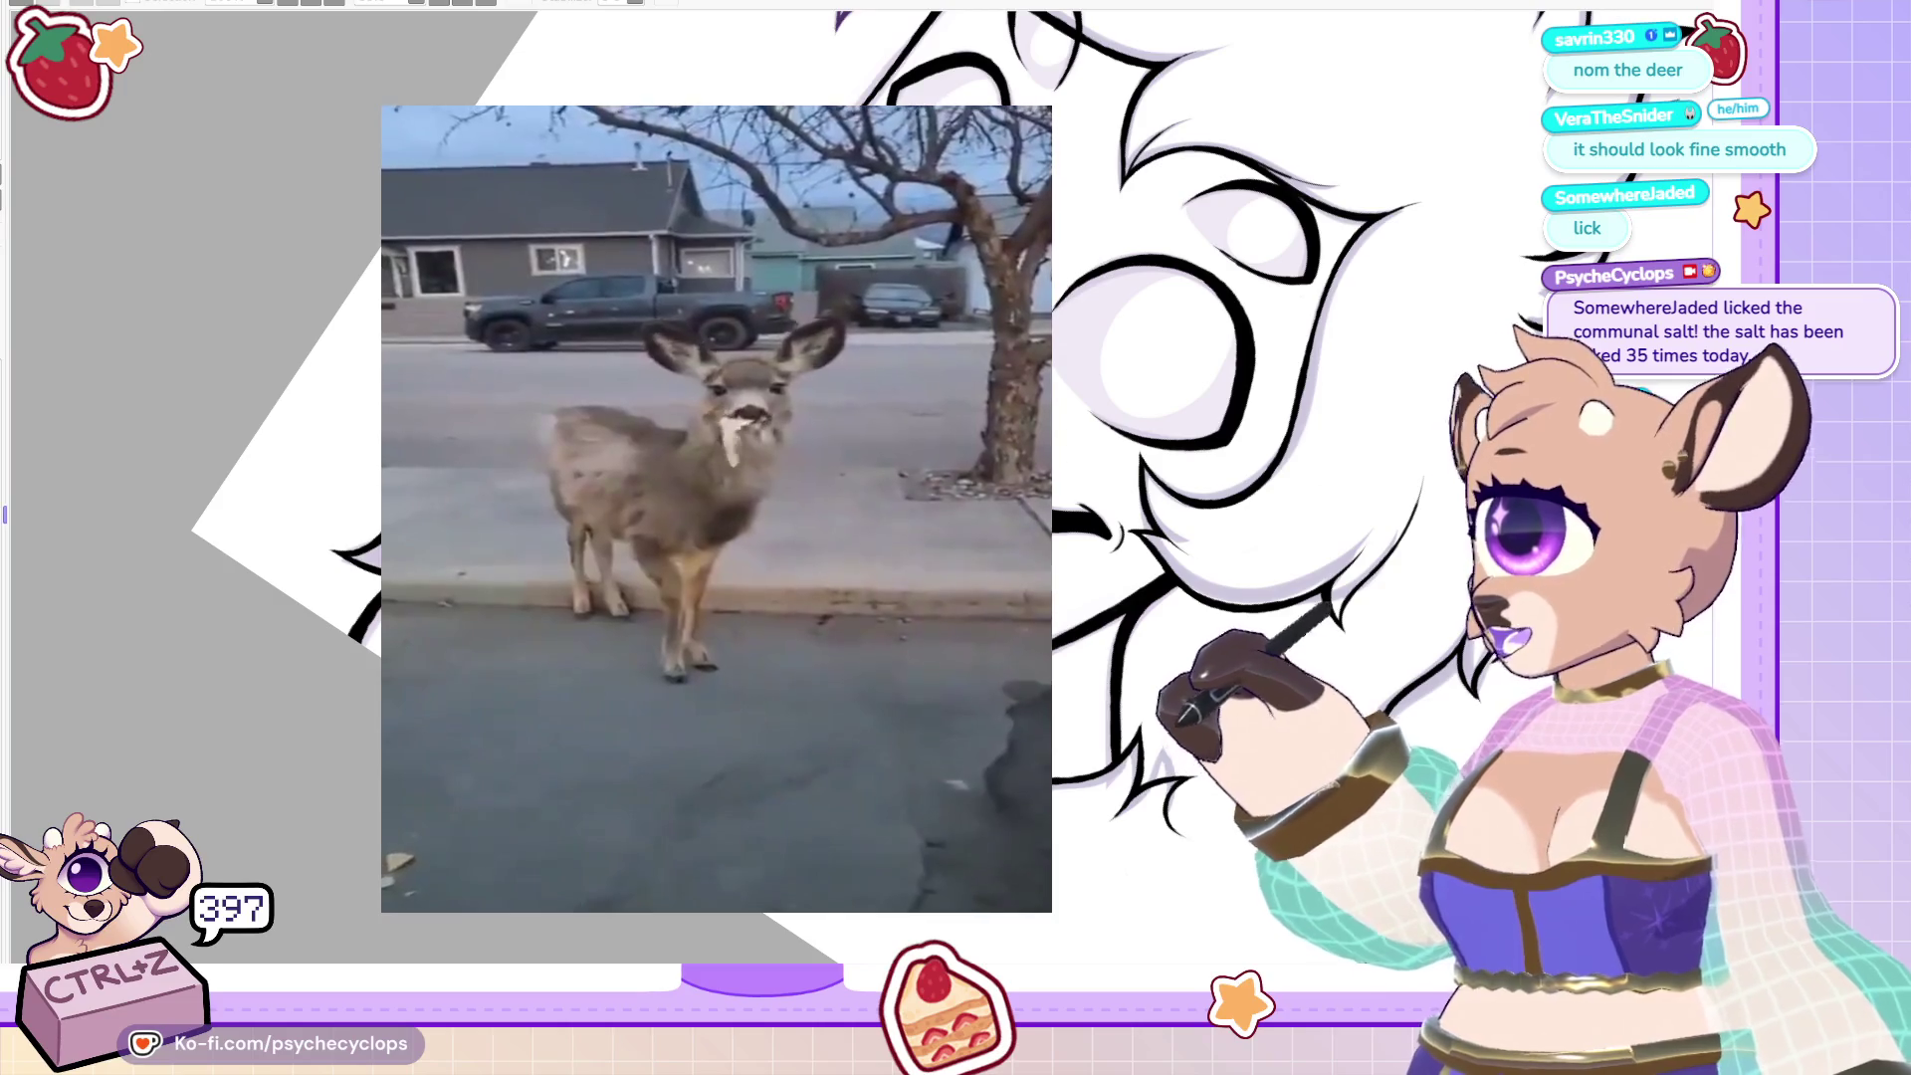
scroll(667, 488, "up", 3)
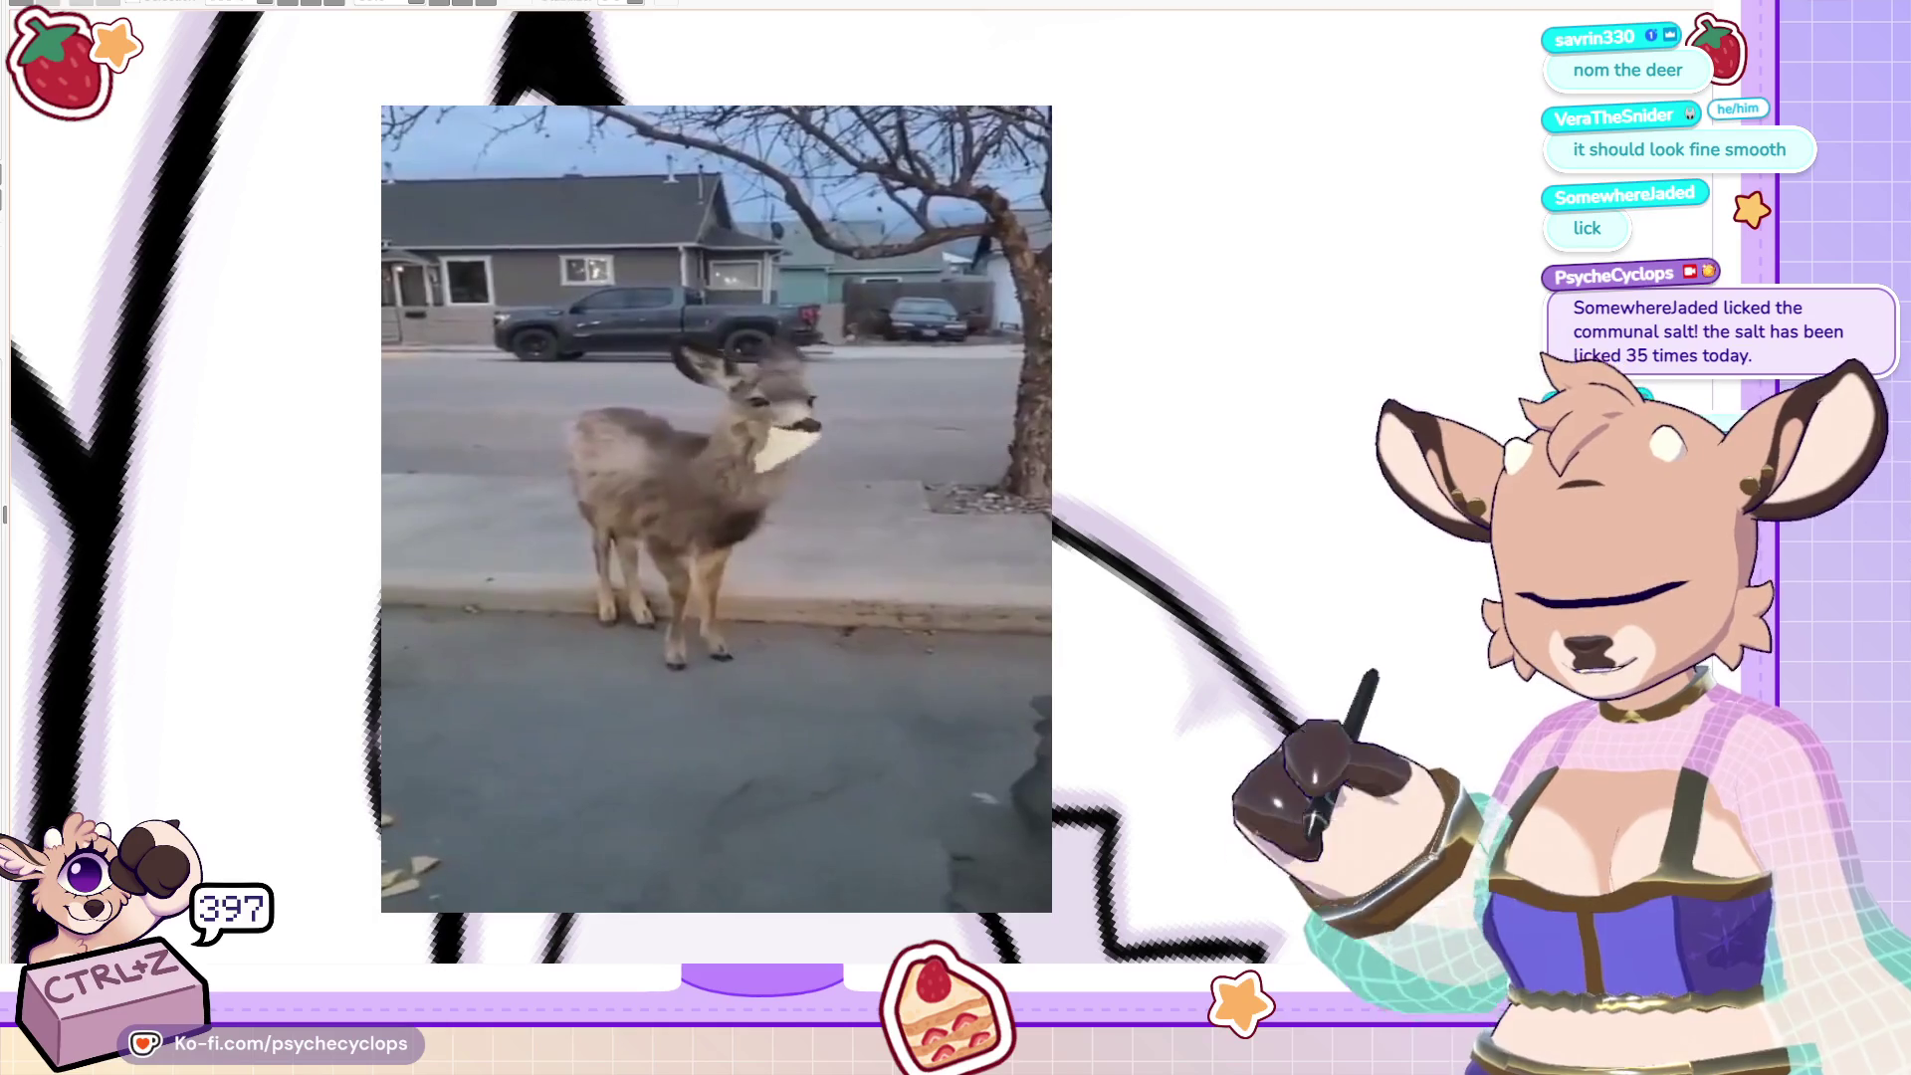
left_click_drag(868, 349, 946, 520)
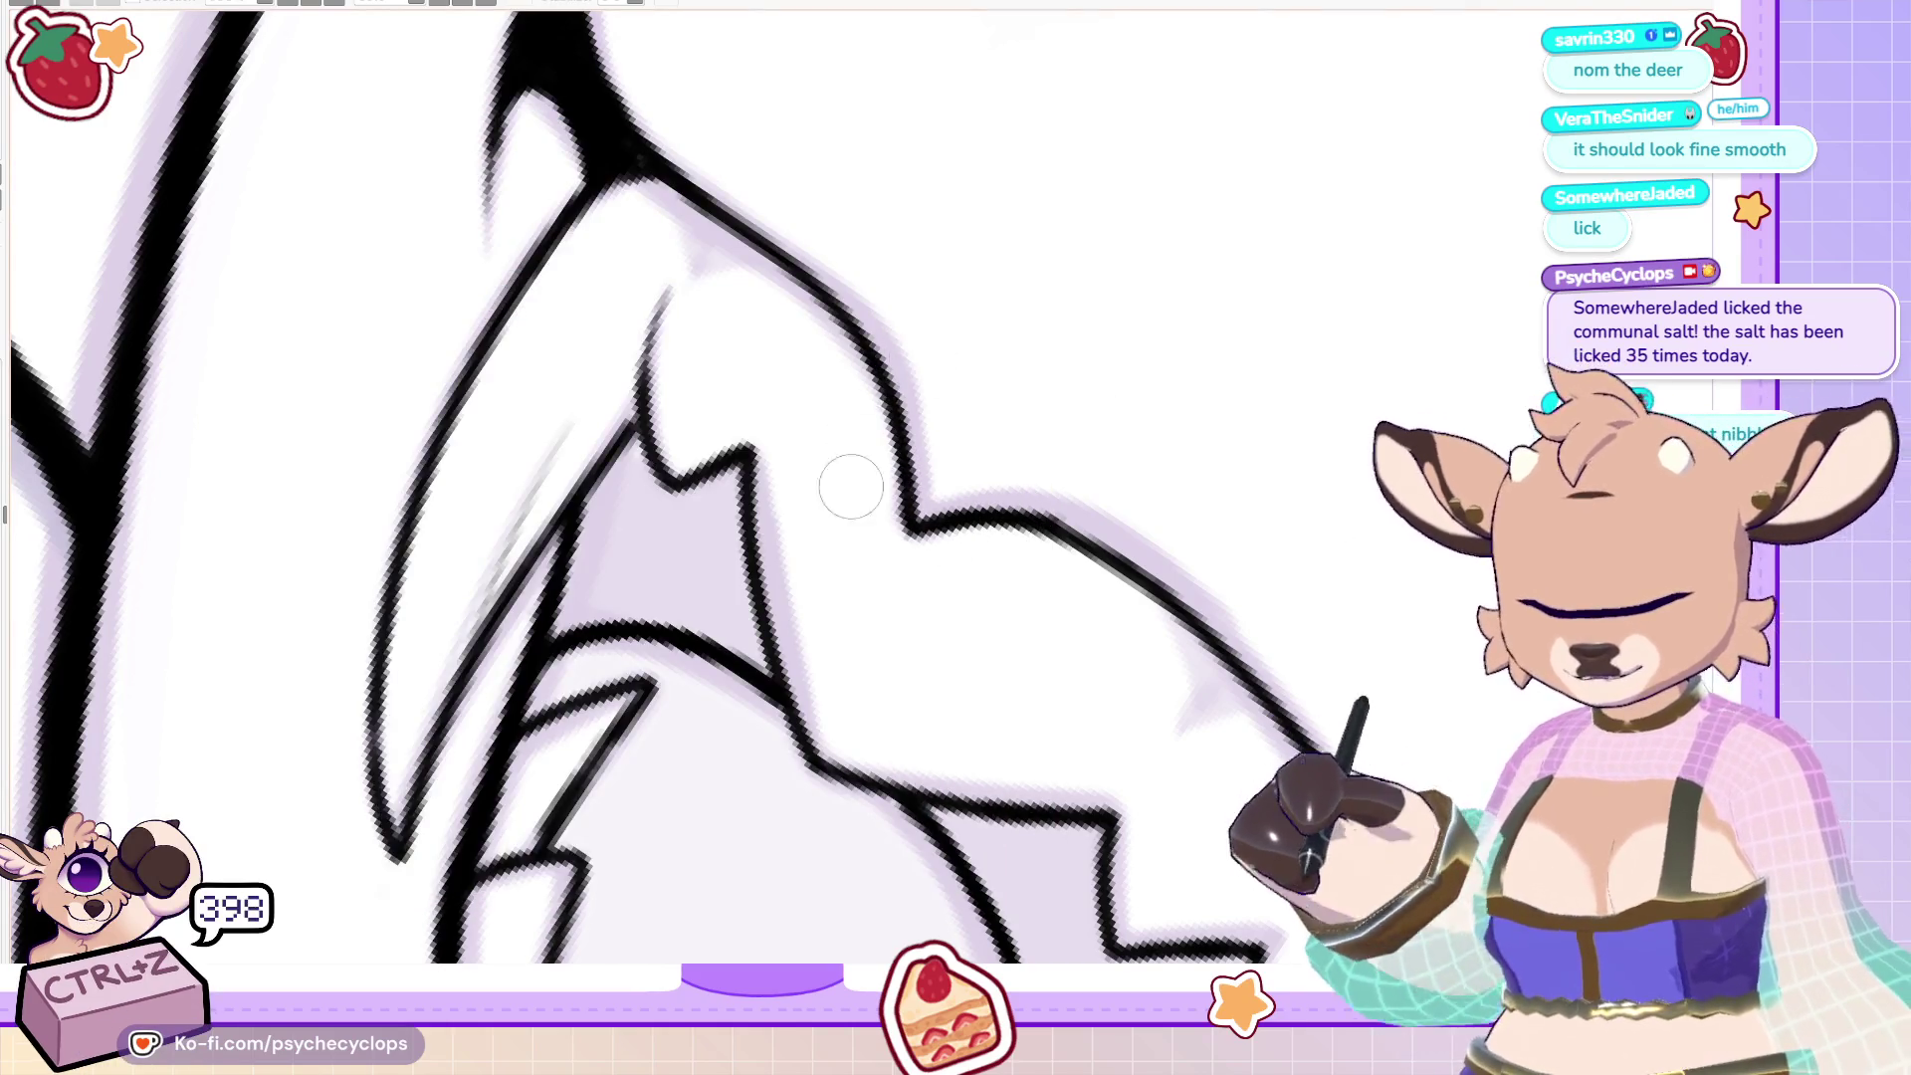
left_click_drag(868, 349, 1155, 527)
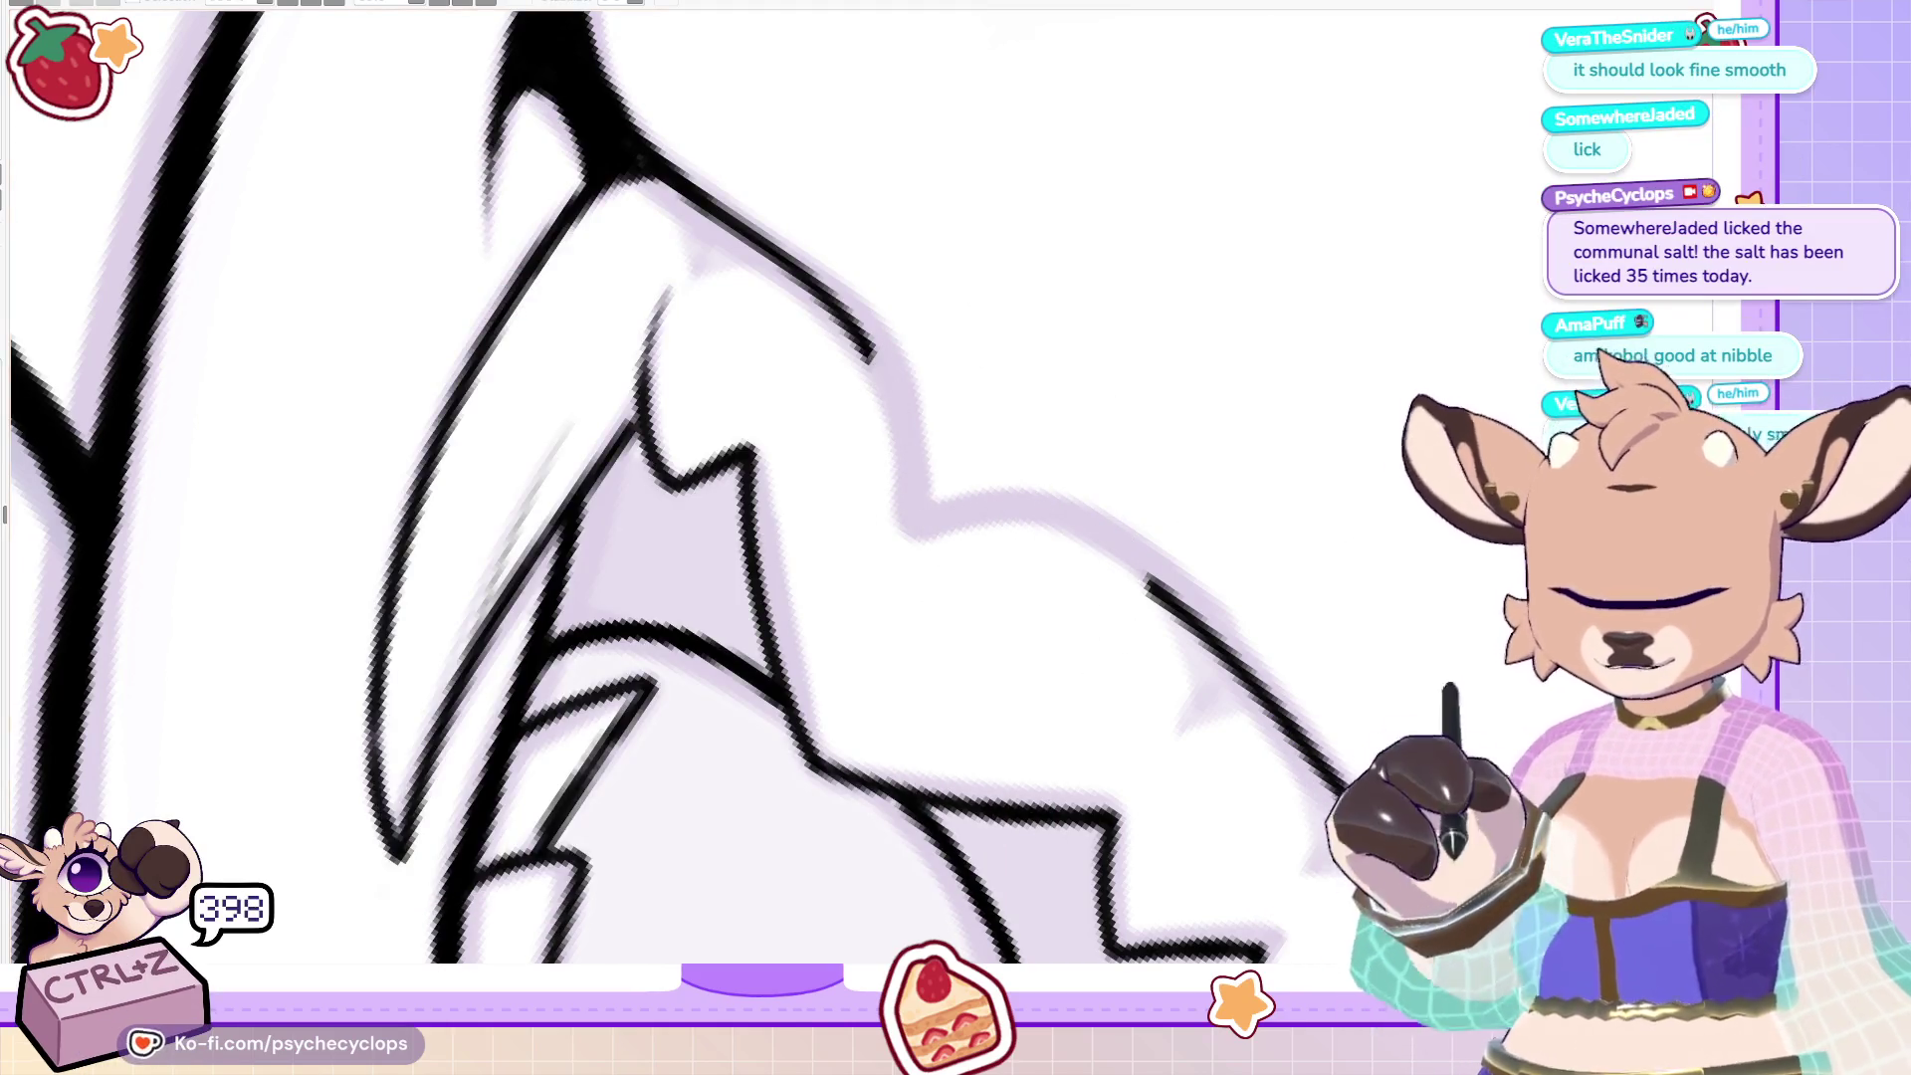
left_click_drag(867, 507, 1145, 428)
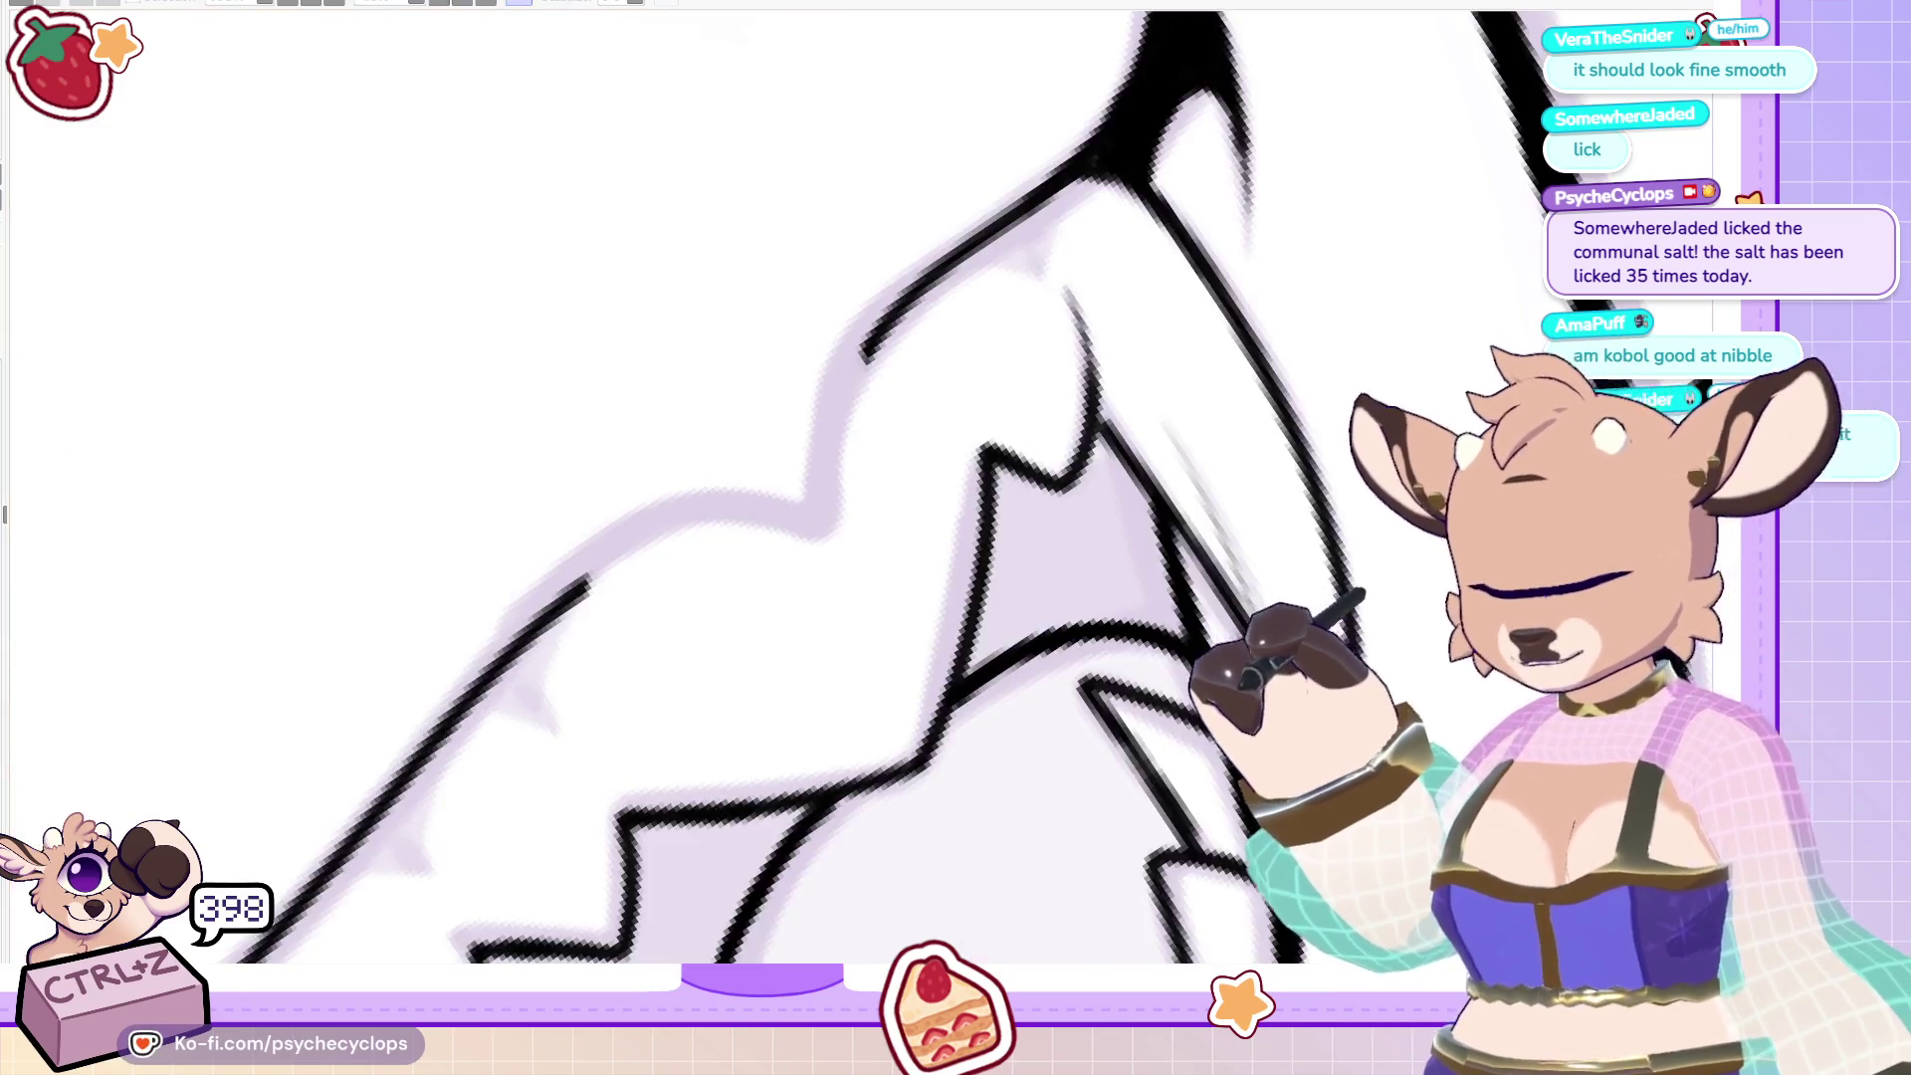
mouse_move(828, 179)
left_mouse_down()
mouse_move(723, 478)
mouse_move(645, 905)
mouse_move(828, 184)
left_mouse_up()
key("ctrl+z")
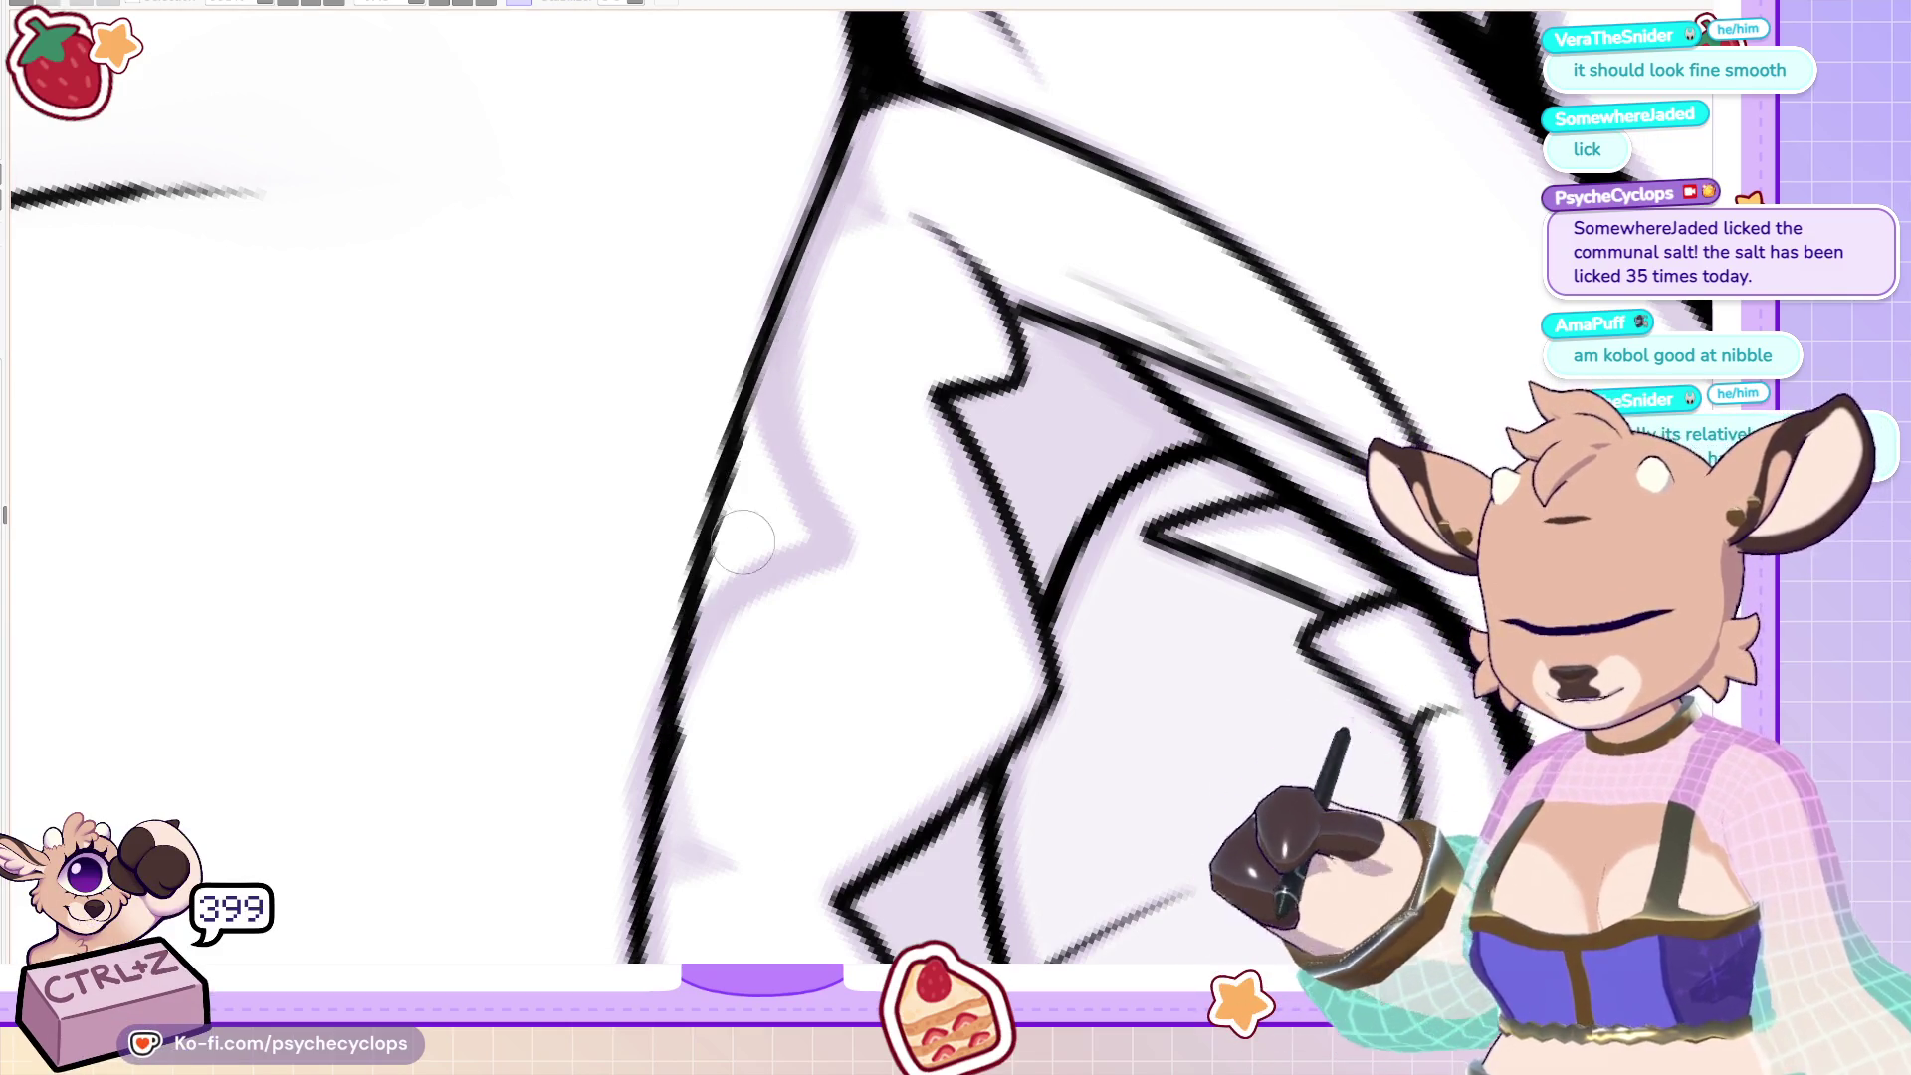
key("ctrl+0")
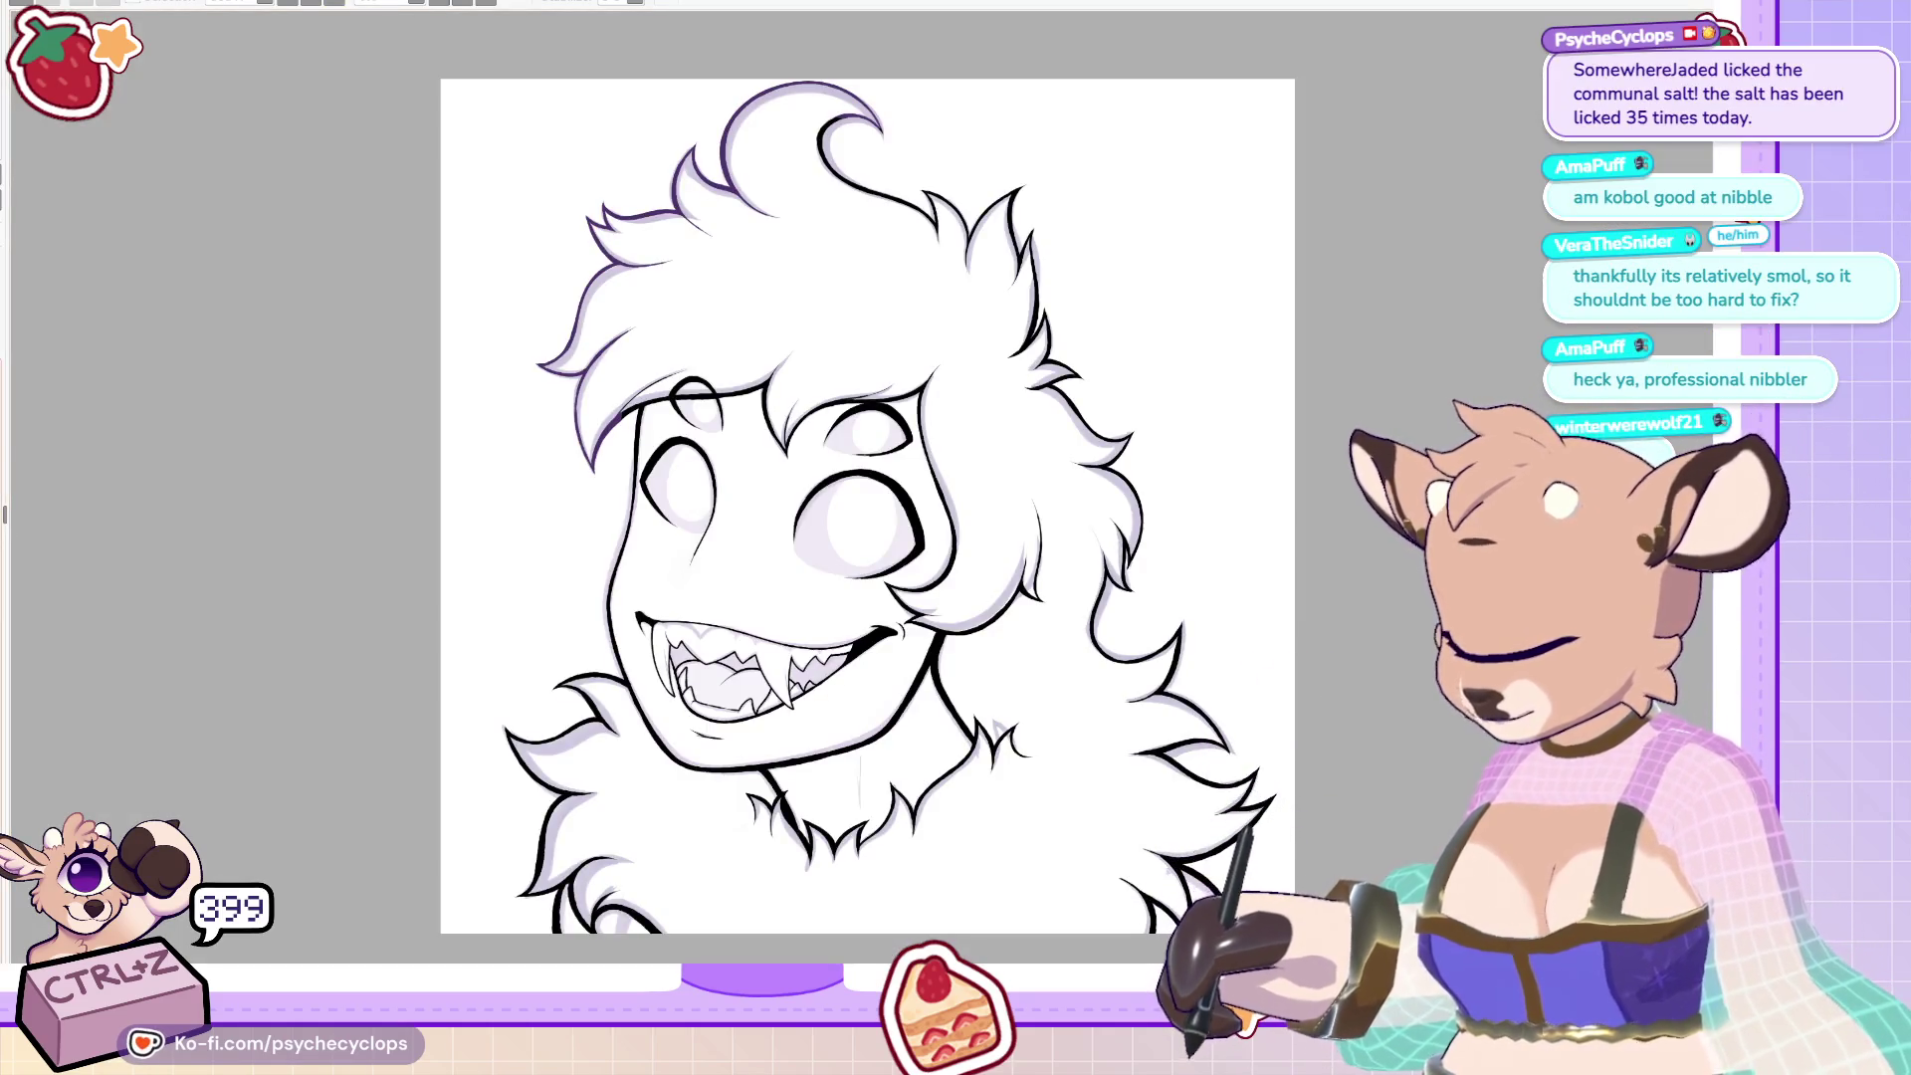
scroll(793, 598, "up", 10)
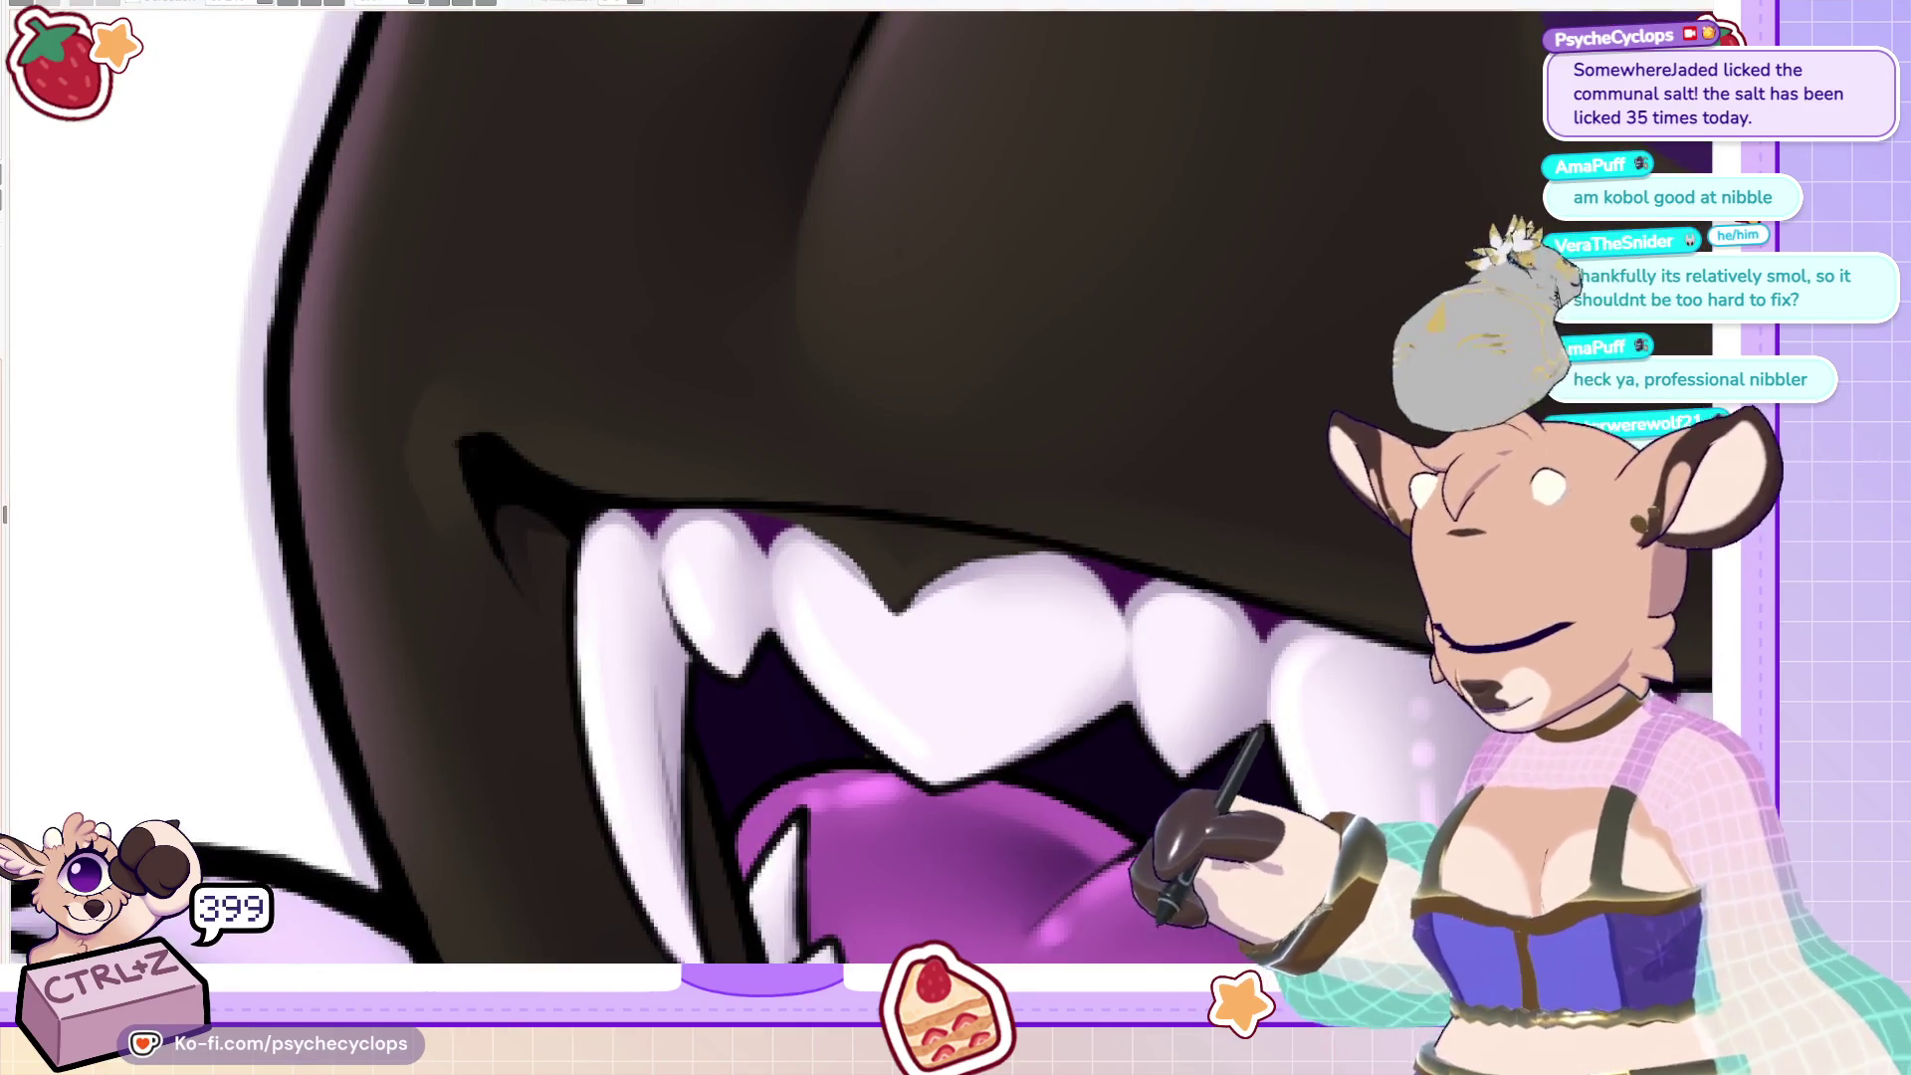
Undo the recent shading changes and the stray pink stroke near the teeth, then fit the drawing to the window.
key("ctrl+z")
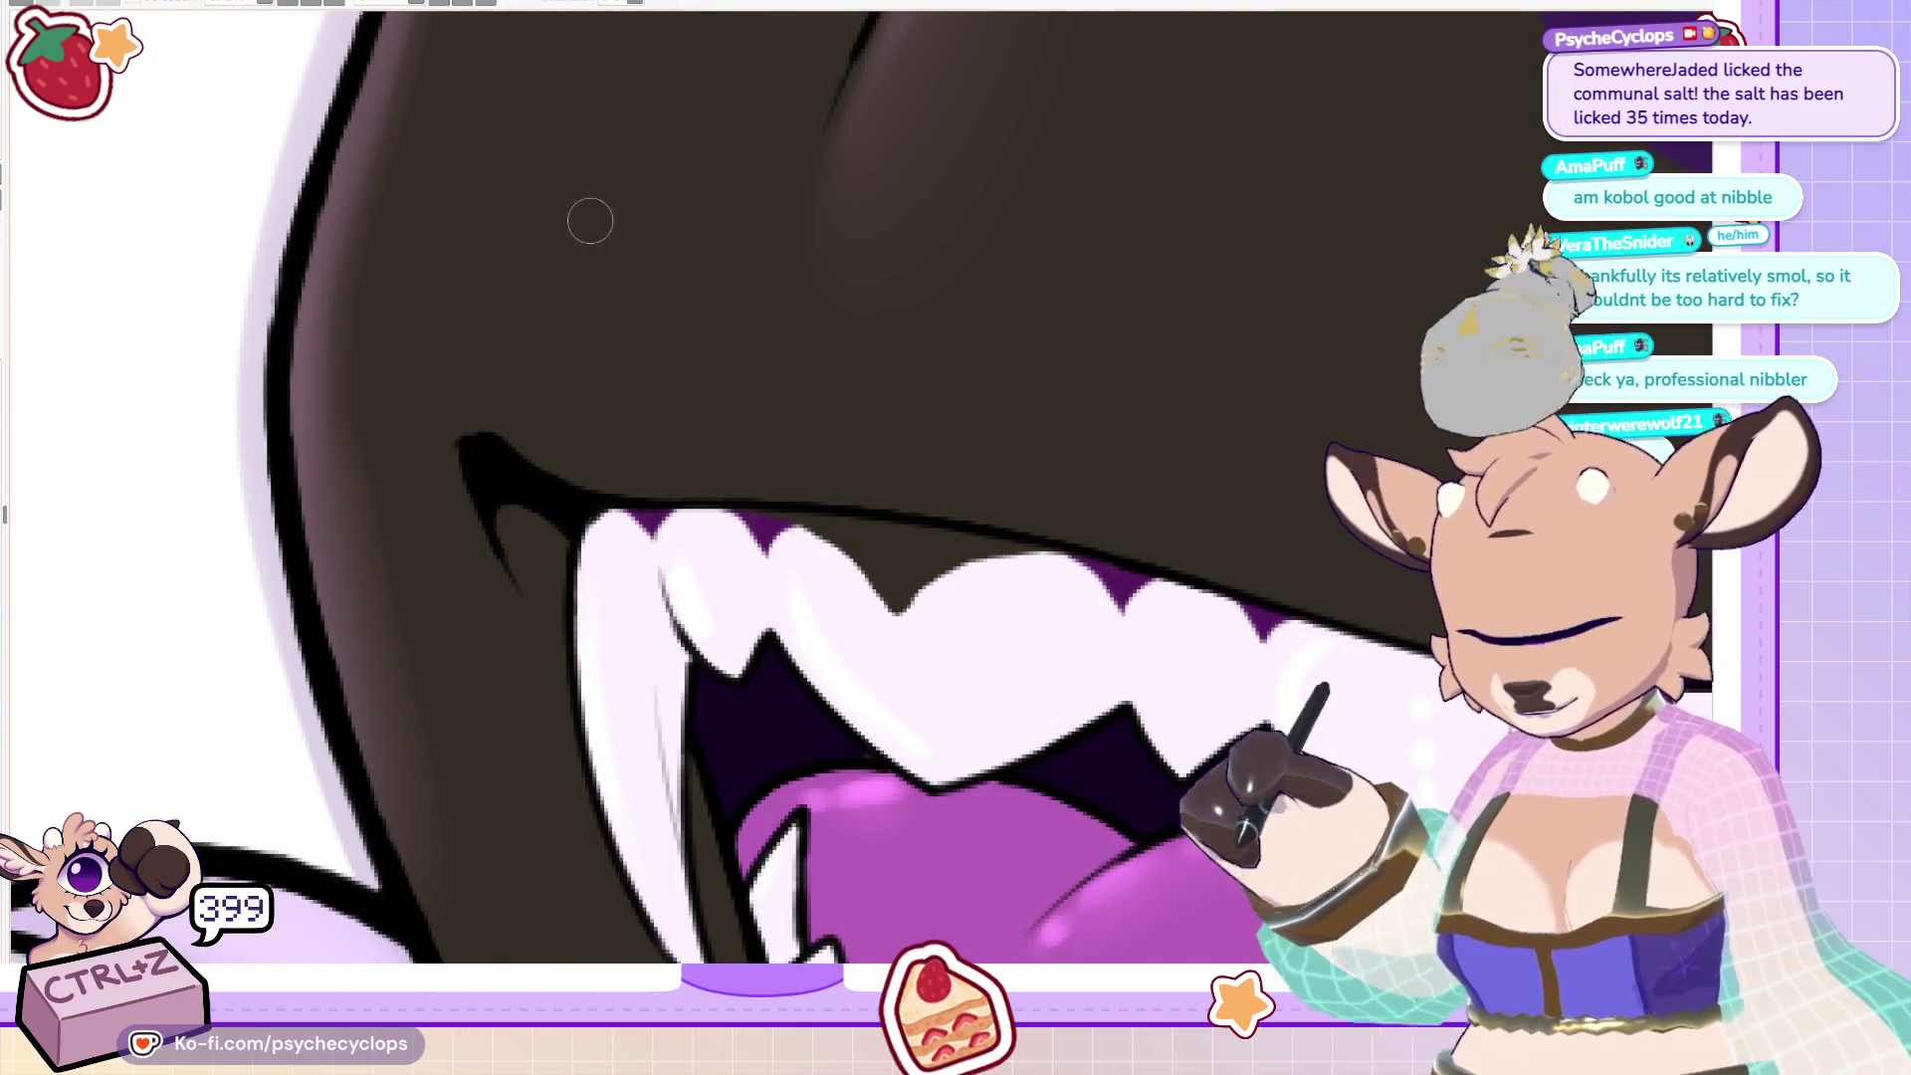
left_click_drag(610, 243, 757, 518)
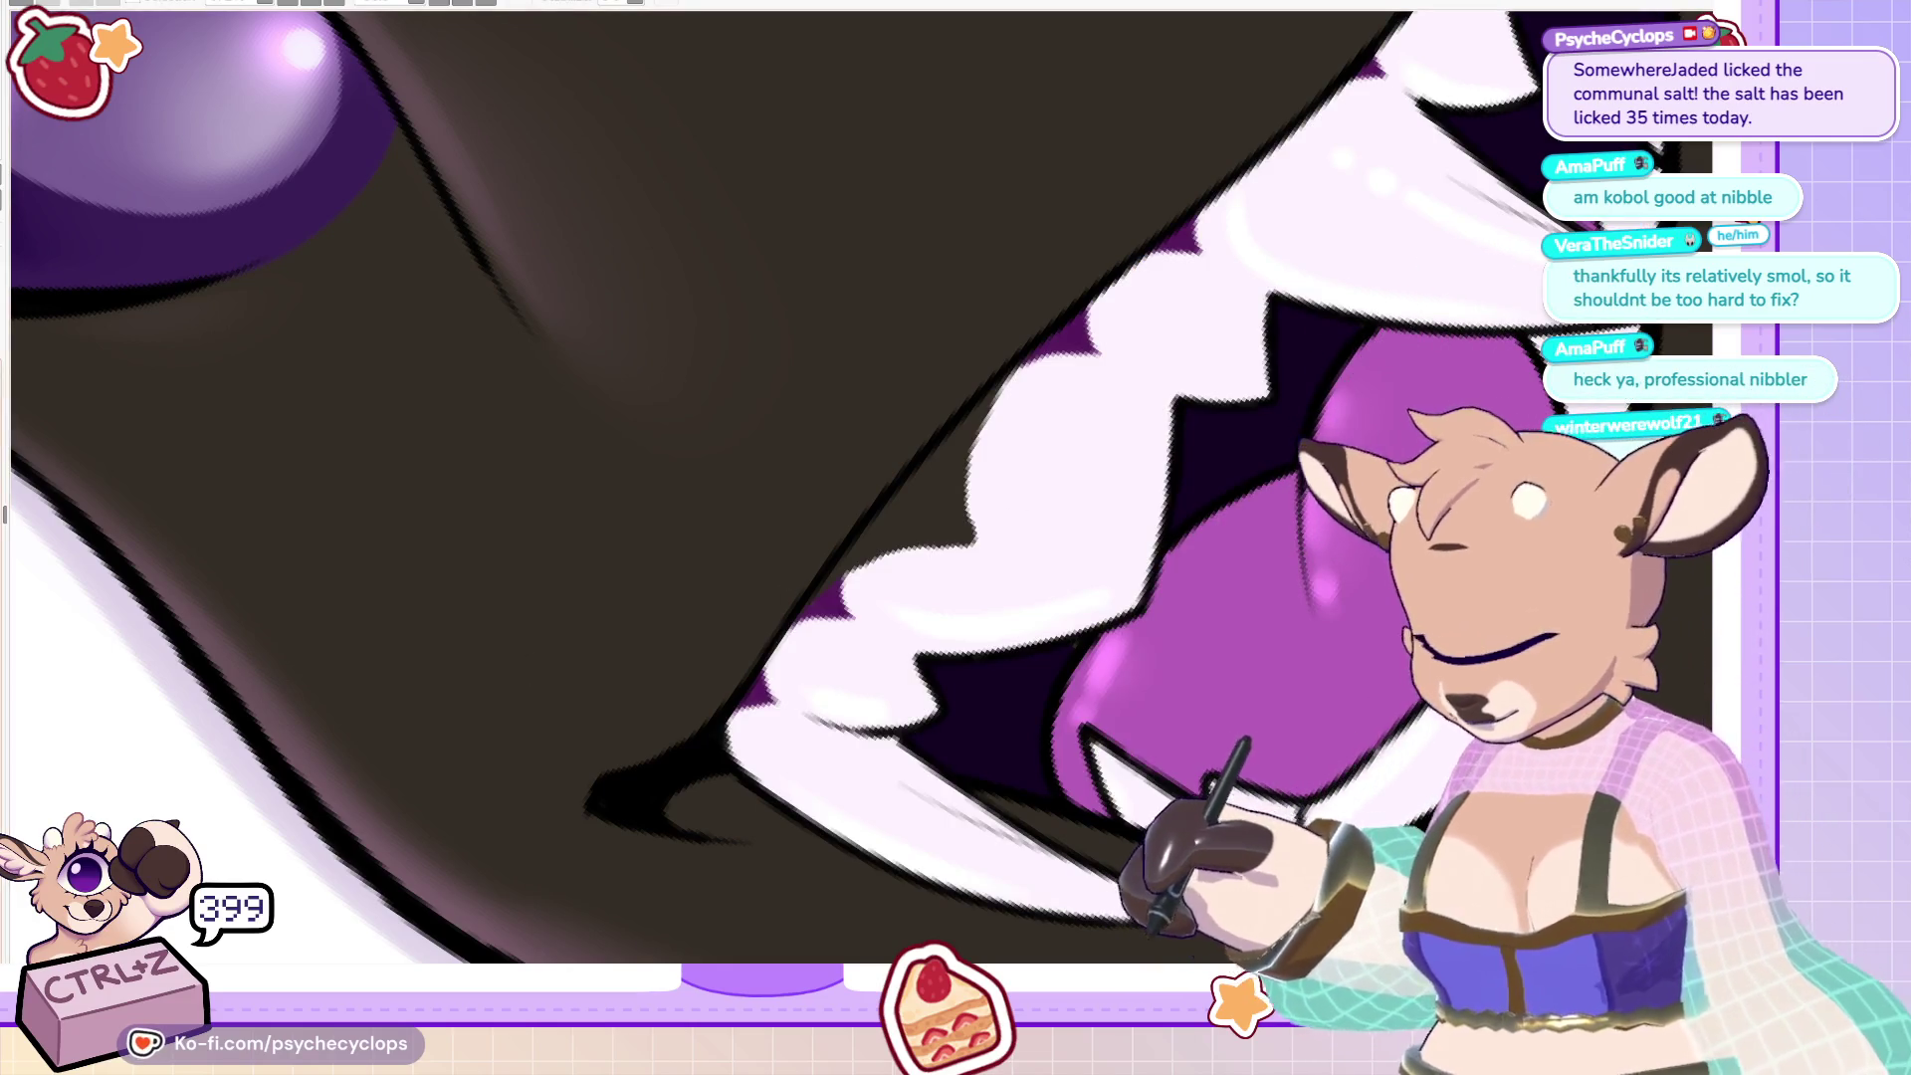
key("ctrl+z")
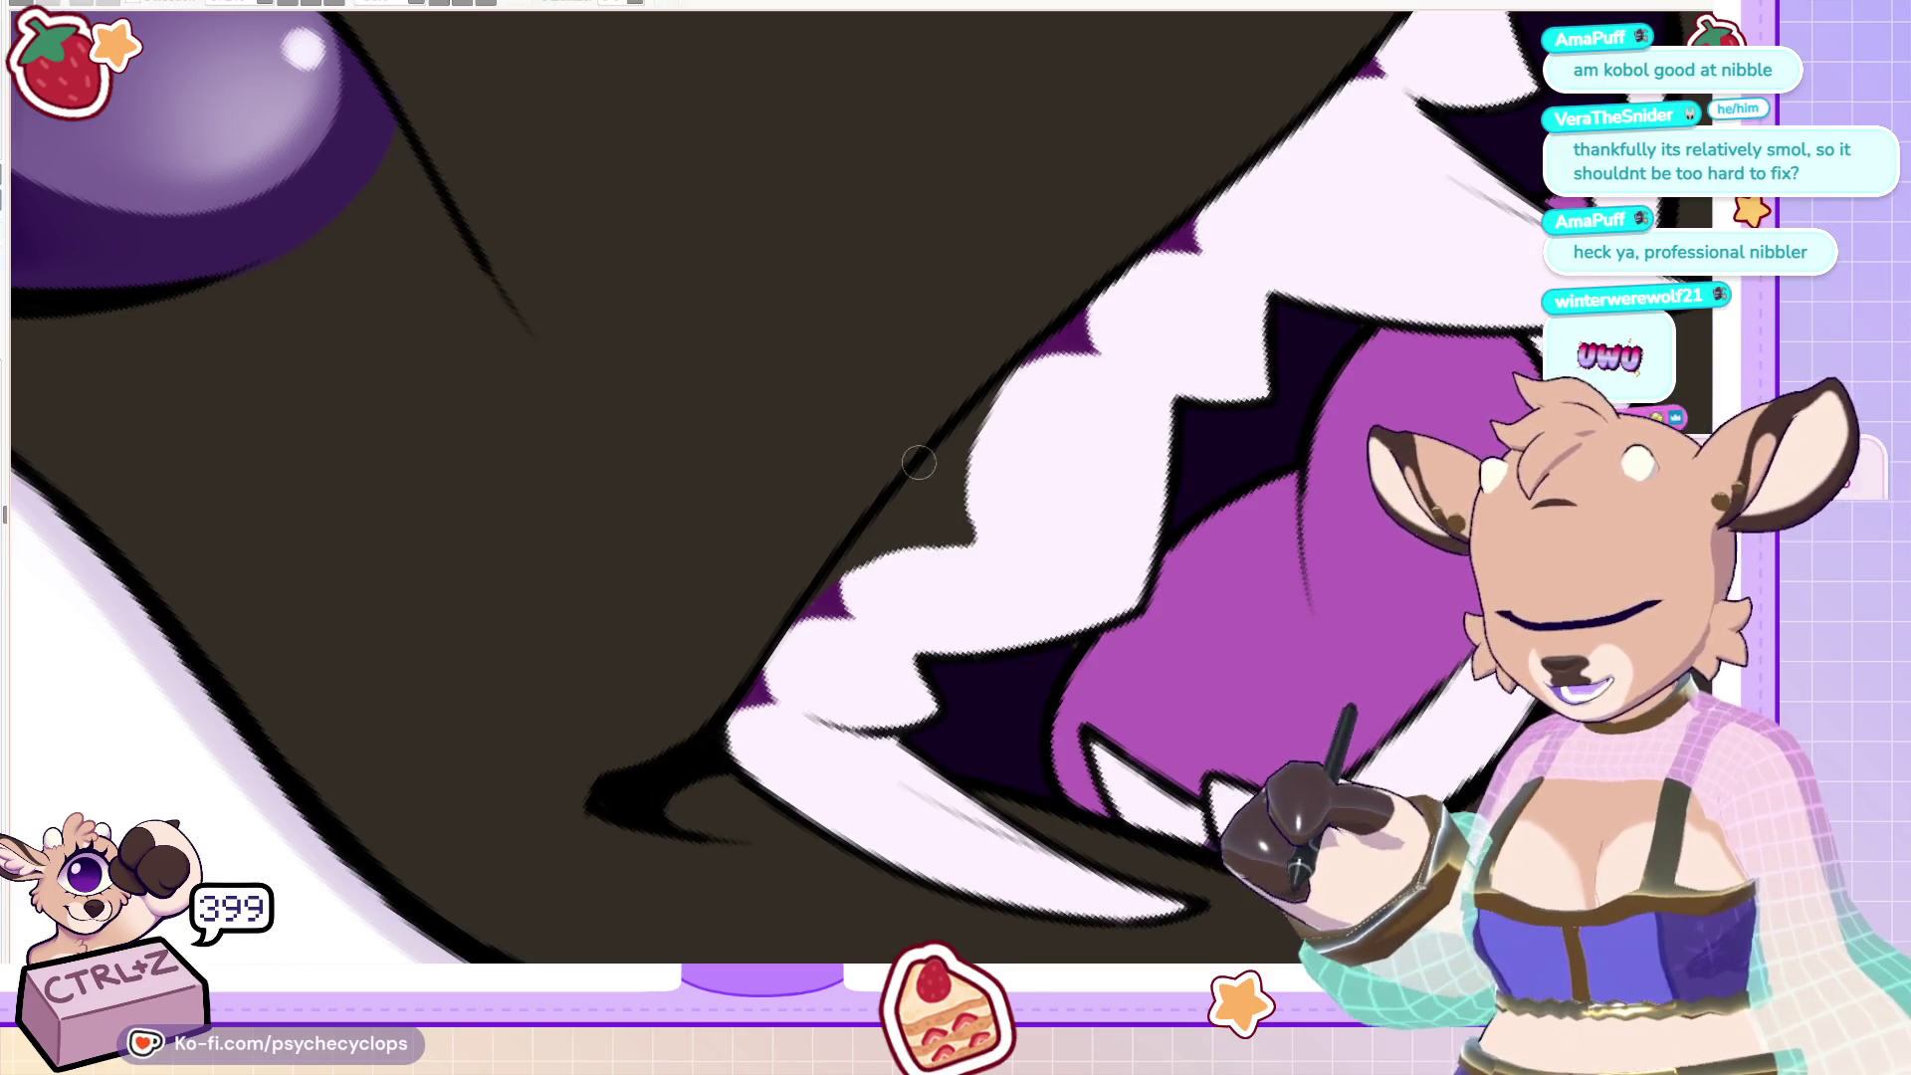
key("ctrl+z")
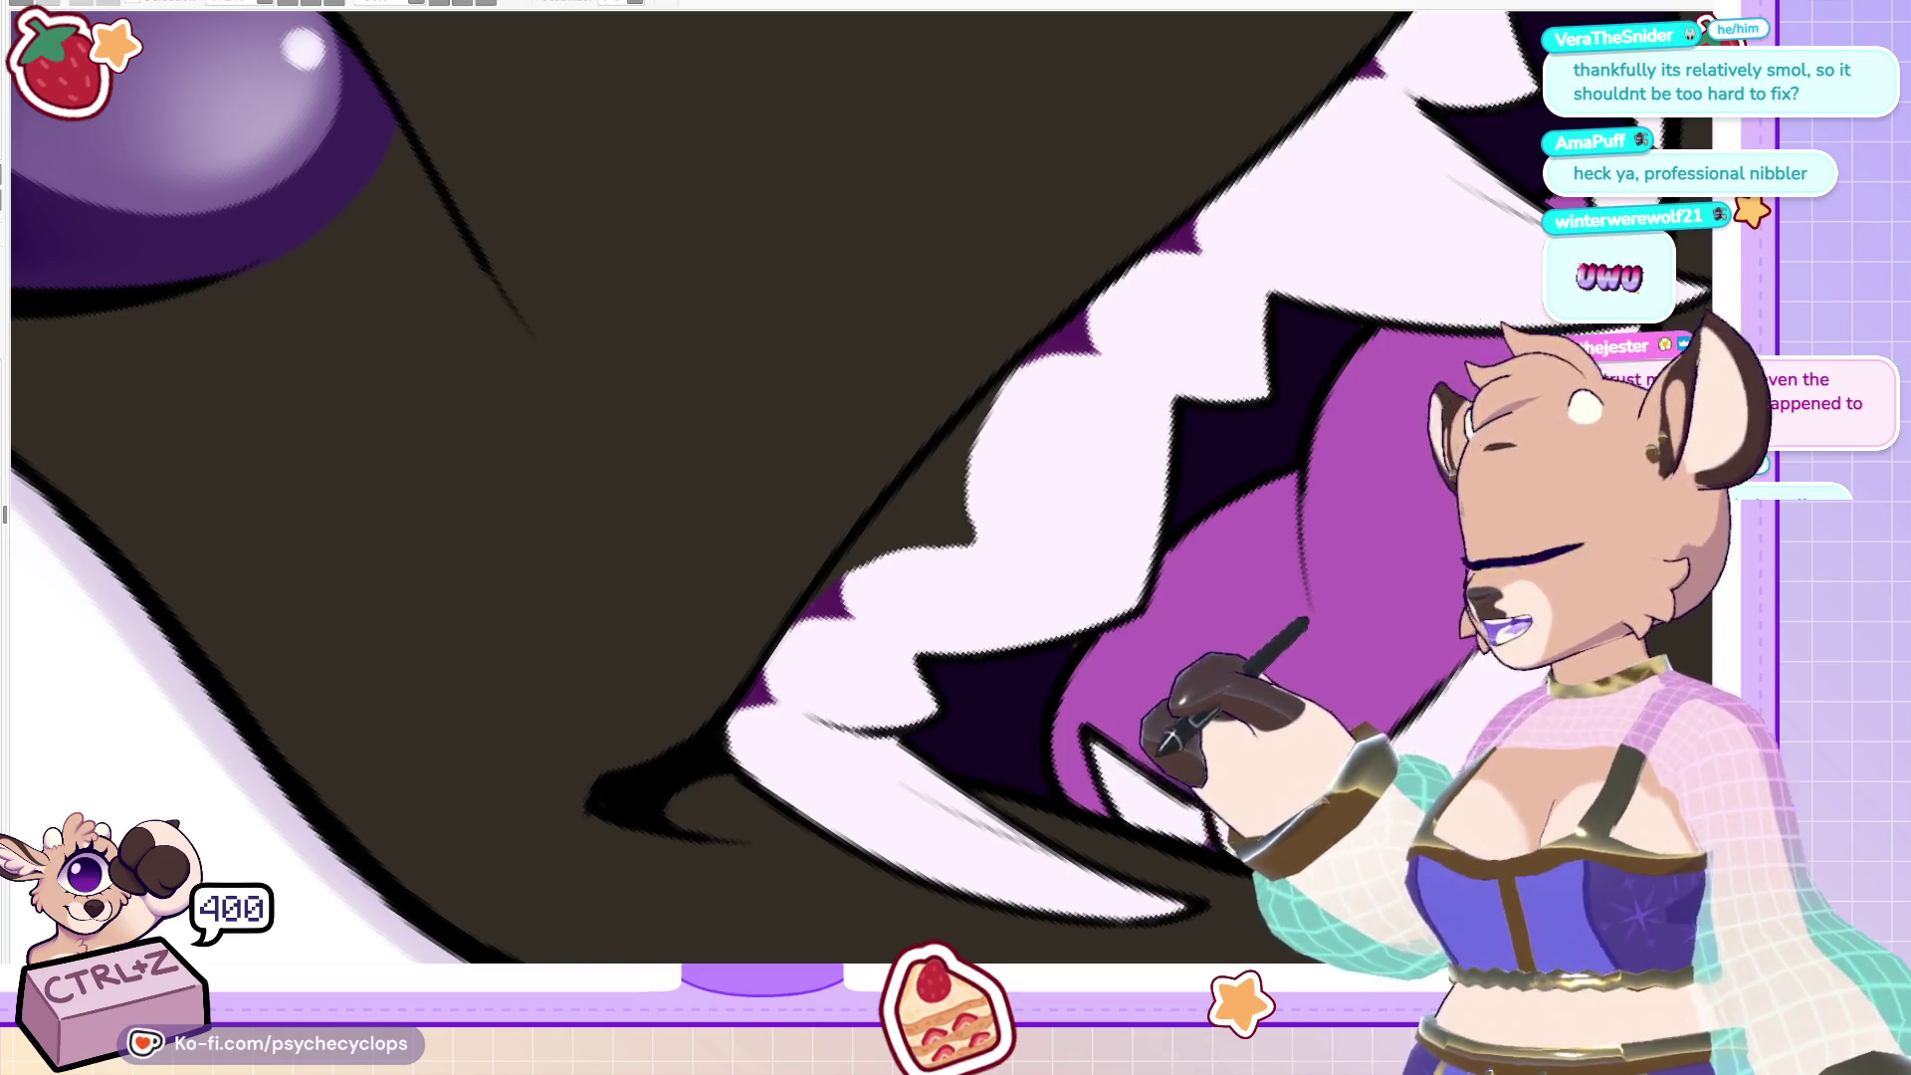
mouse_move(855, 569)
left_mouse_down()
mouse_move(1022, 380)
mouse_move(858, 583)
mouse_move(906, 585)
mouse_move(1029, 465)
left_mouse_up()
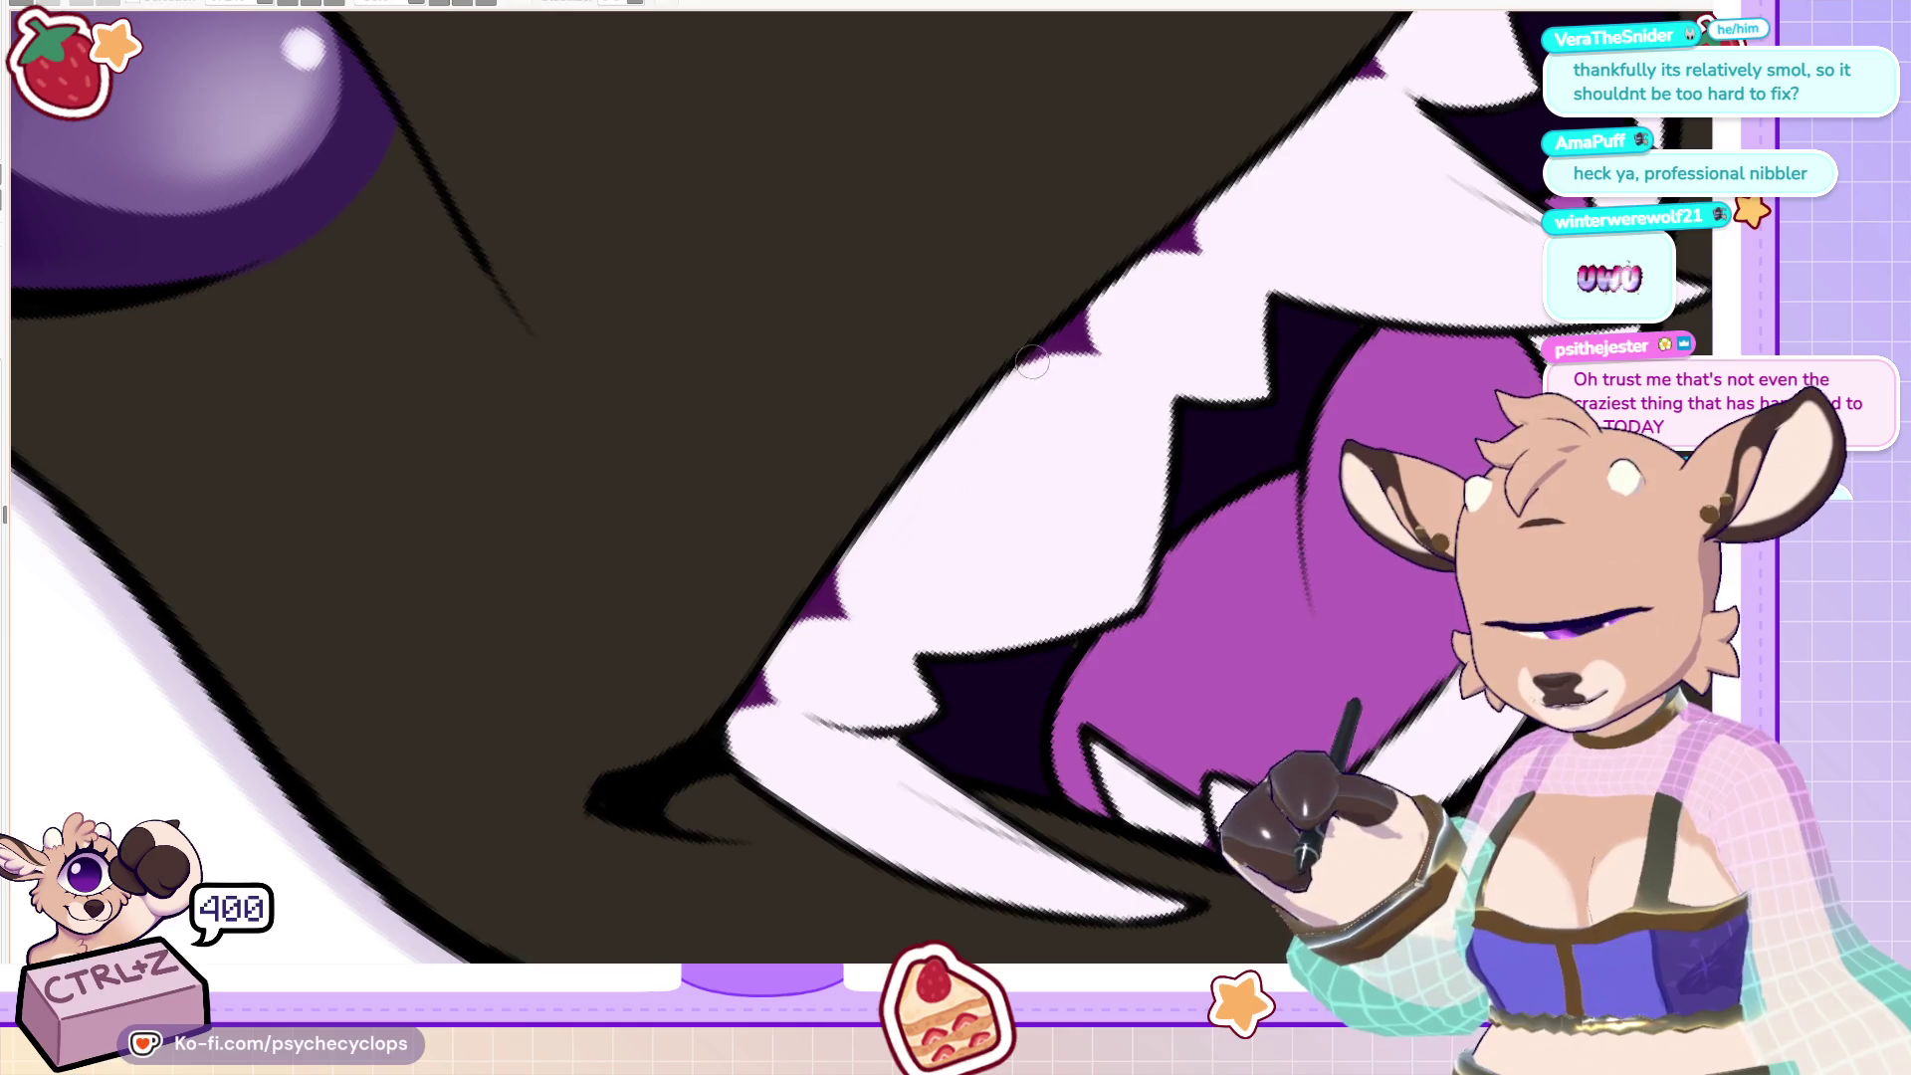
key("ctrl+z")
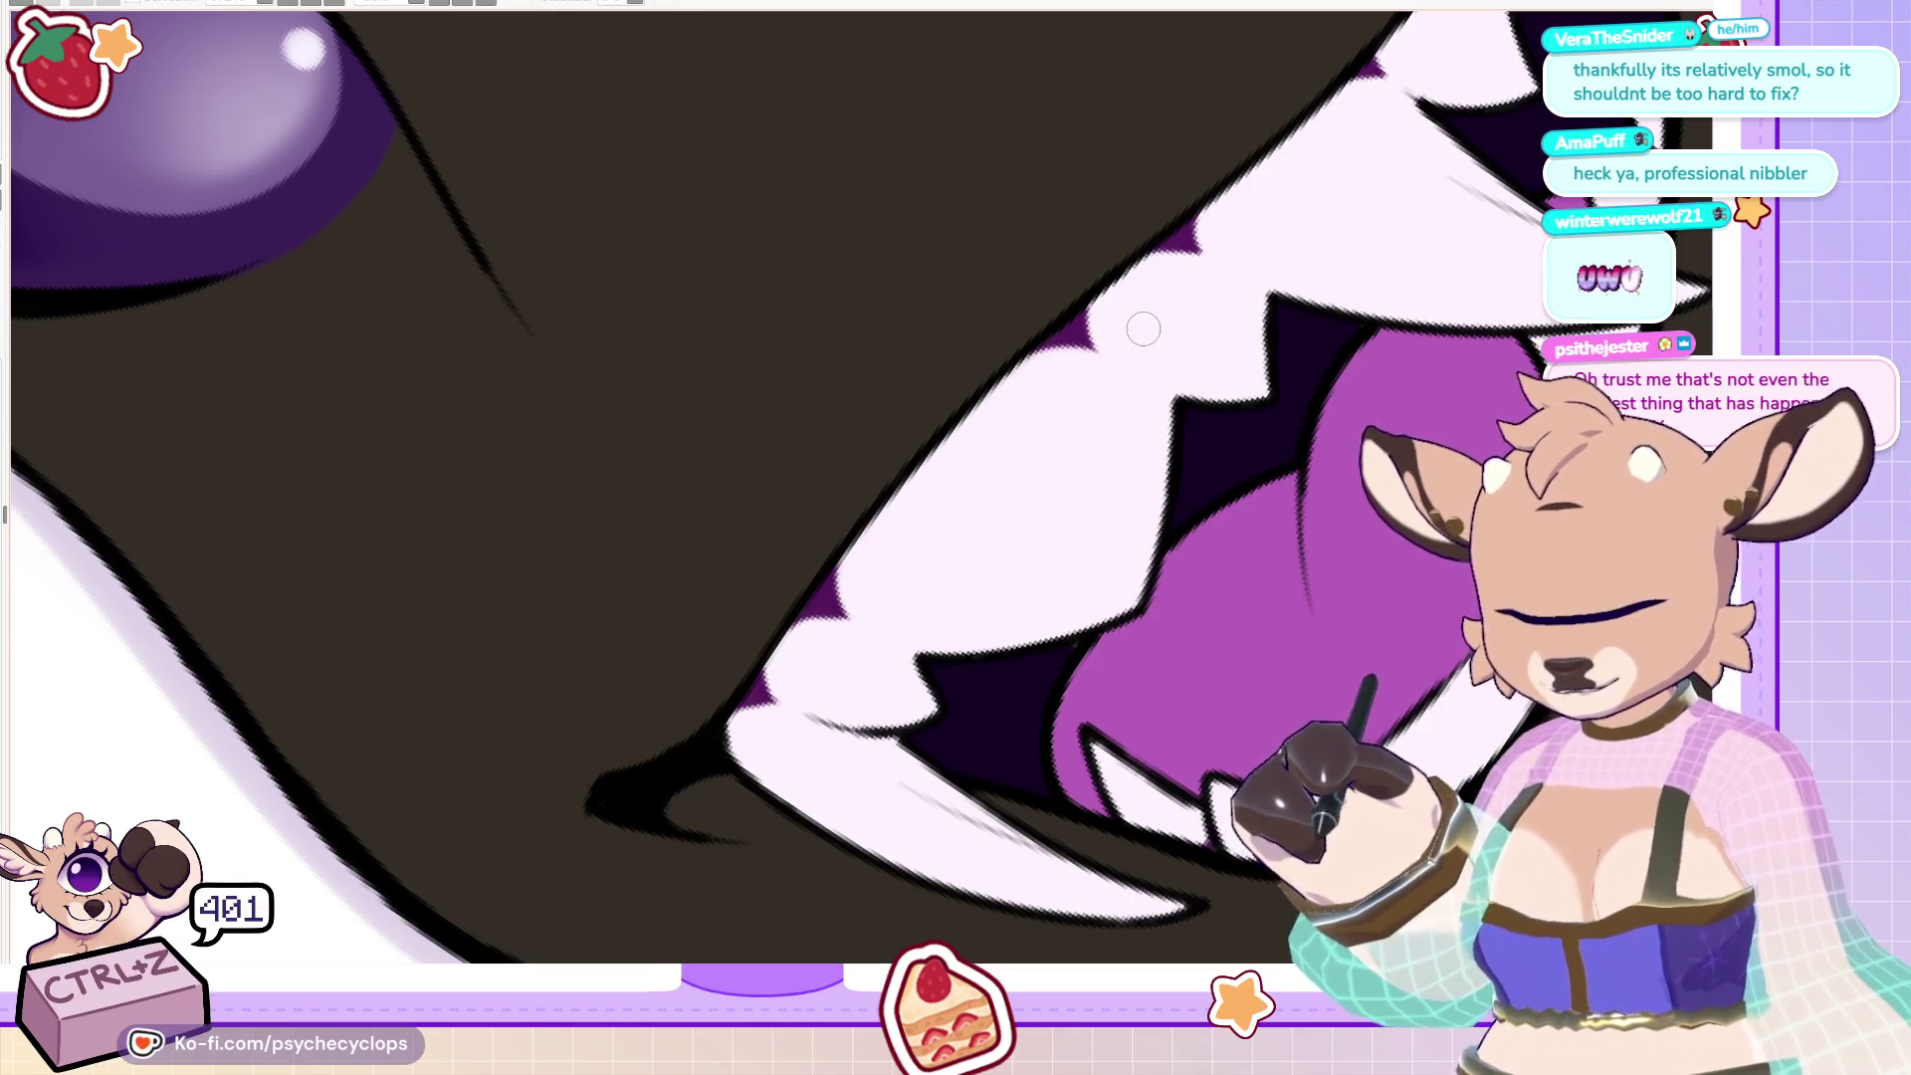
key("ctrl+0")
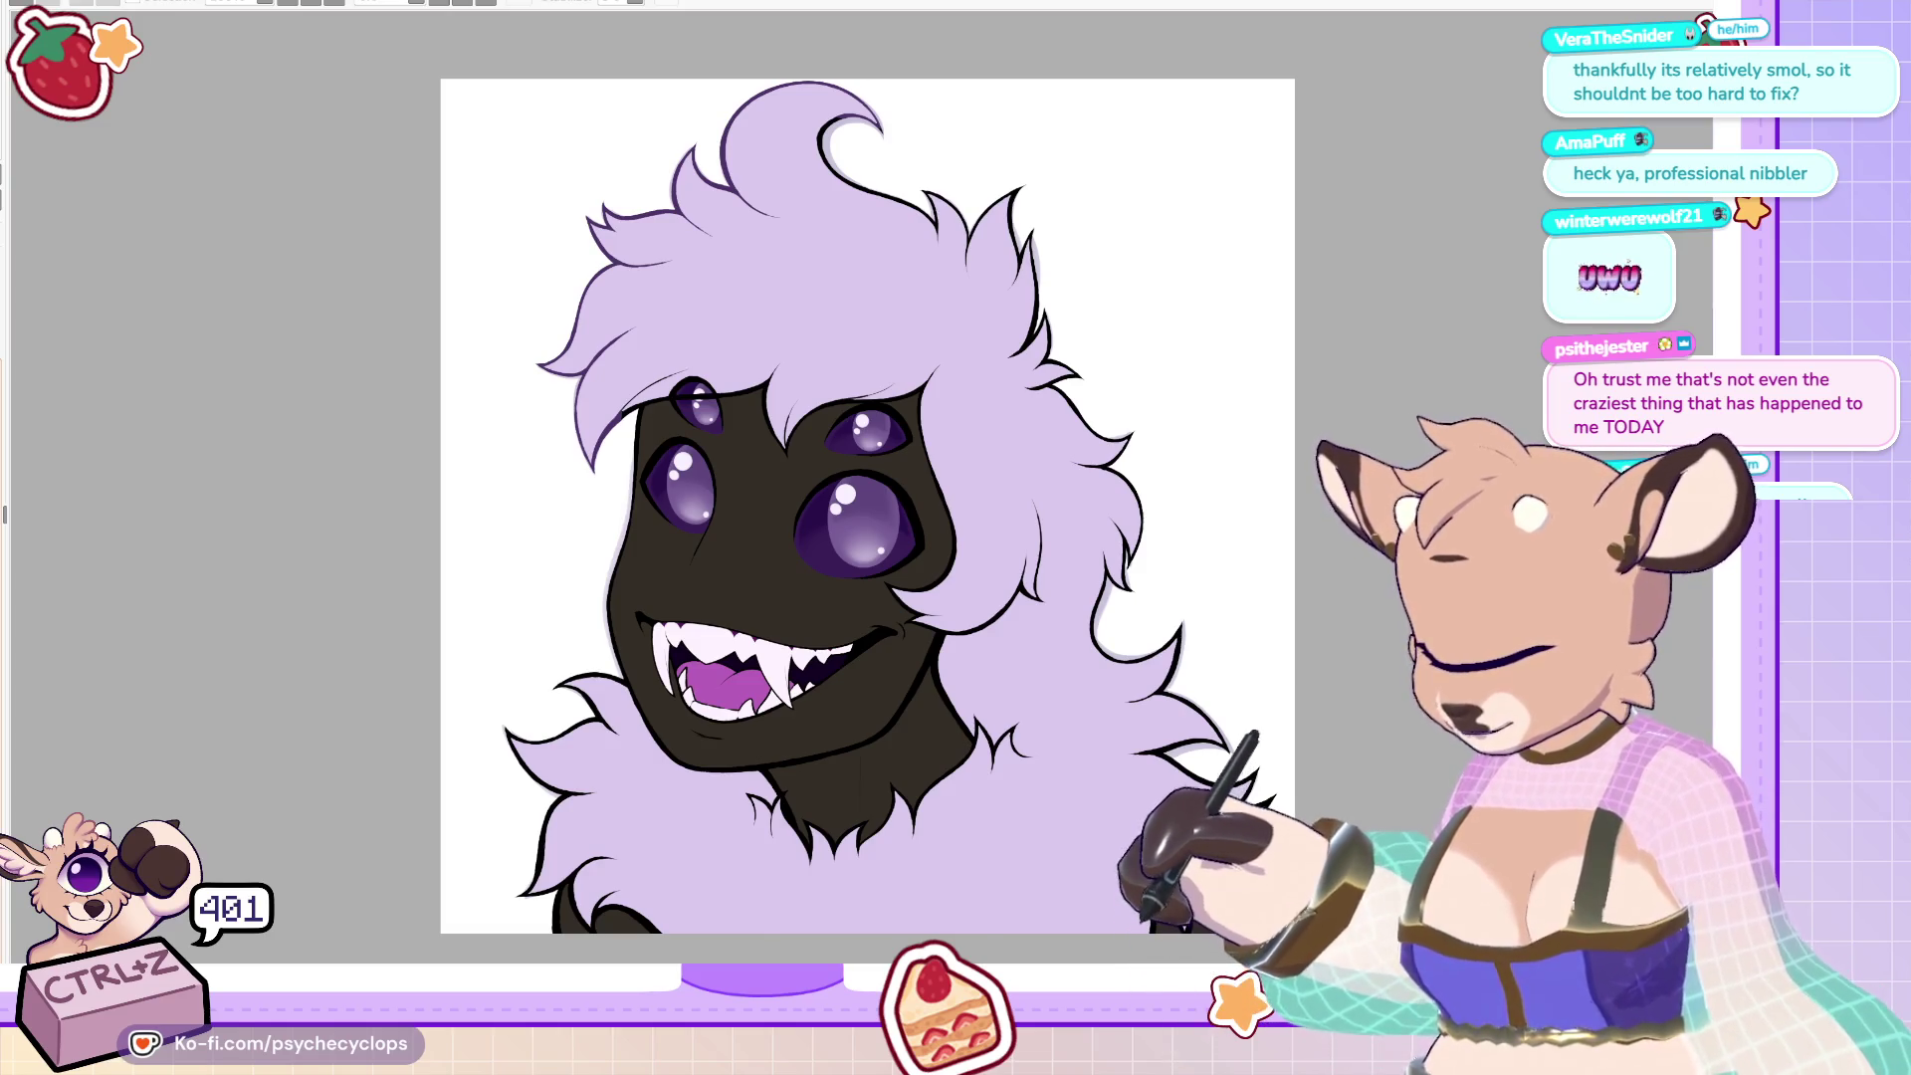
With a smaller brush, paint white over the grey heart-shaped line on the front tooth.
scroll(654, 590, "up", 5)
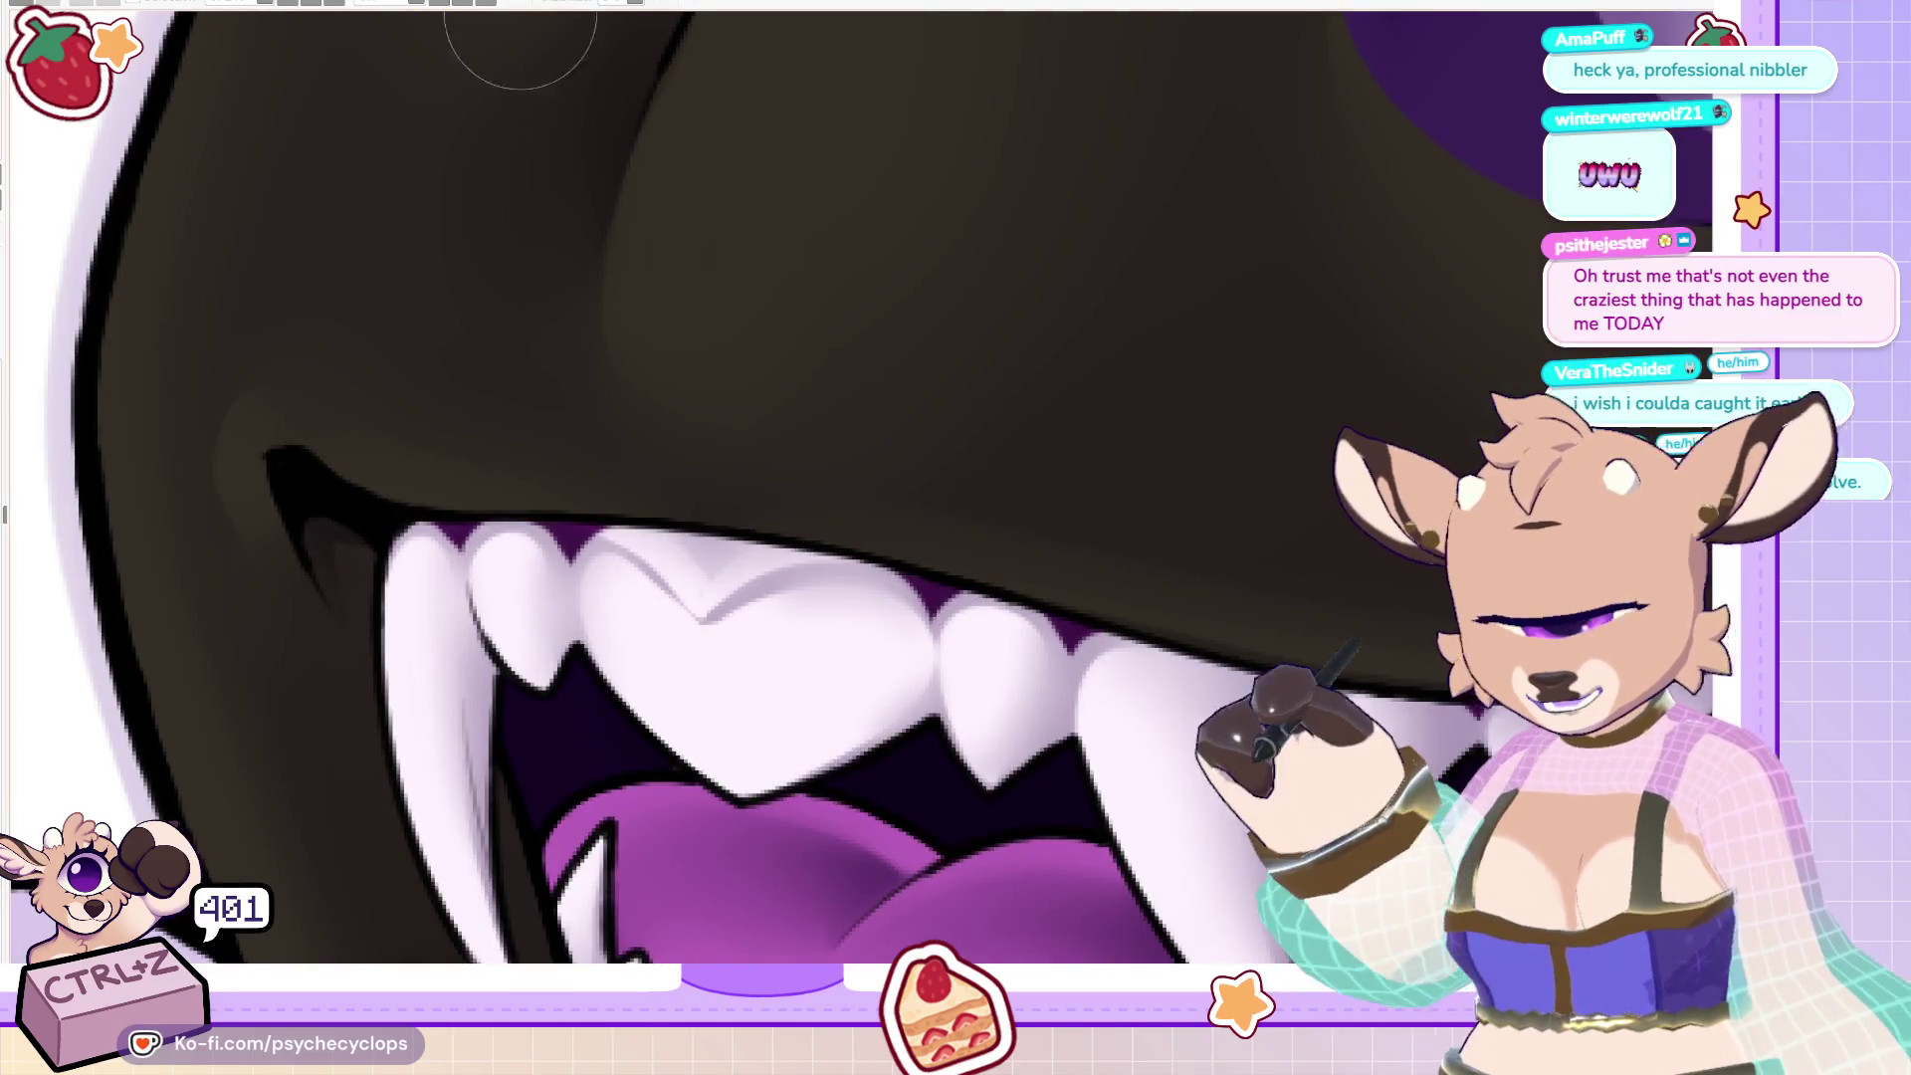
left_click_drag(538, 495, 867, 506)
key("bracketleft")
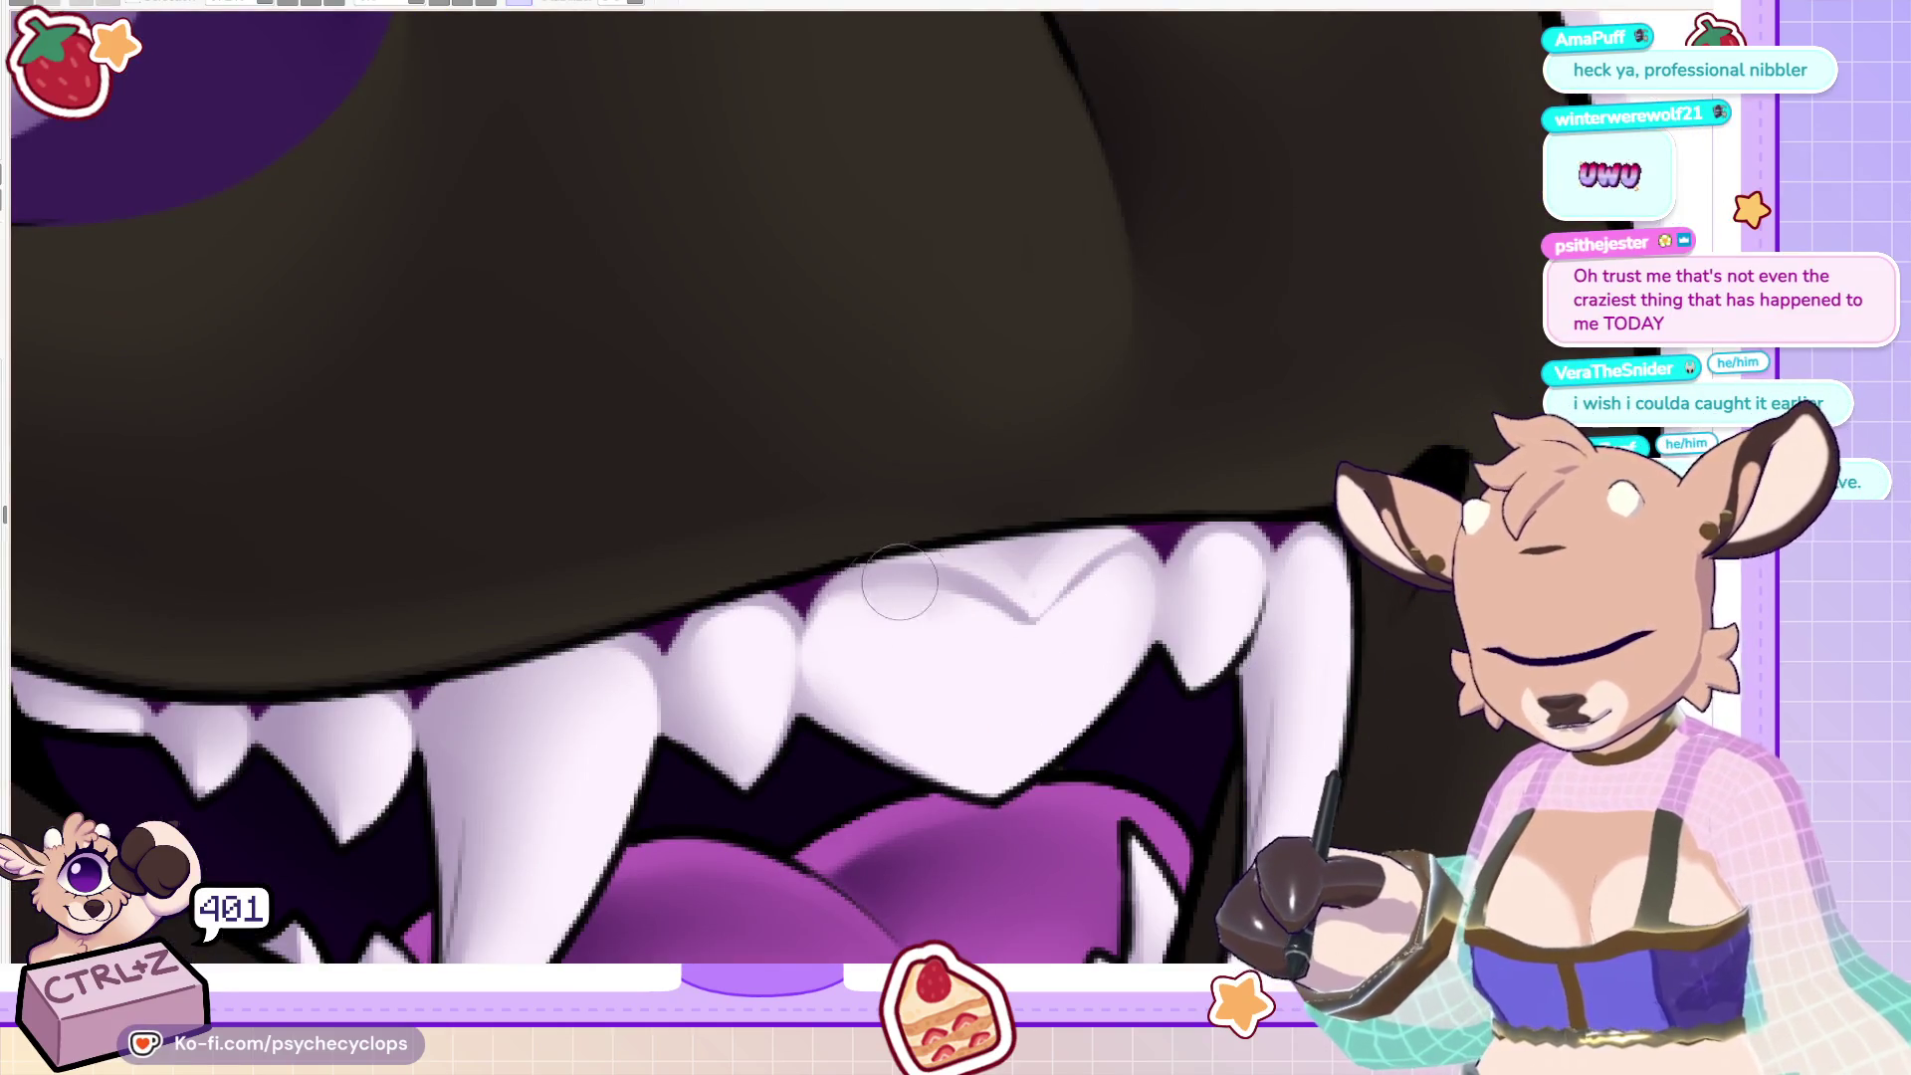
left_click_drag(846, 627, 1026, 637)
left_click_drag(1007, 567, 1105, 583)
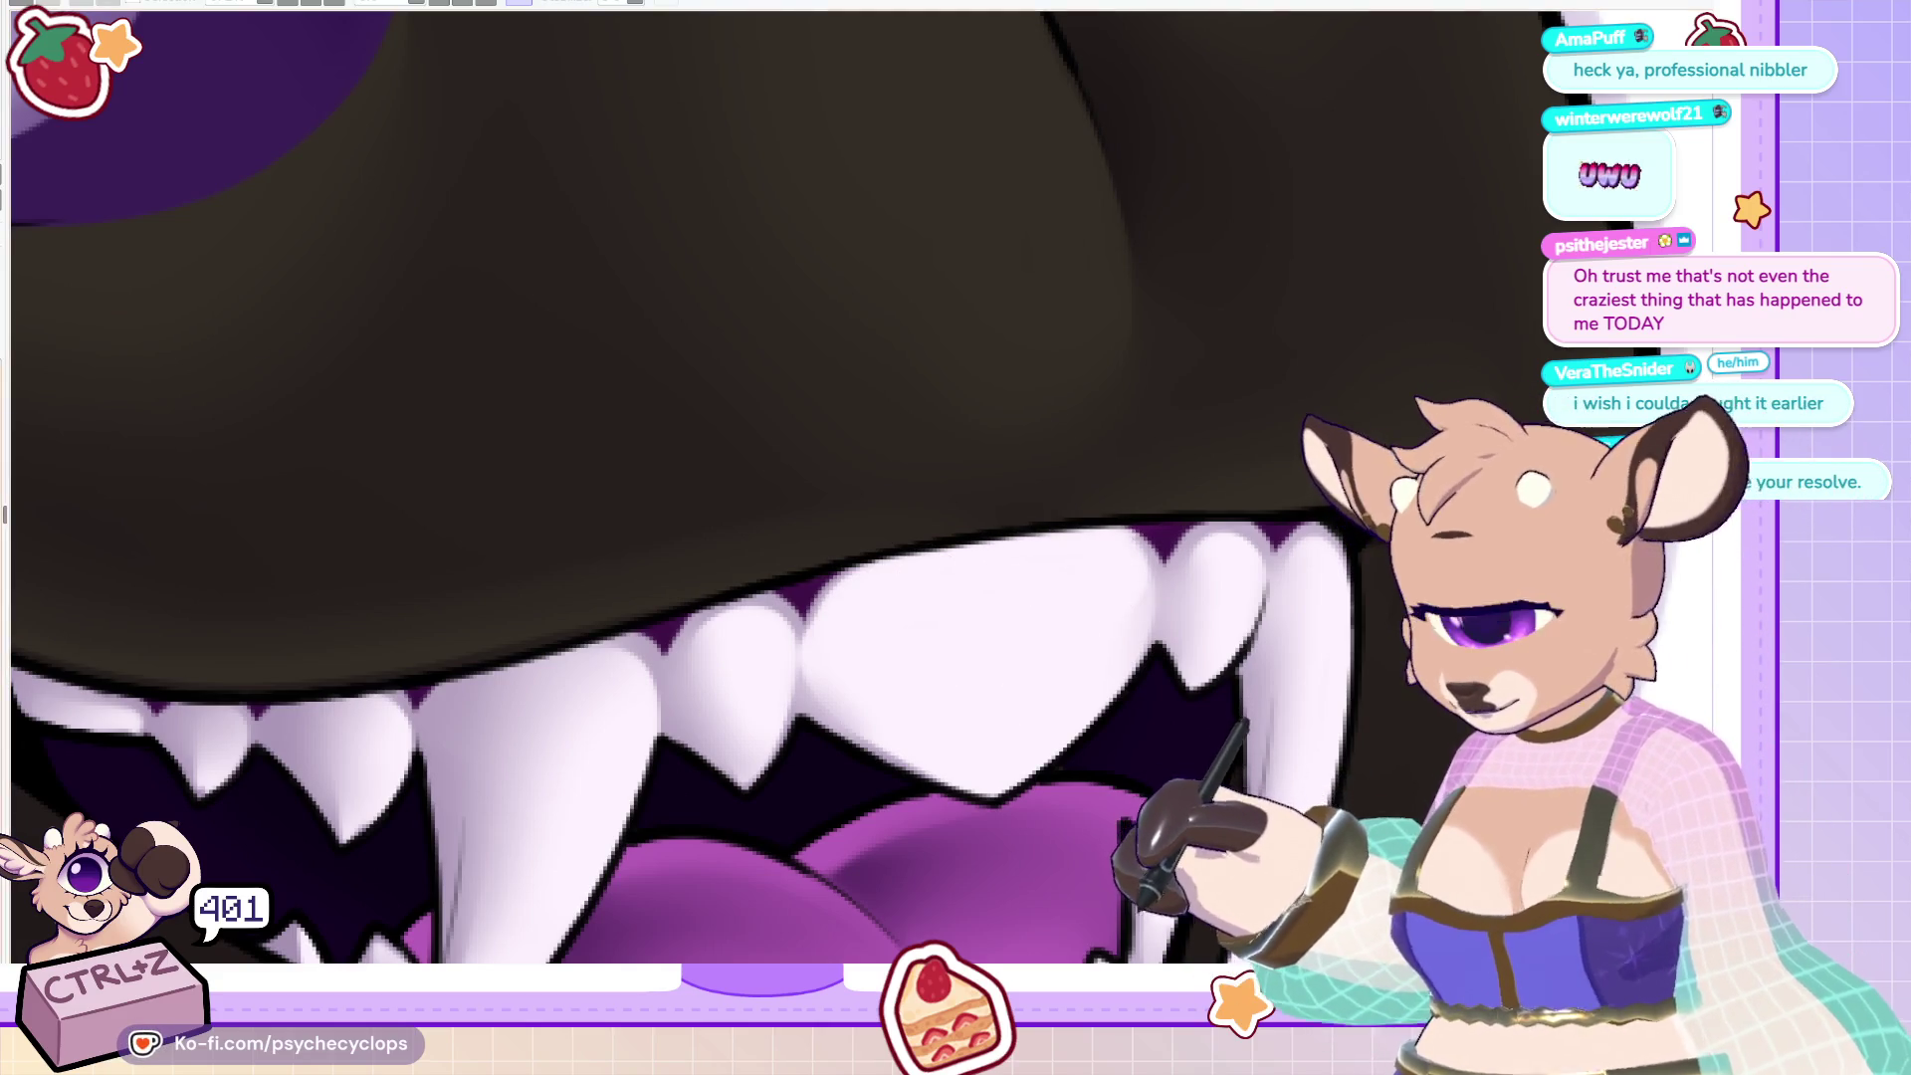
key("ctrl+0")
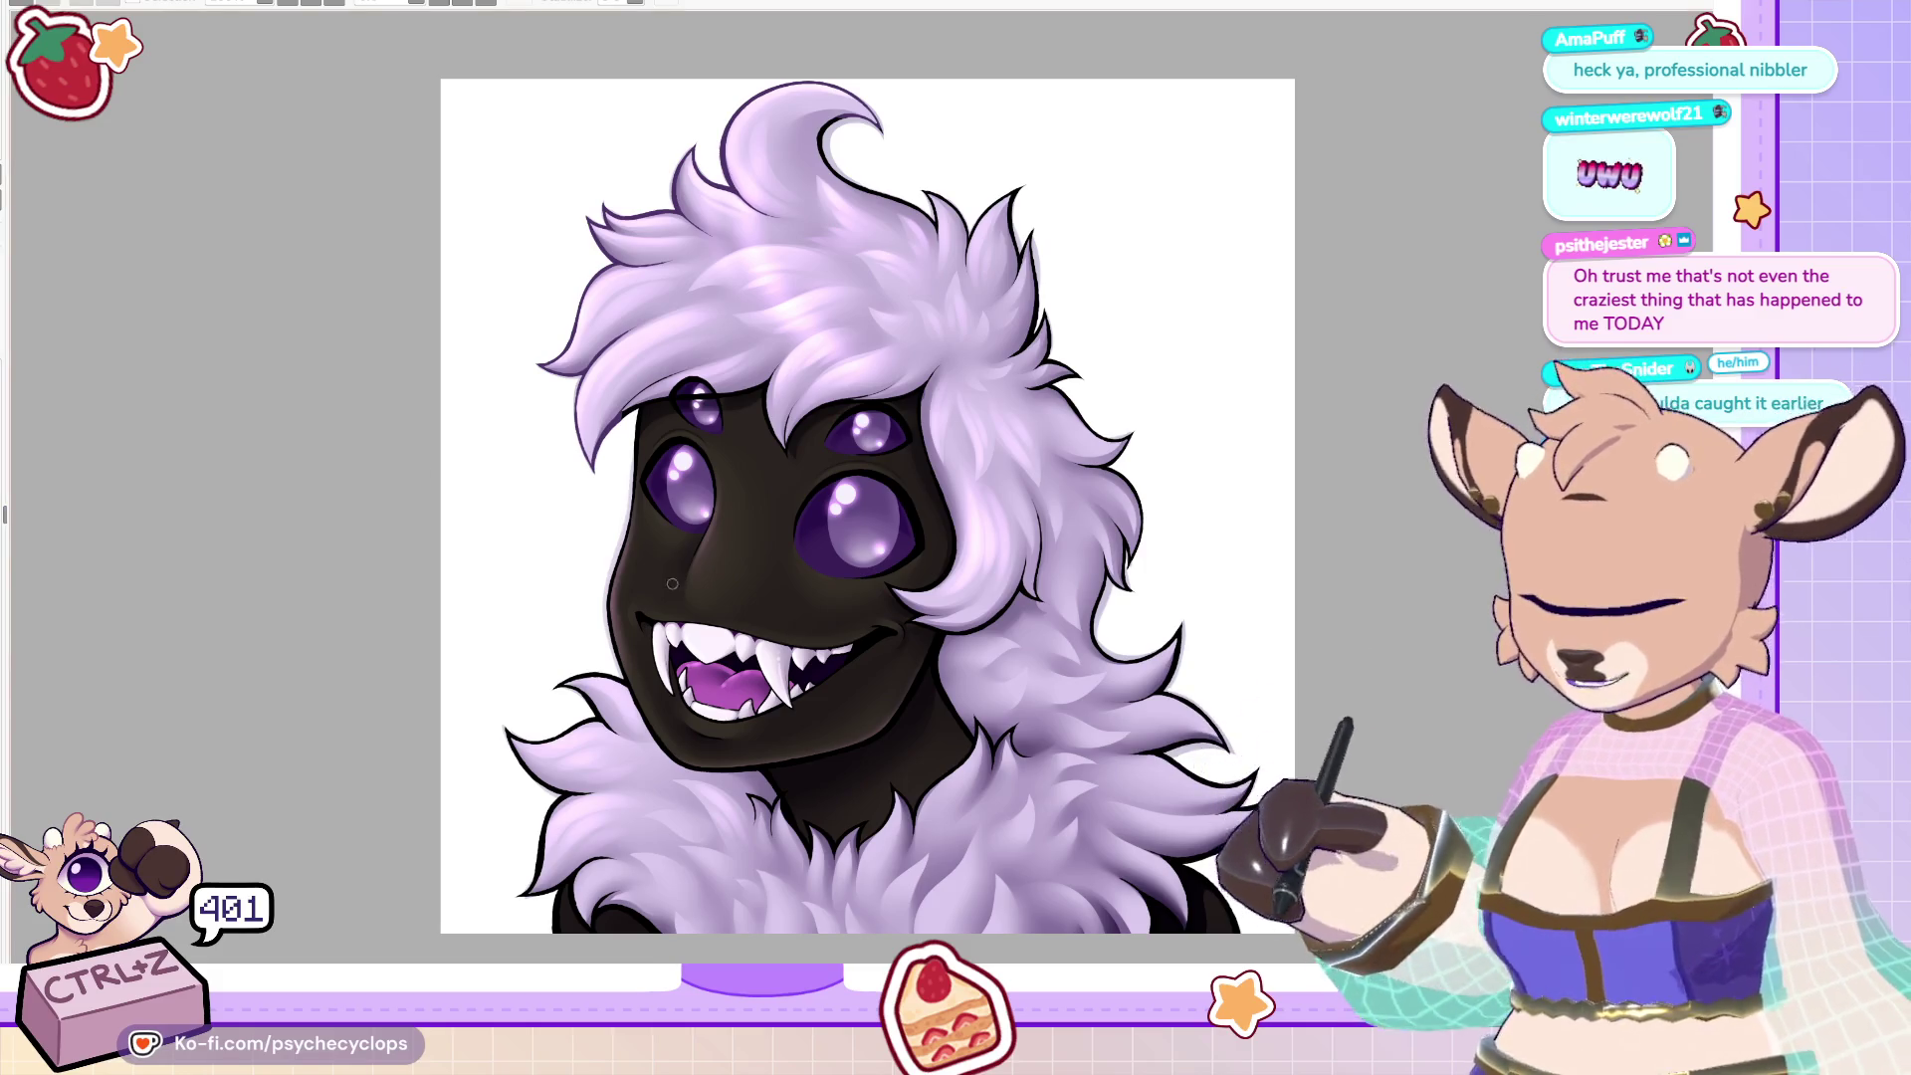
scroll(607, 690, "down", 1)
scroll(708, 793, "up", 1)
scroll(711, 856, "up", 1)
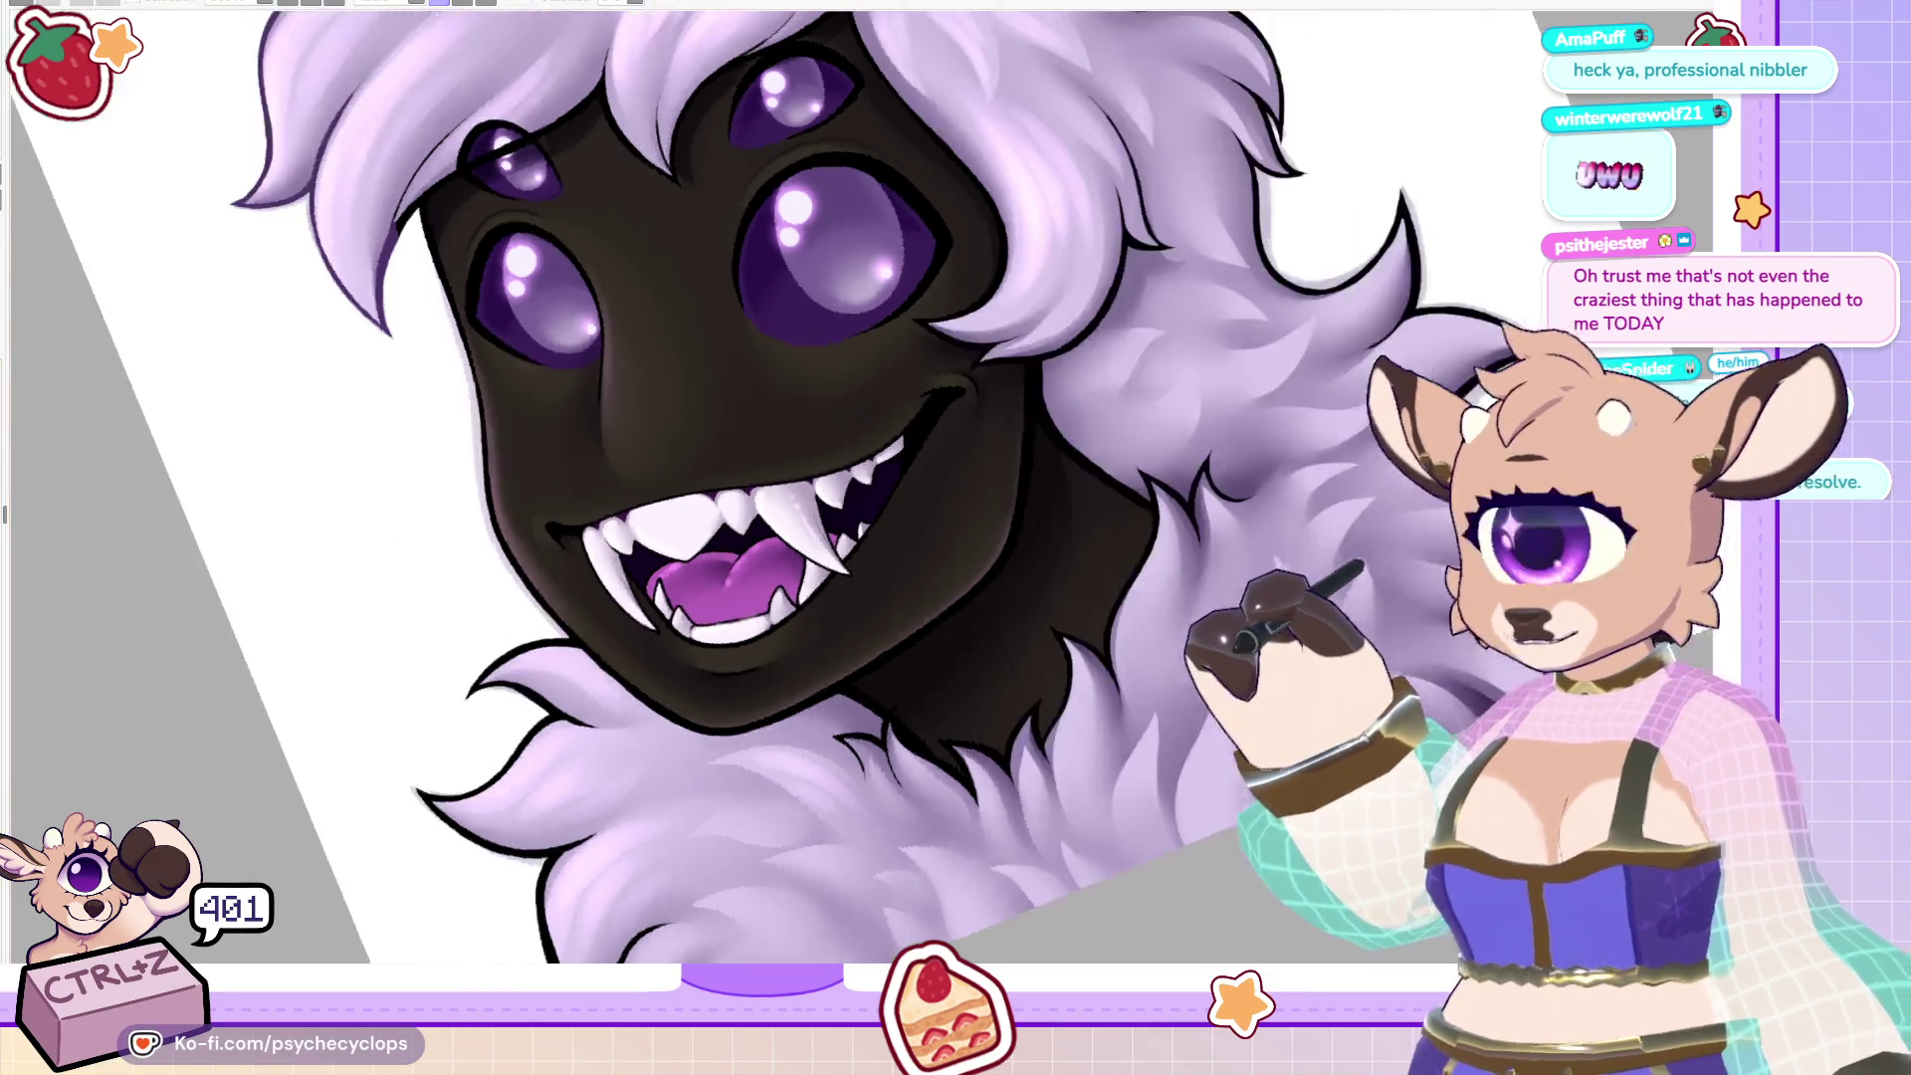
scroll(777, 488, "down", 5)
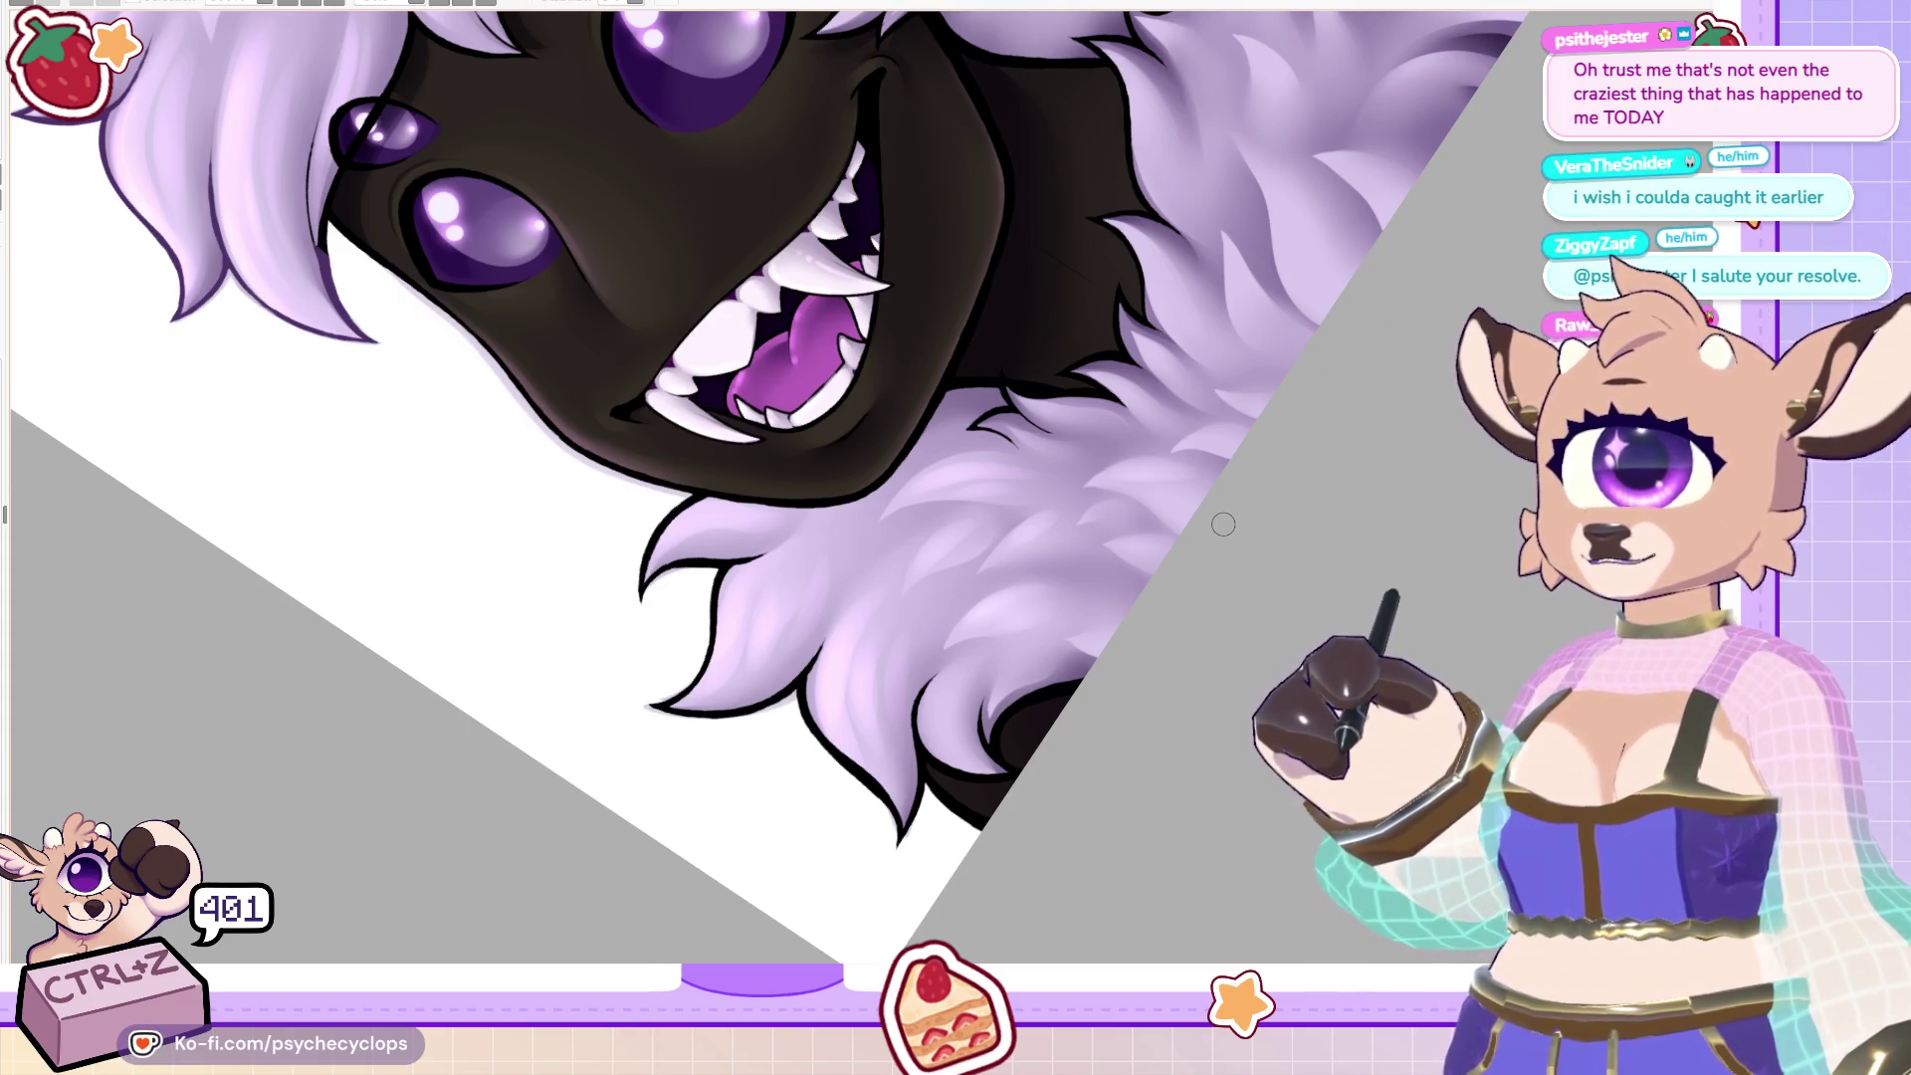
scroll(1224, 524, "up", 5)
scroll(757, 488, "up", 3)
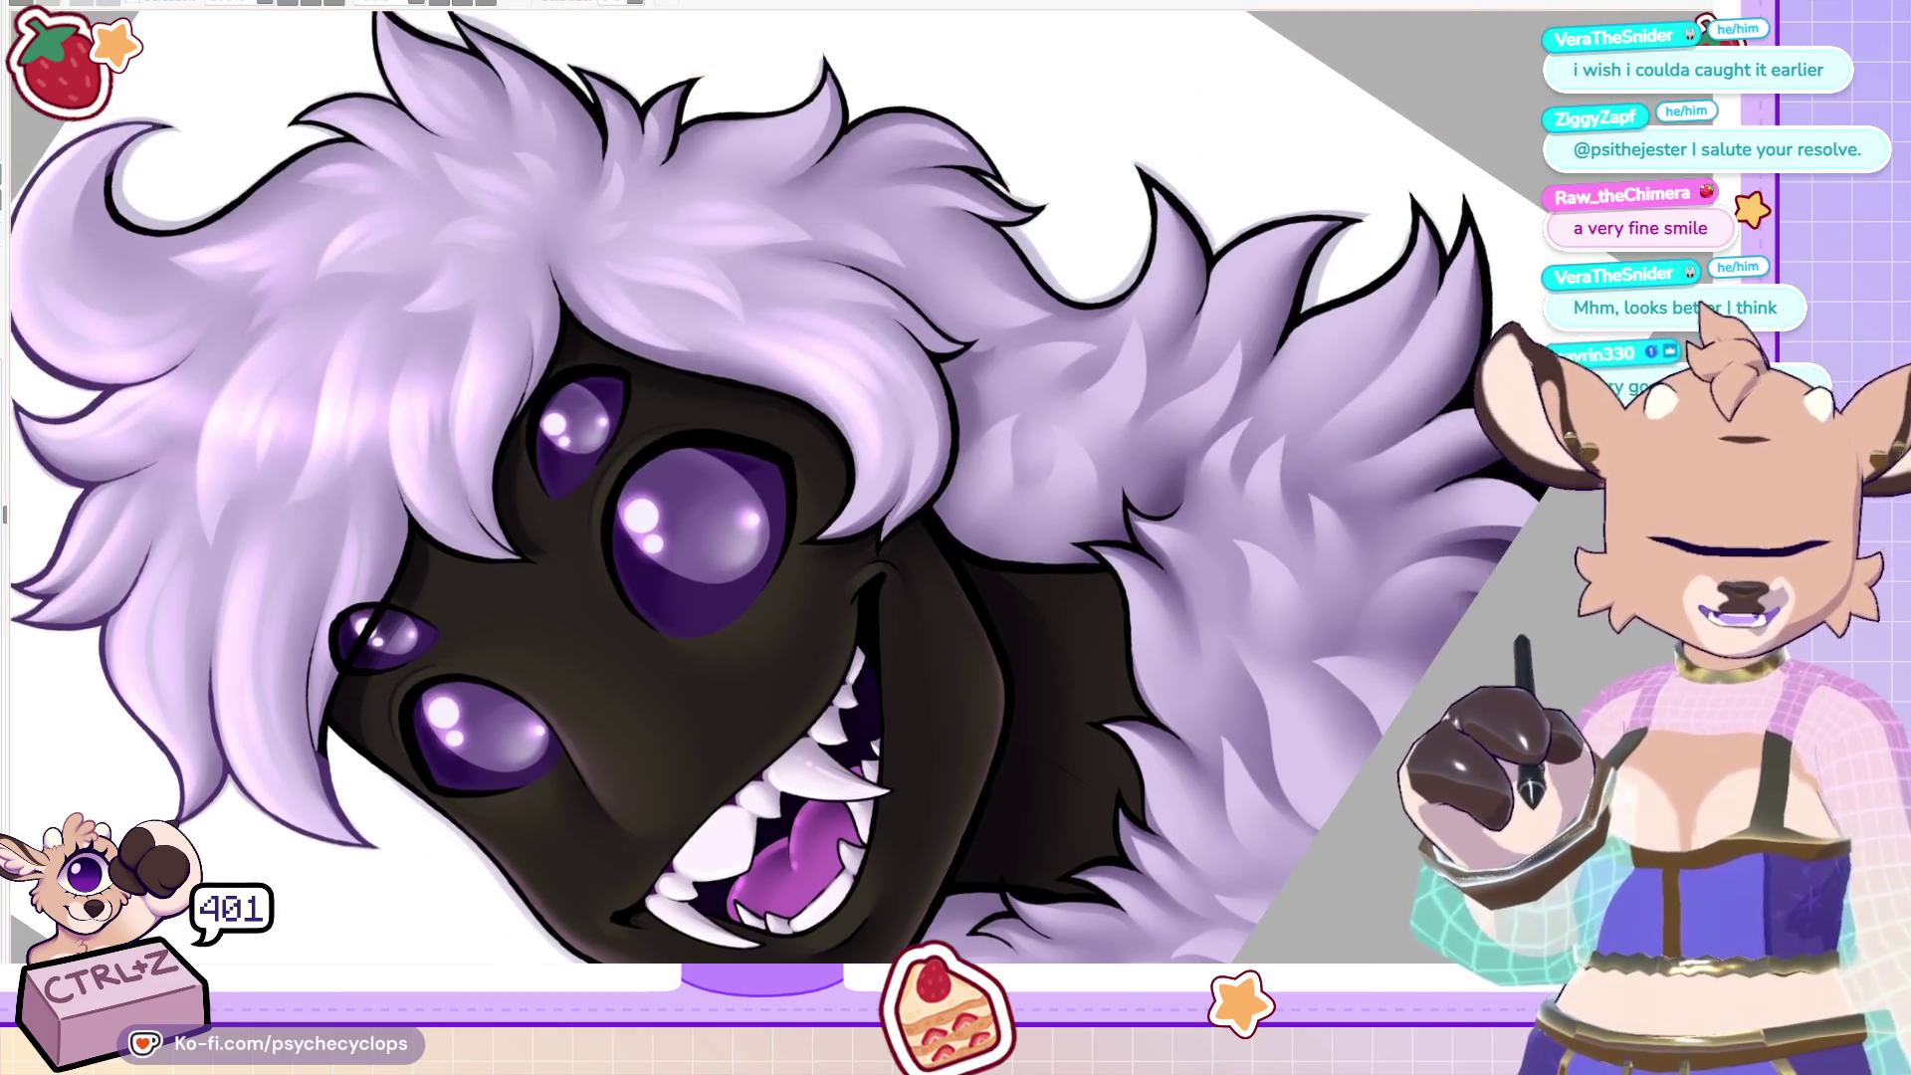
key("ctrl+0")
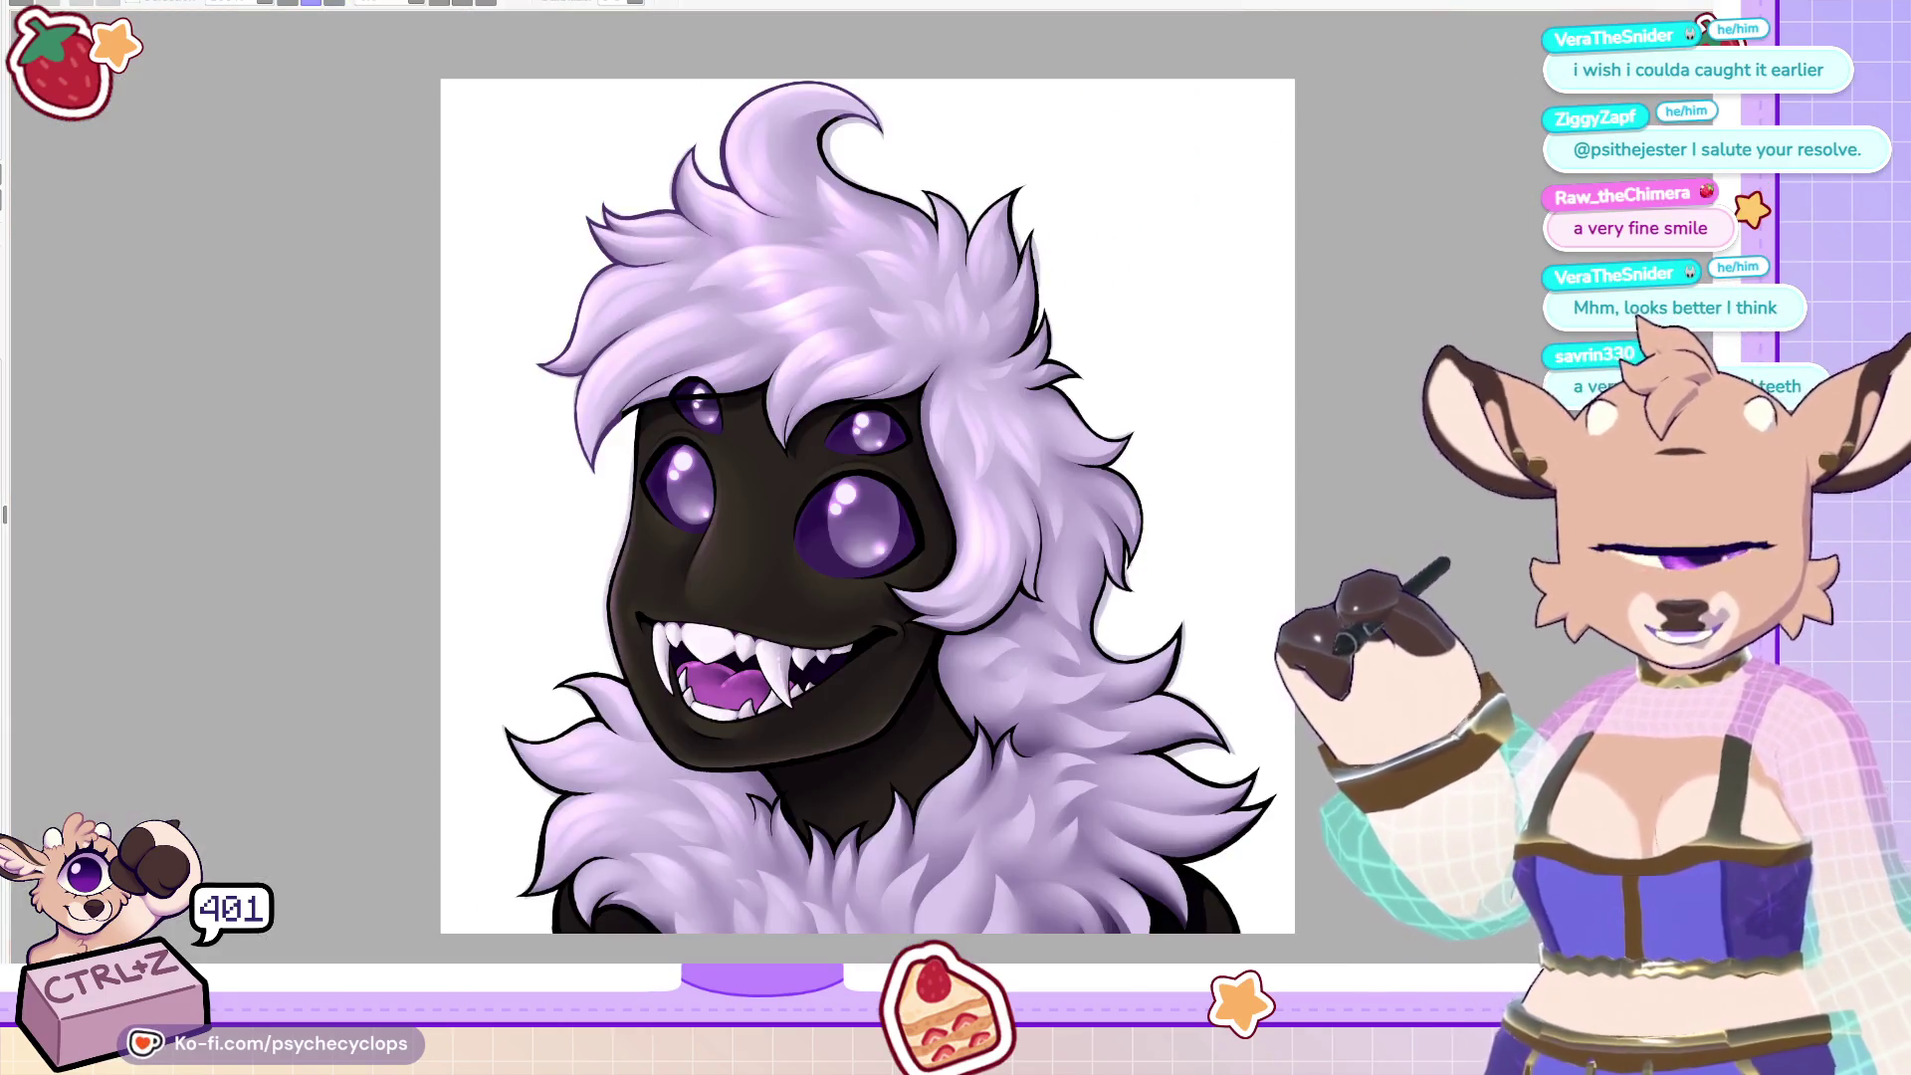
scroll(865, 458, "up", 1)
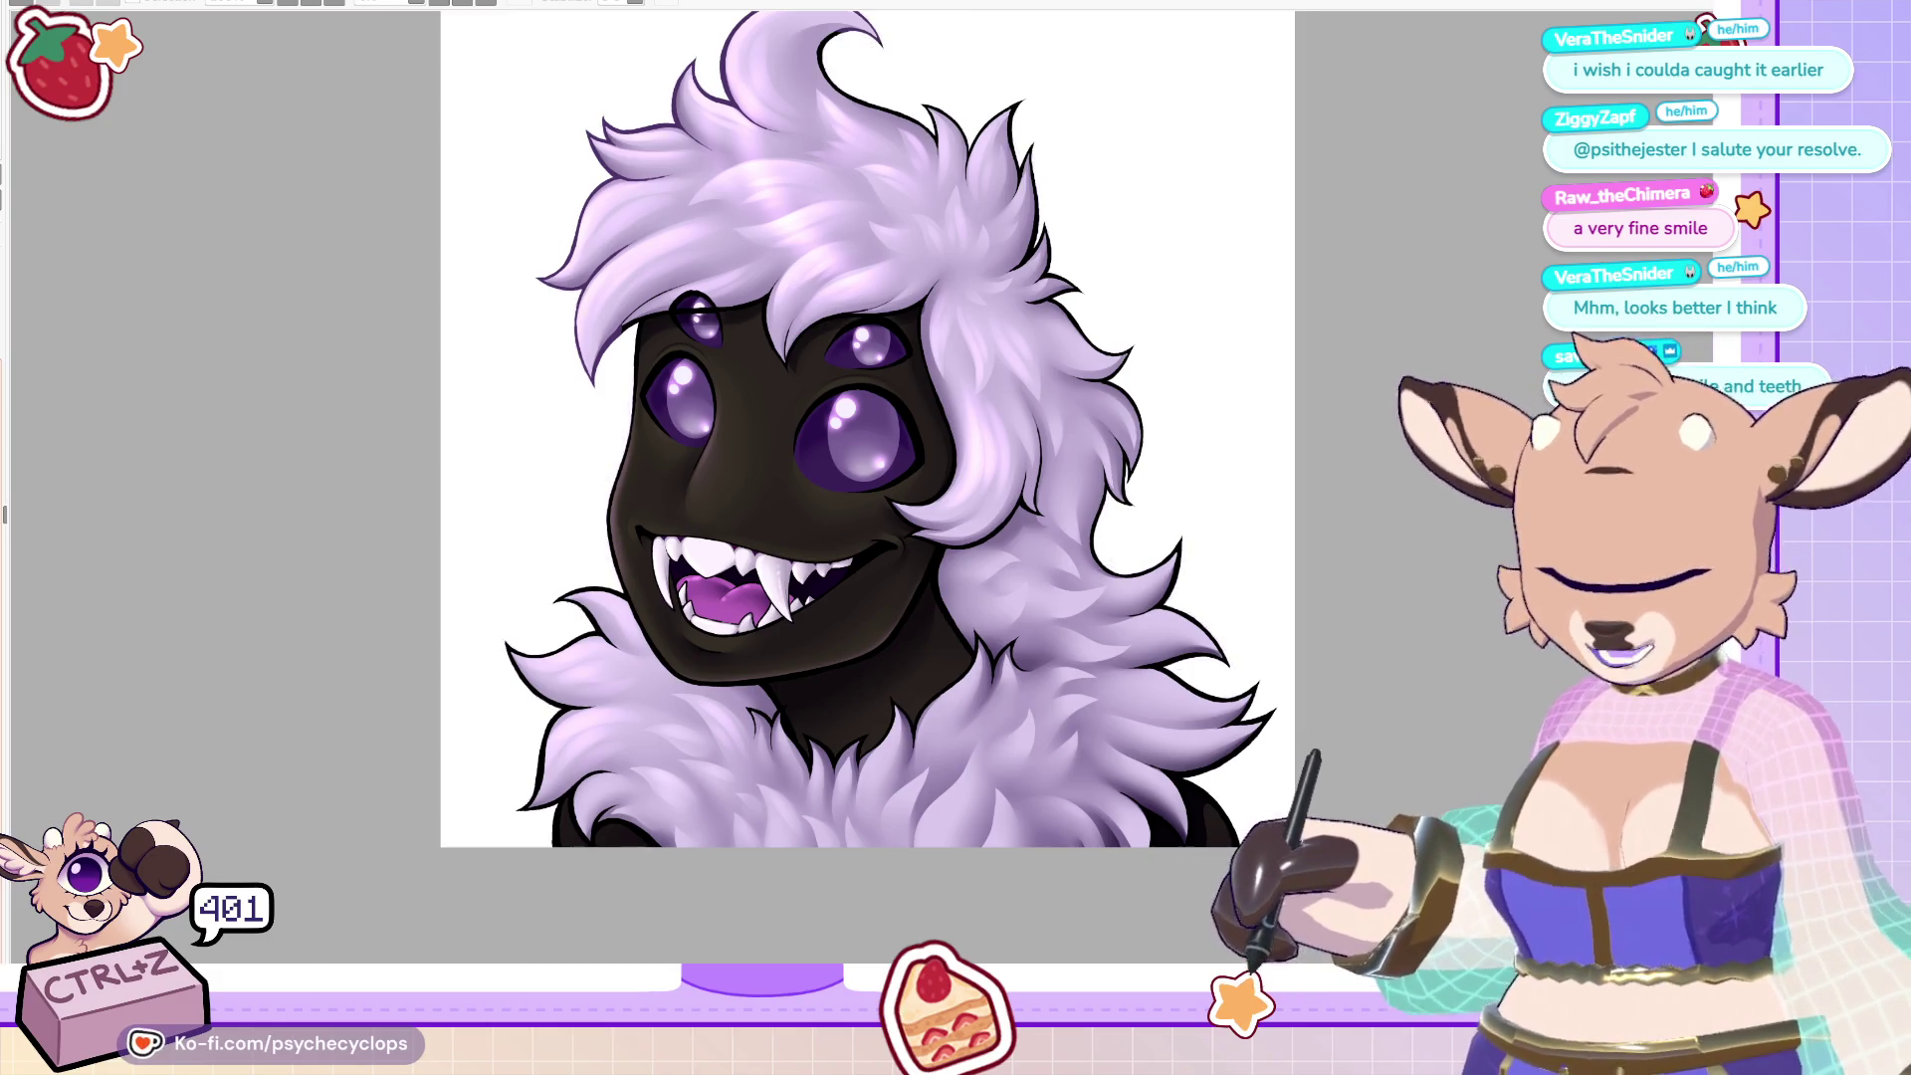
Turn on the grey background behind the character and zoom in on the eyes.
key("BackSpace")
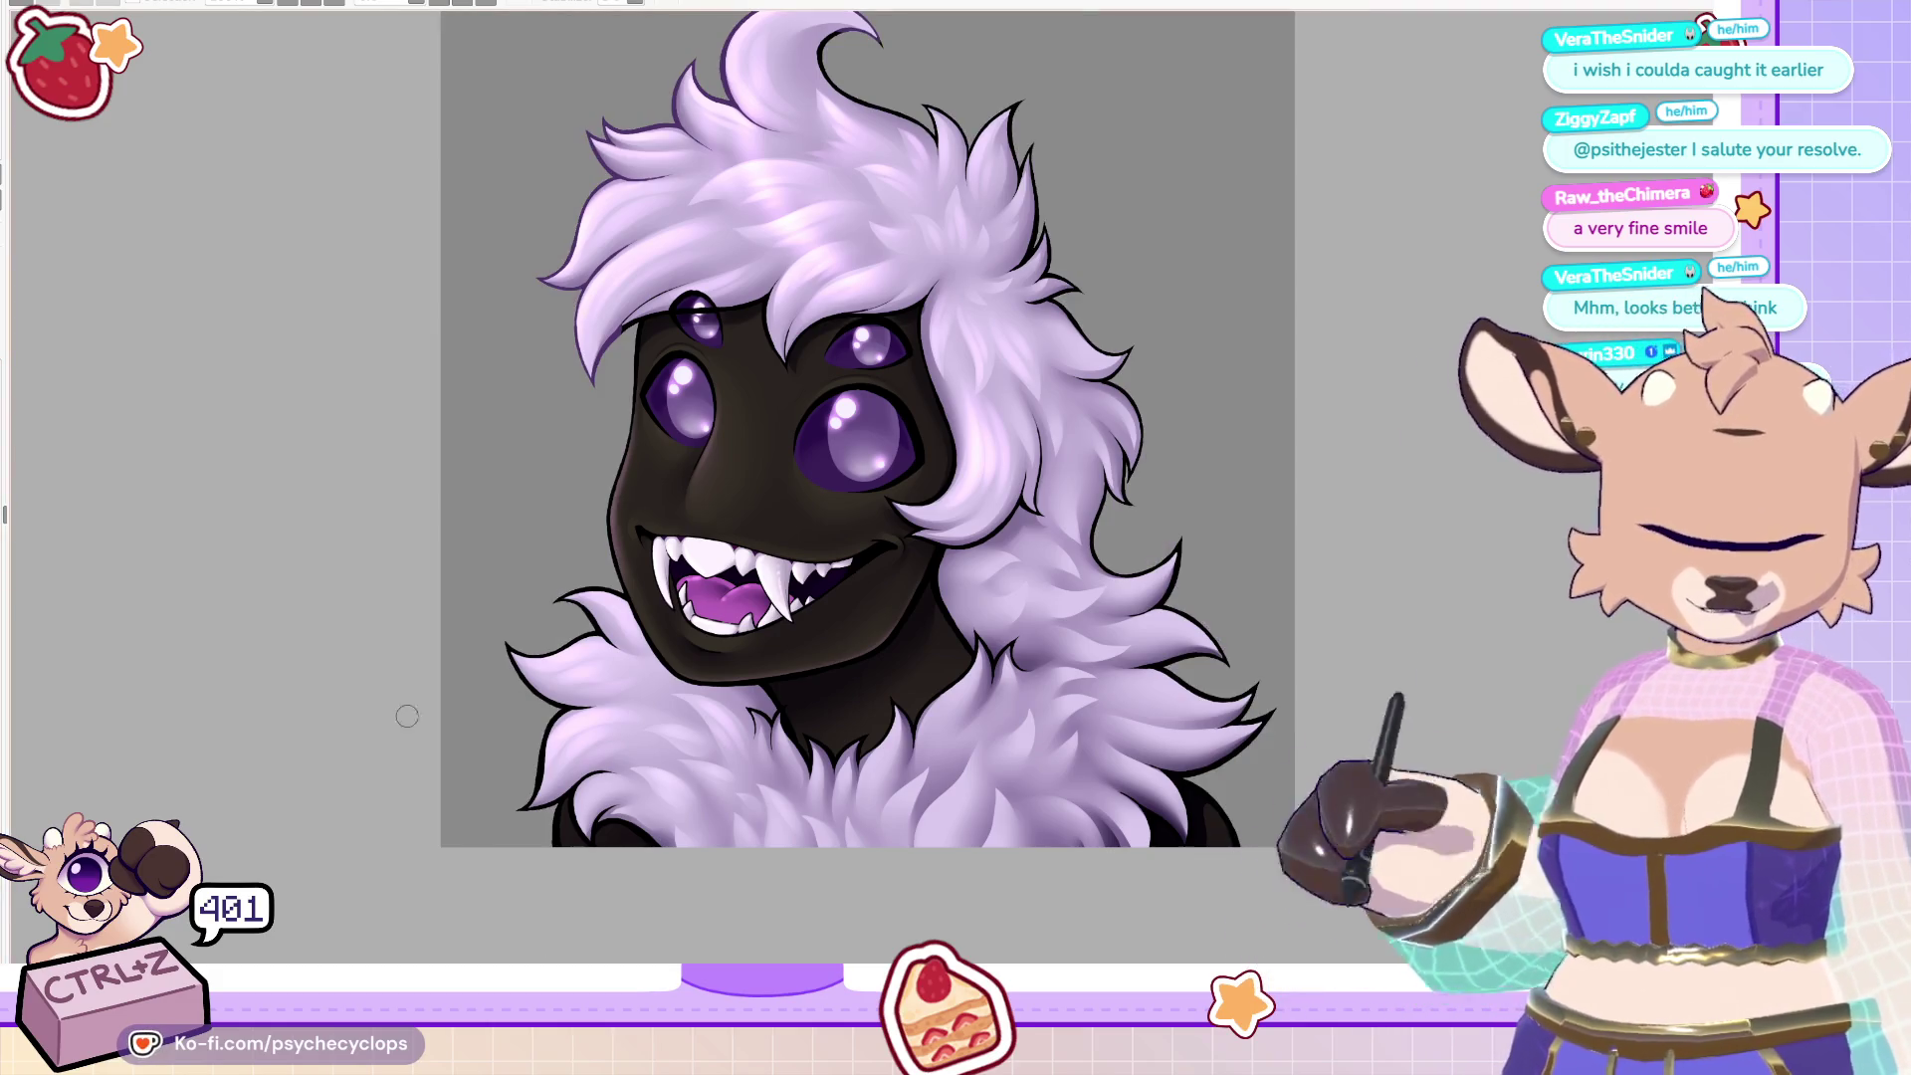
scroll(538, 943, "up", 2)
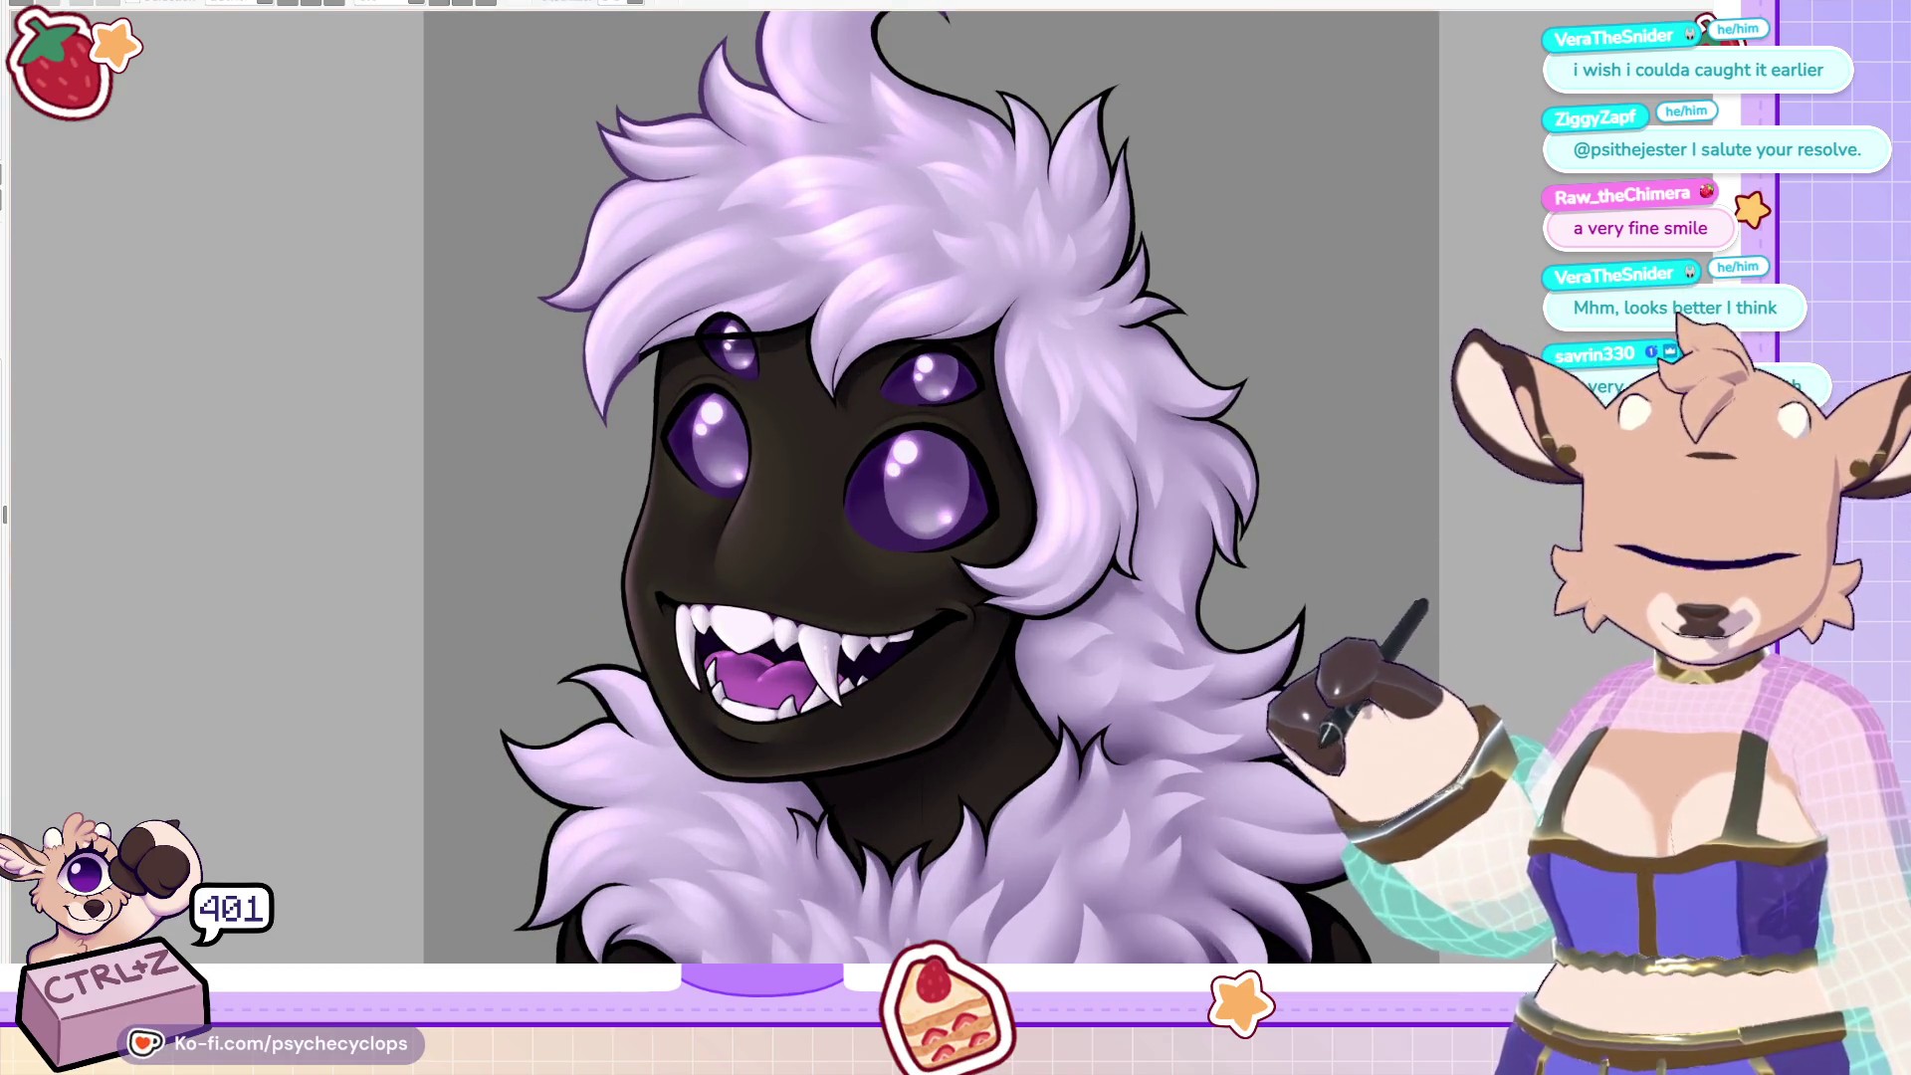
scroll(600, 412, "down", 3)
scroll(558, 418, "up", 4)
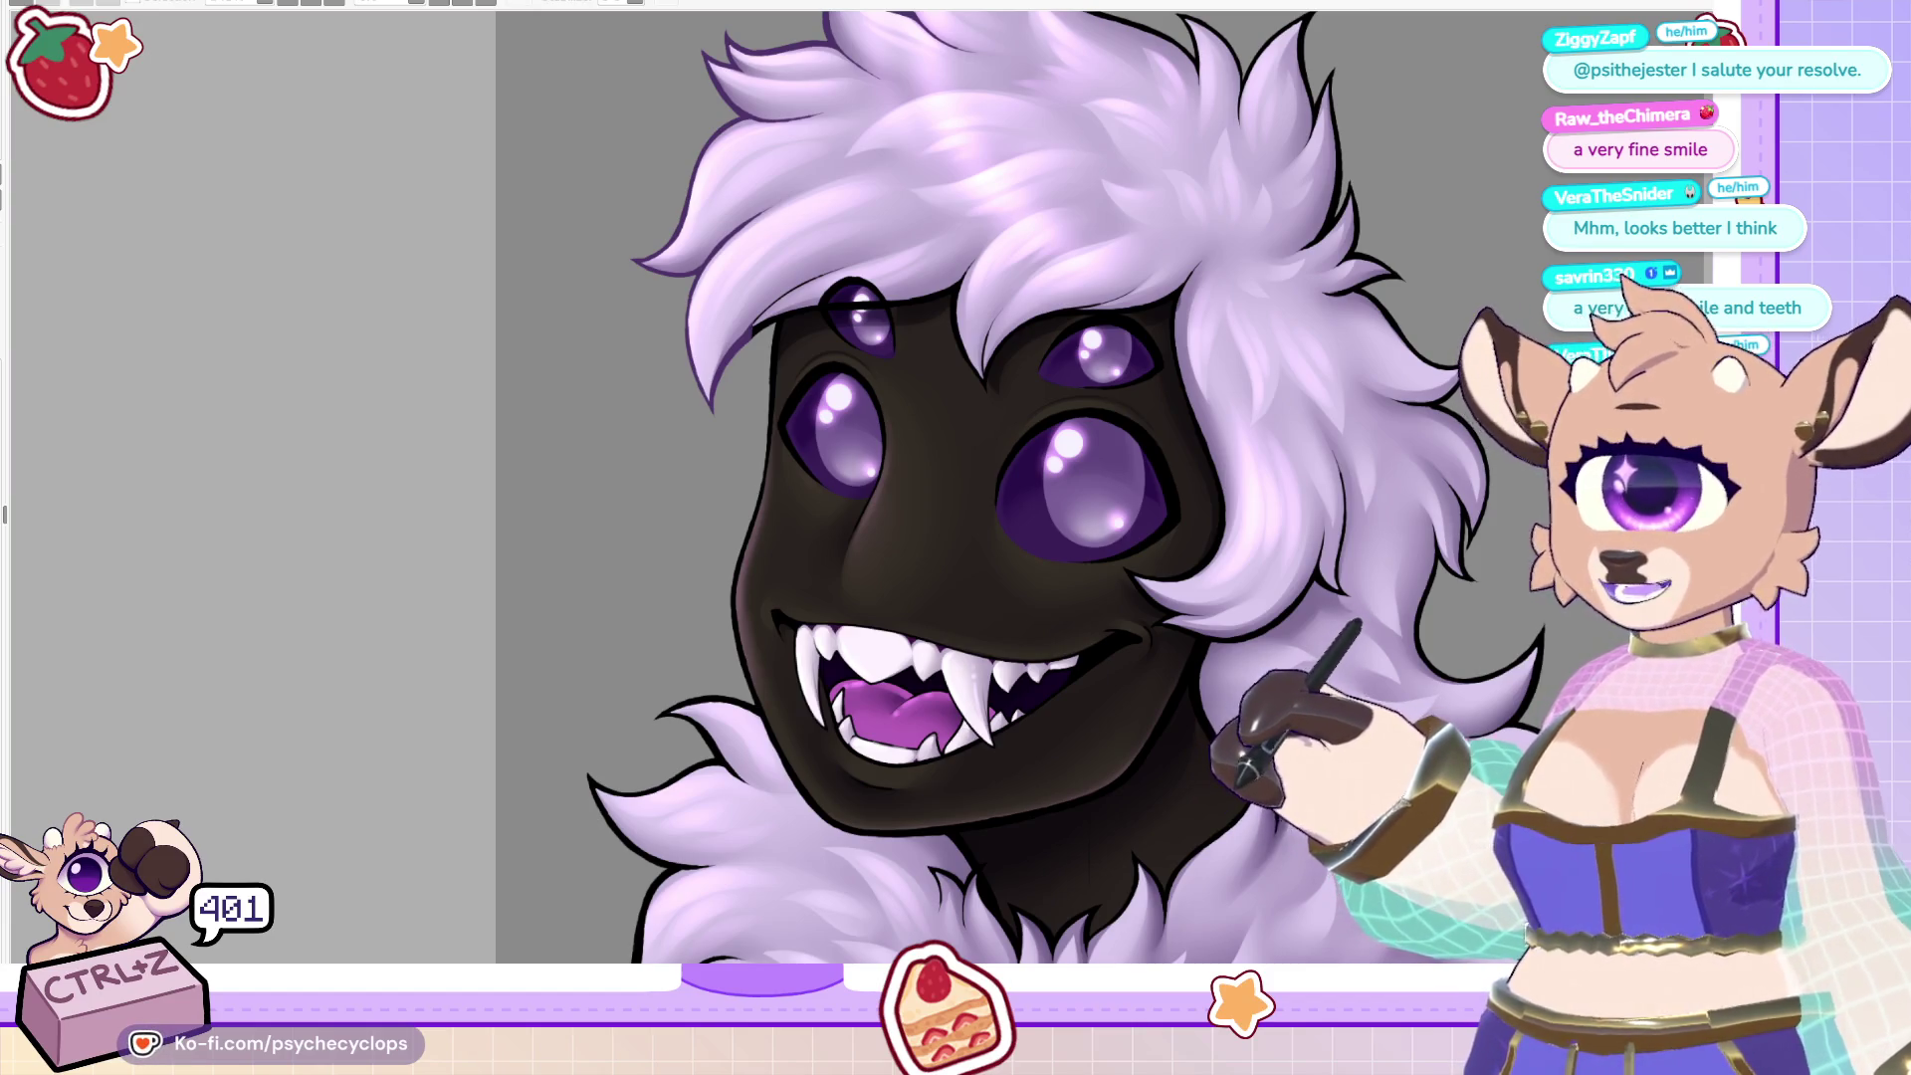
scroll(784, 204, "up", 3)
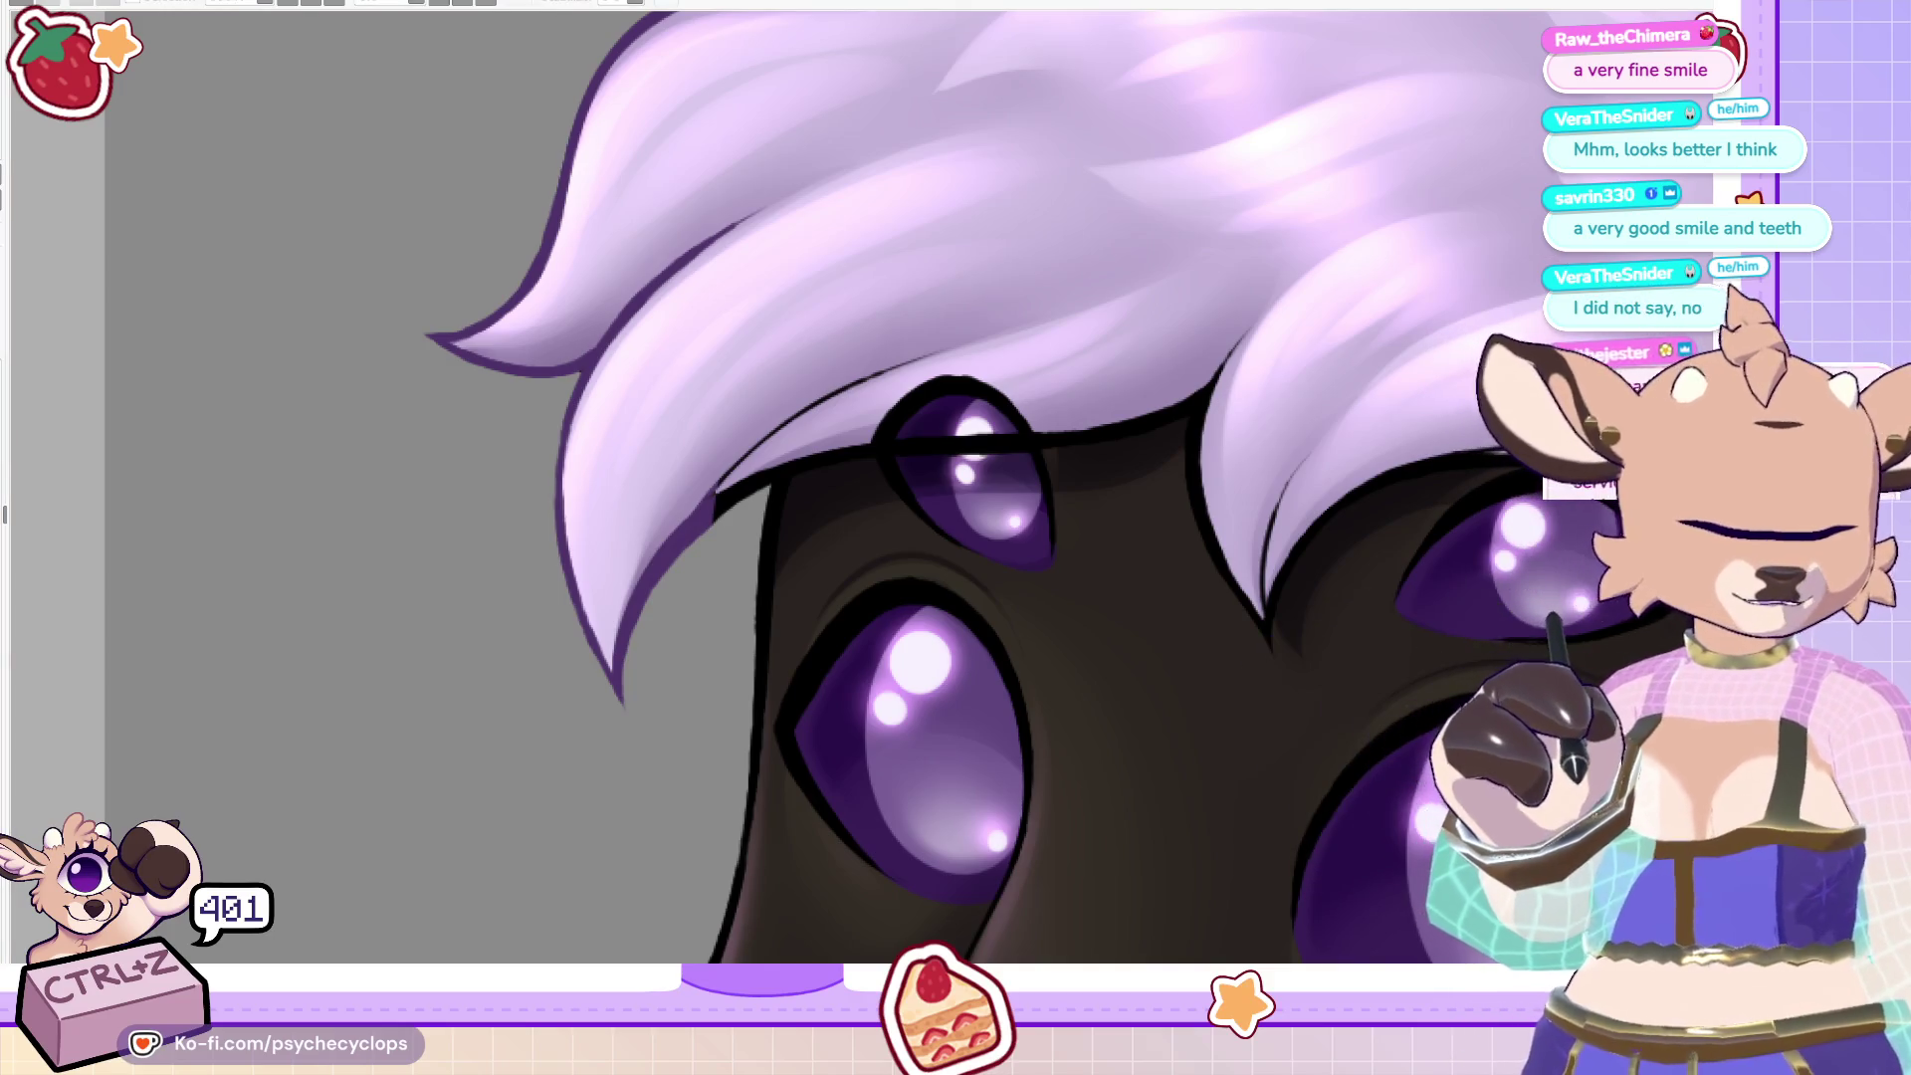
Try dark and lilac strokes along the hair's lower edge above the eye, then undo them.
mouse_move(953, 379)
left_mouse_down()
mouse_move(821, 399)
mouse_move(709, 490)
left_mouse_up()
key("ctrl+z")
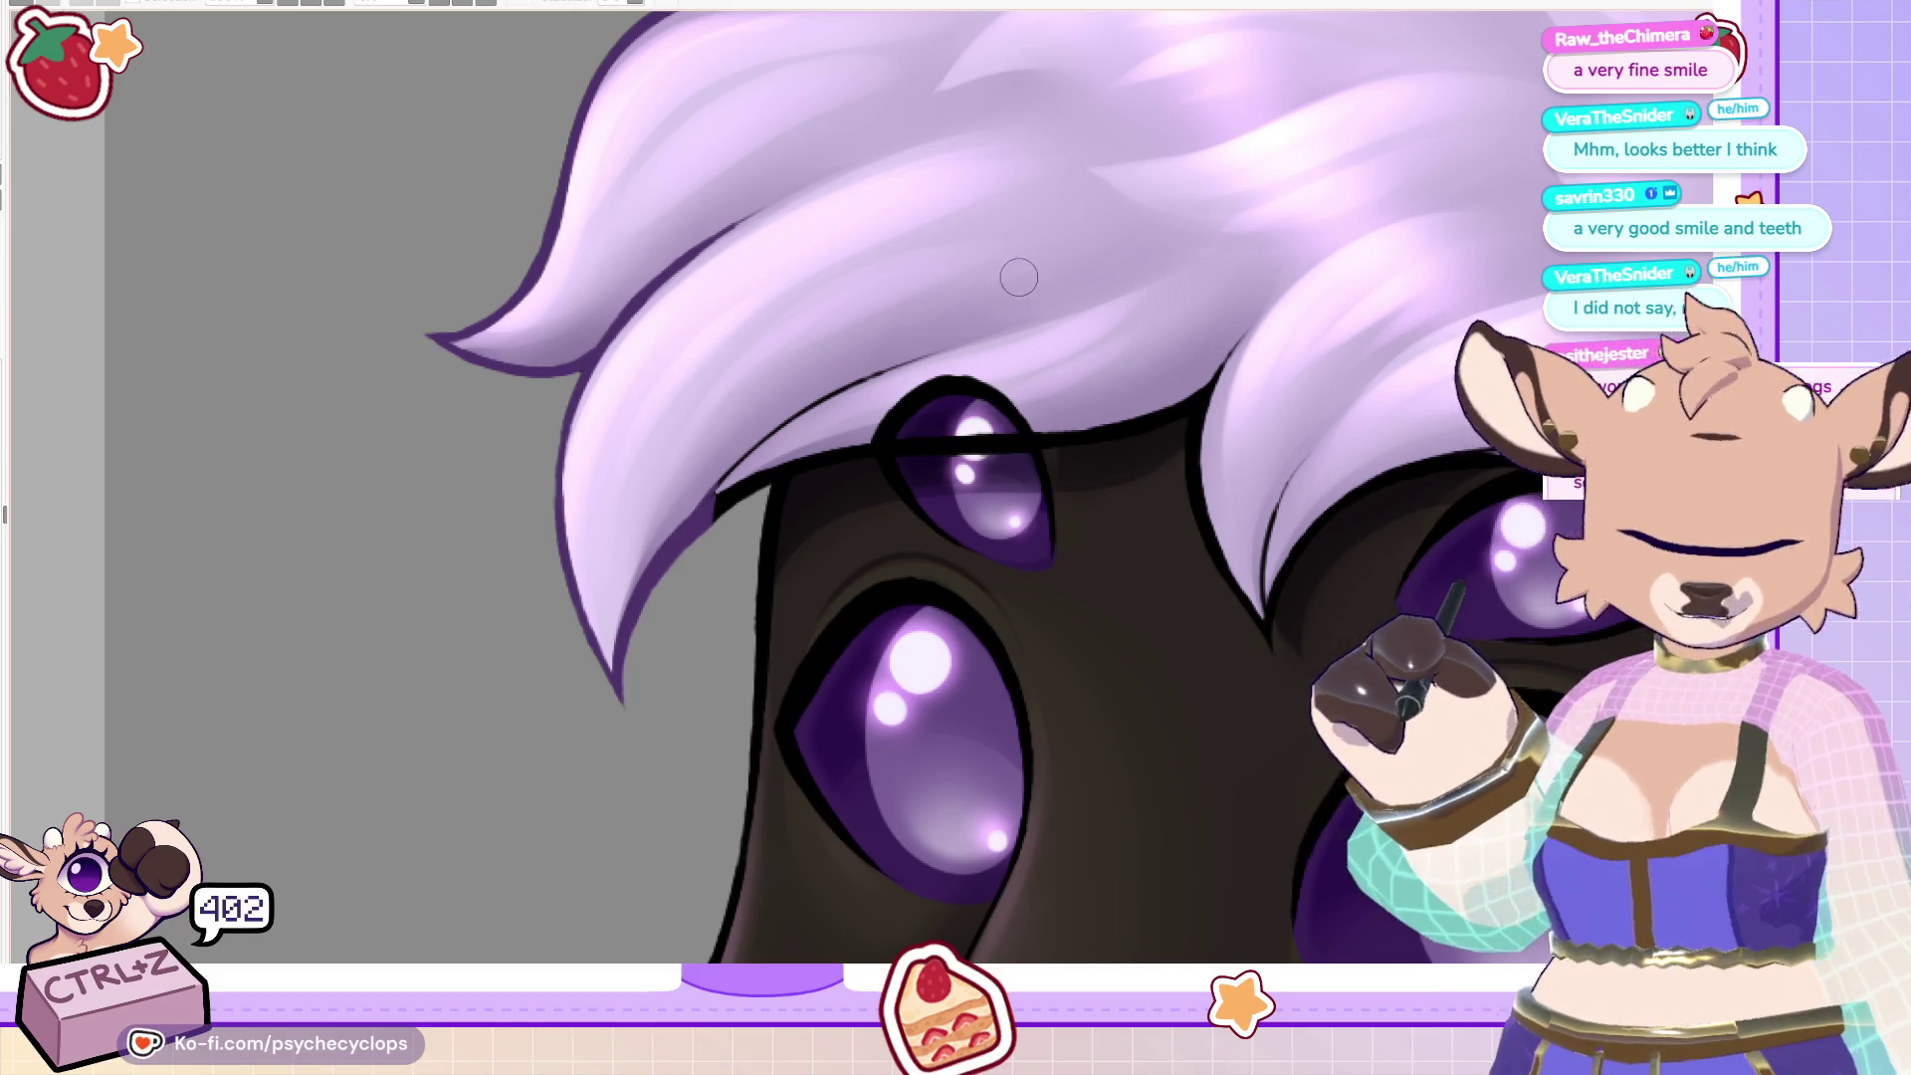
mouse_move(700, 538)
left_mouse_down()
mouse_move(782, 468)
mouse_move(862, 453)
mouse_move(920, 372)
left_mouse_up()
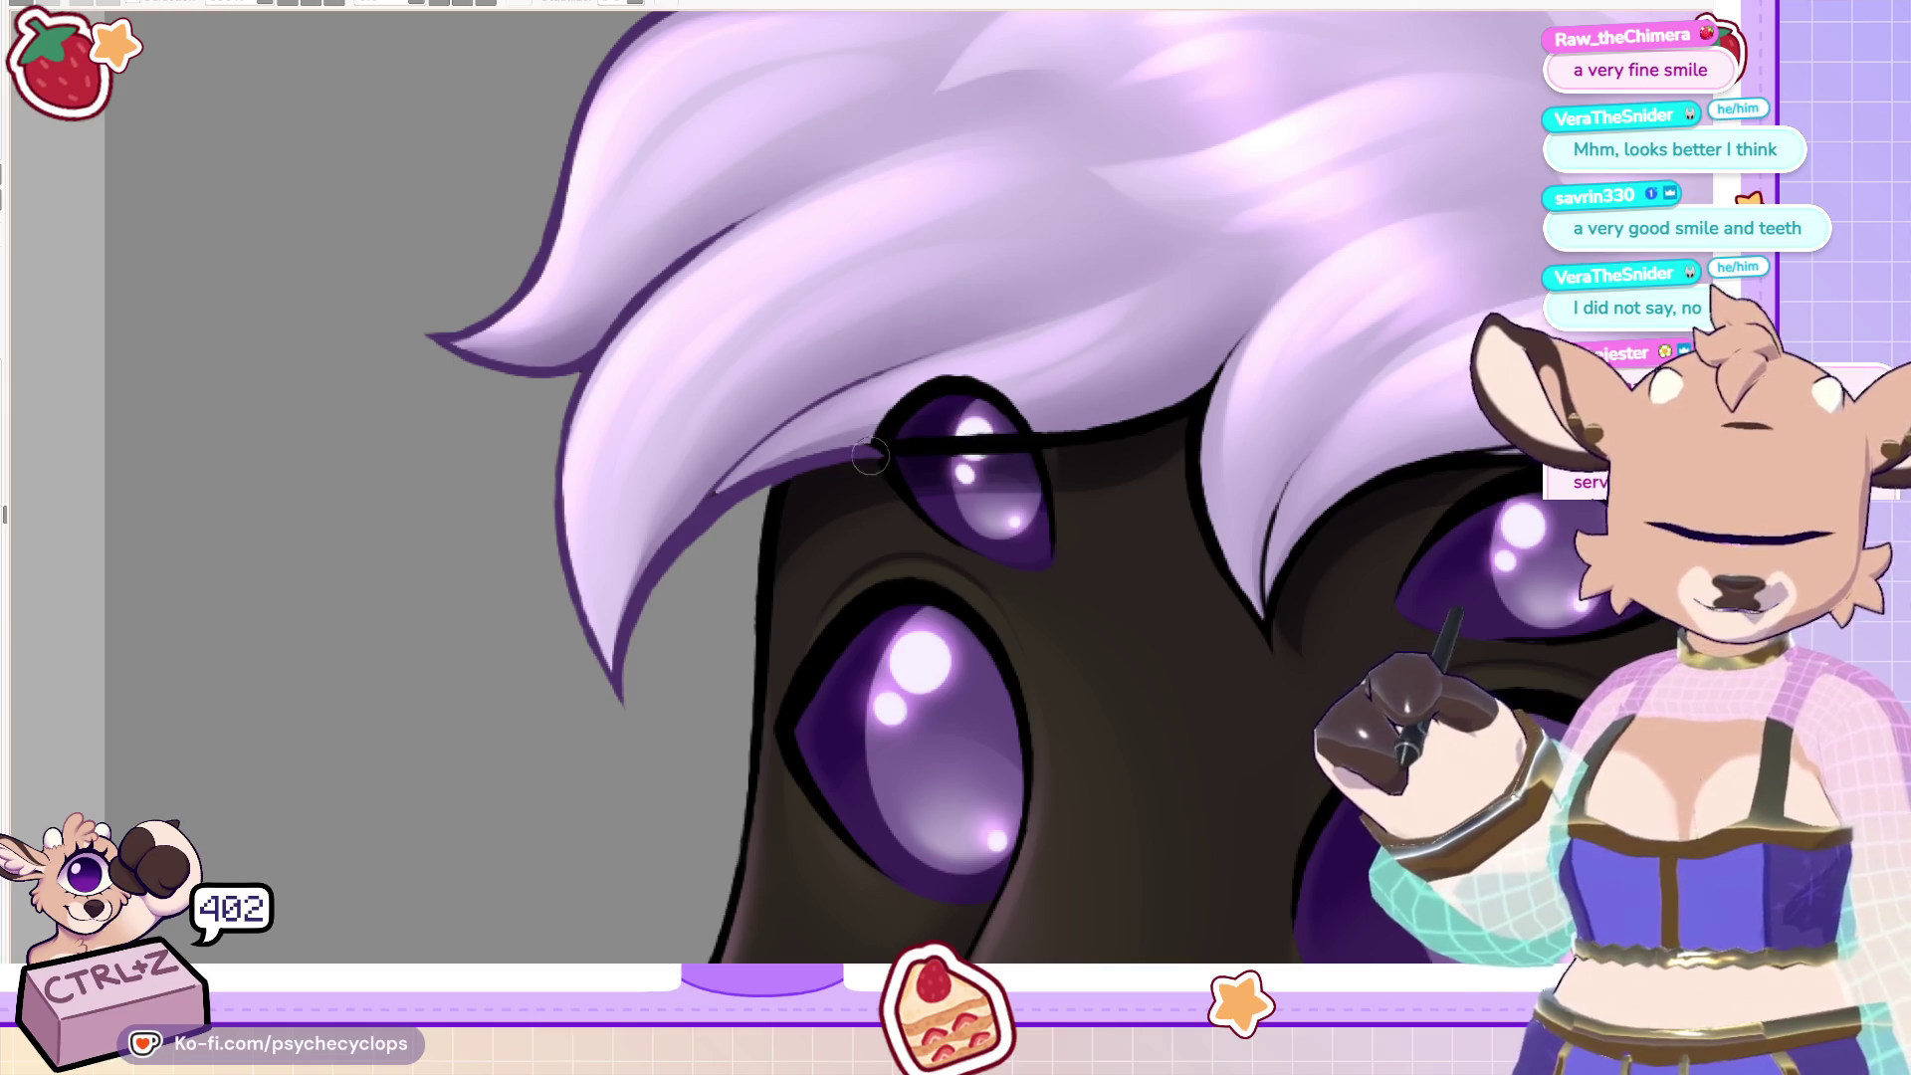
mouse_move(844, 457)
left_mouse_down()
mouse_move(1125, 418)
mouse_move(1276, 272)
left_mouse_up()
key("ctrl+z")
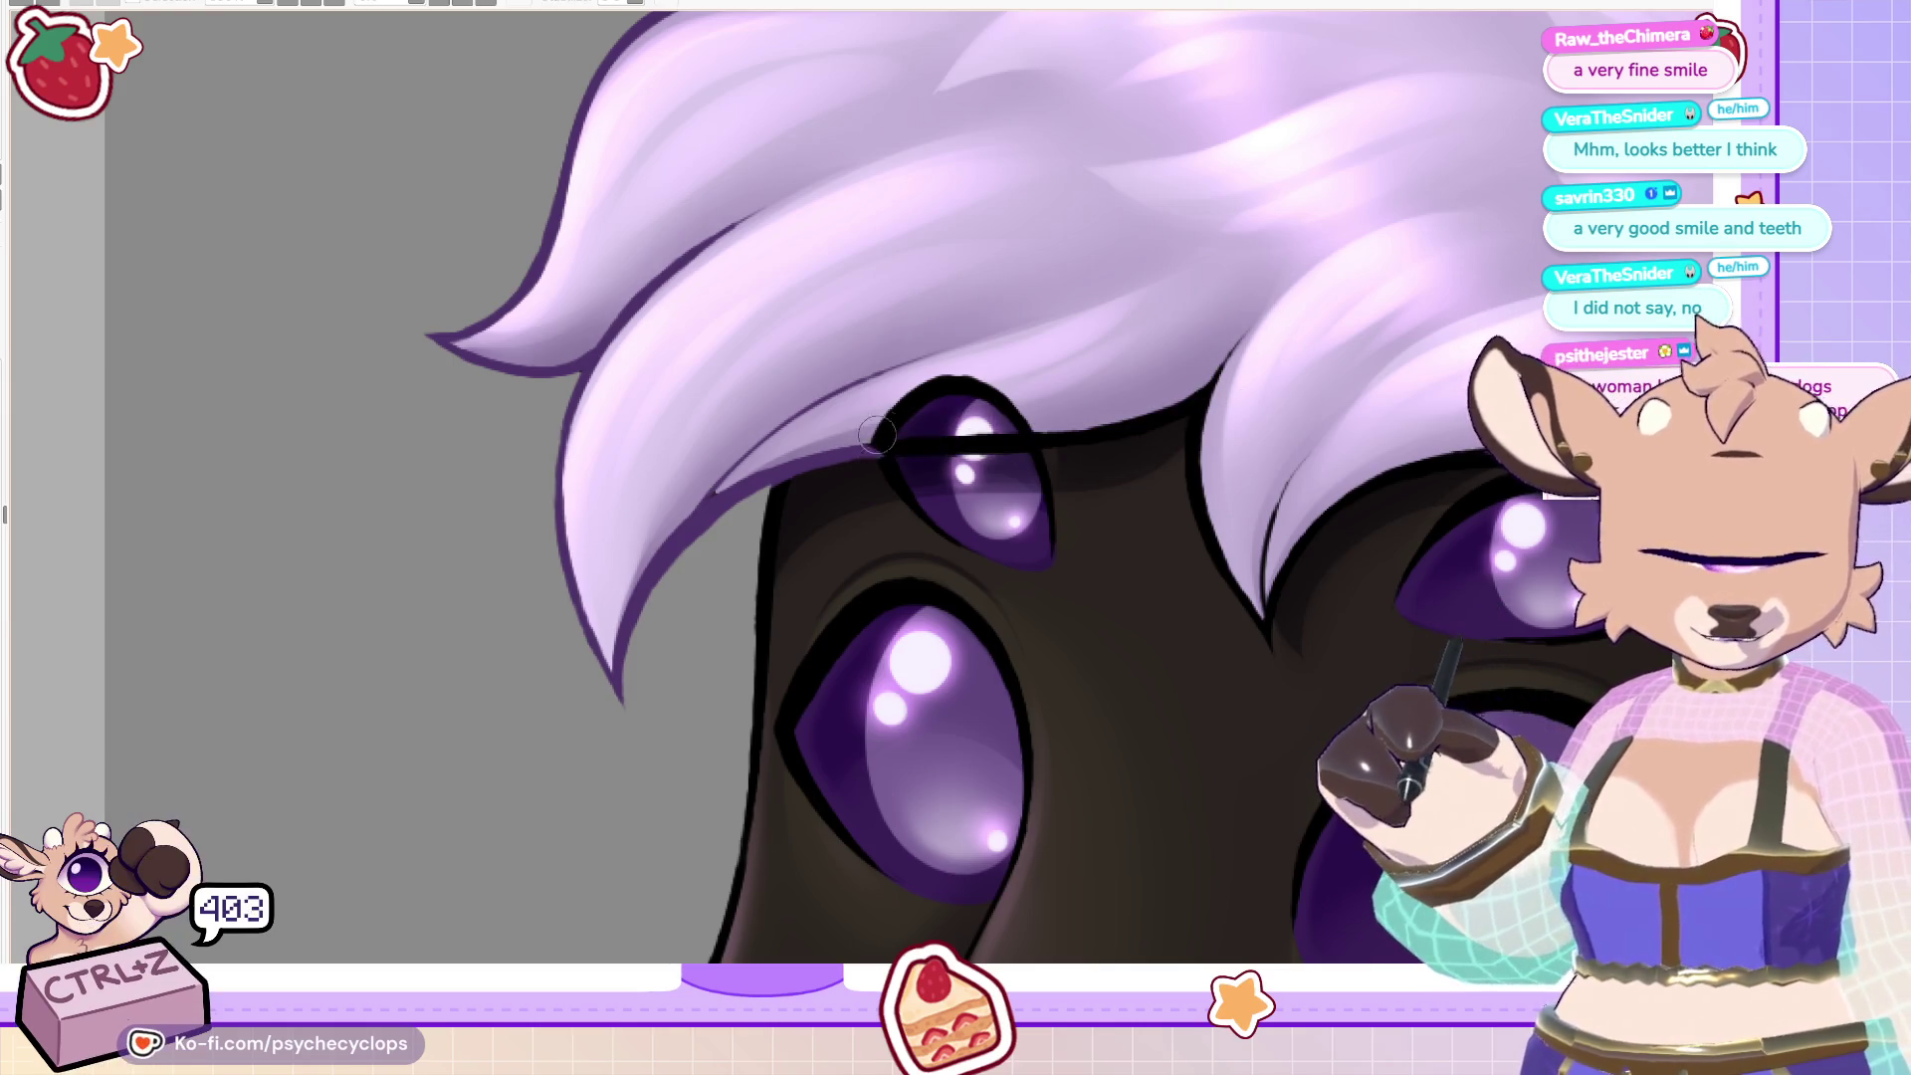
key("ctrl+z")
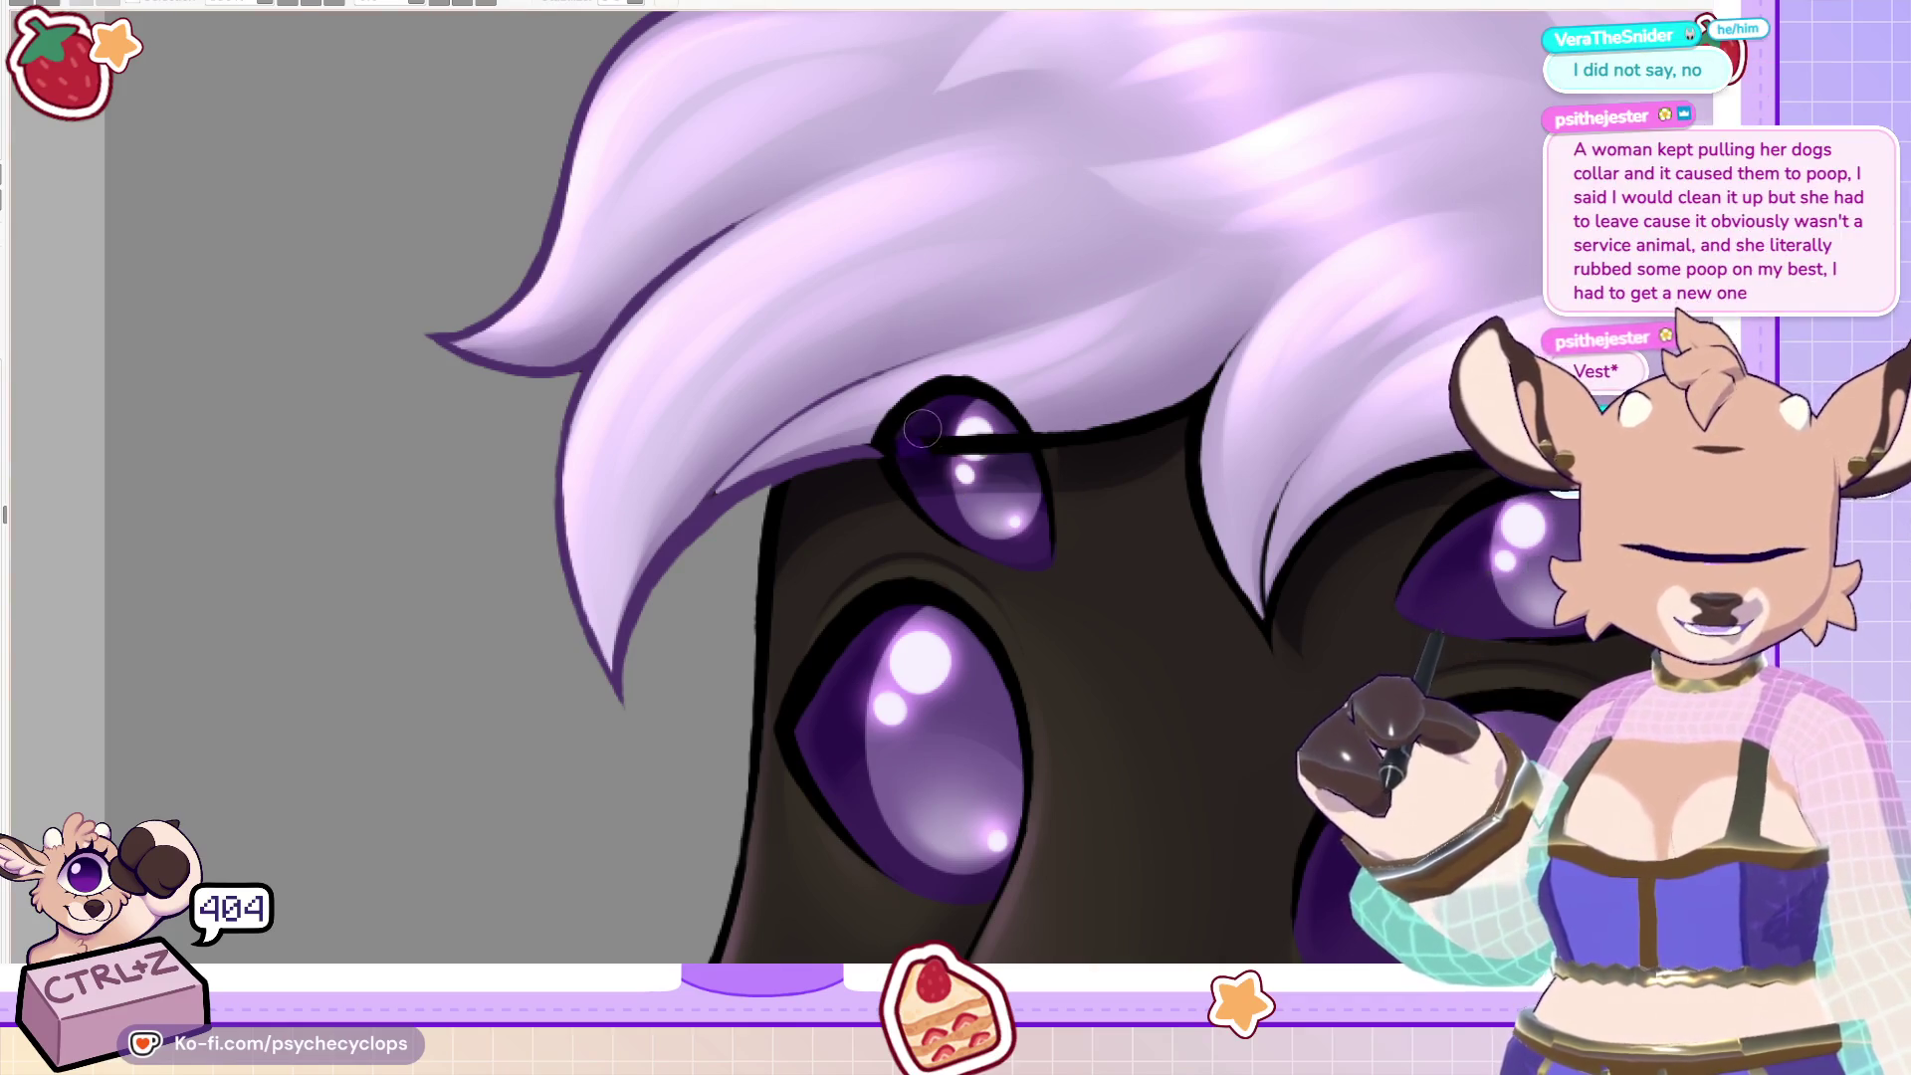
key("ctrl+z")
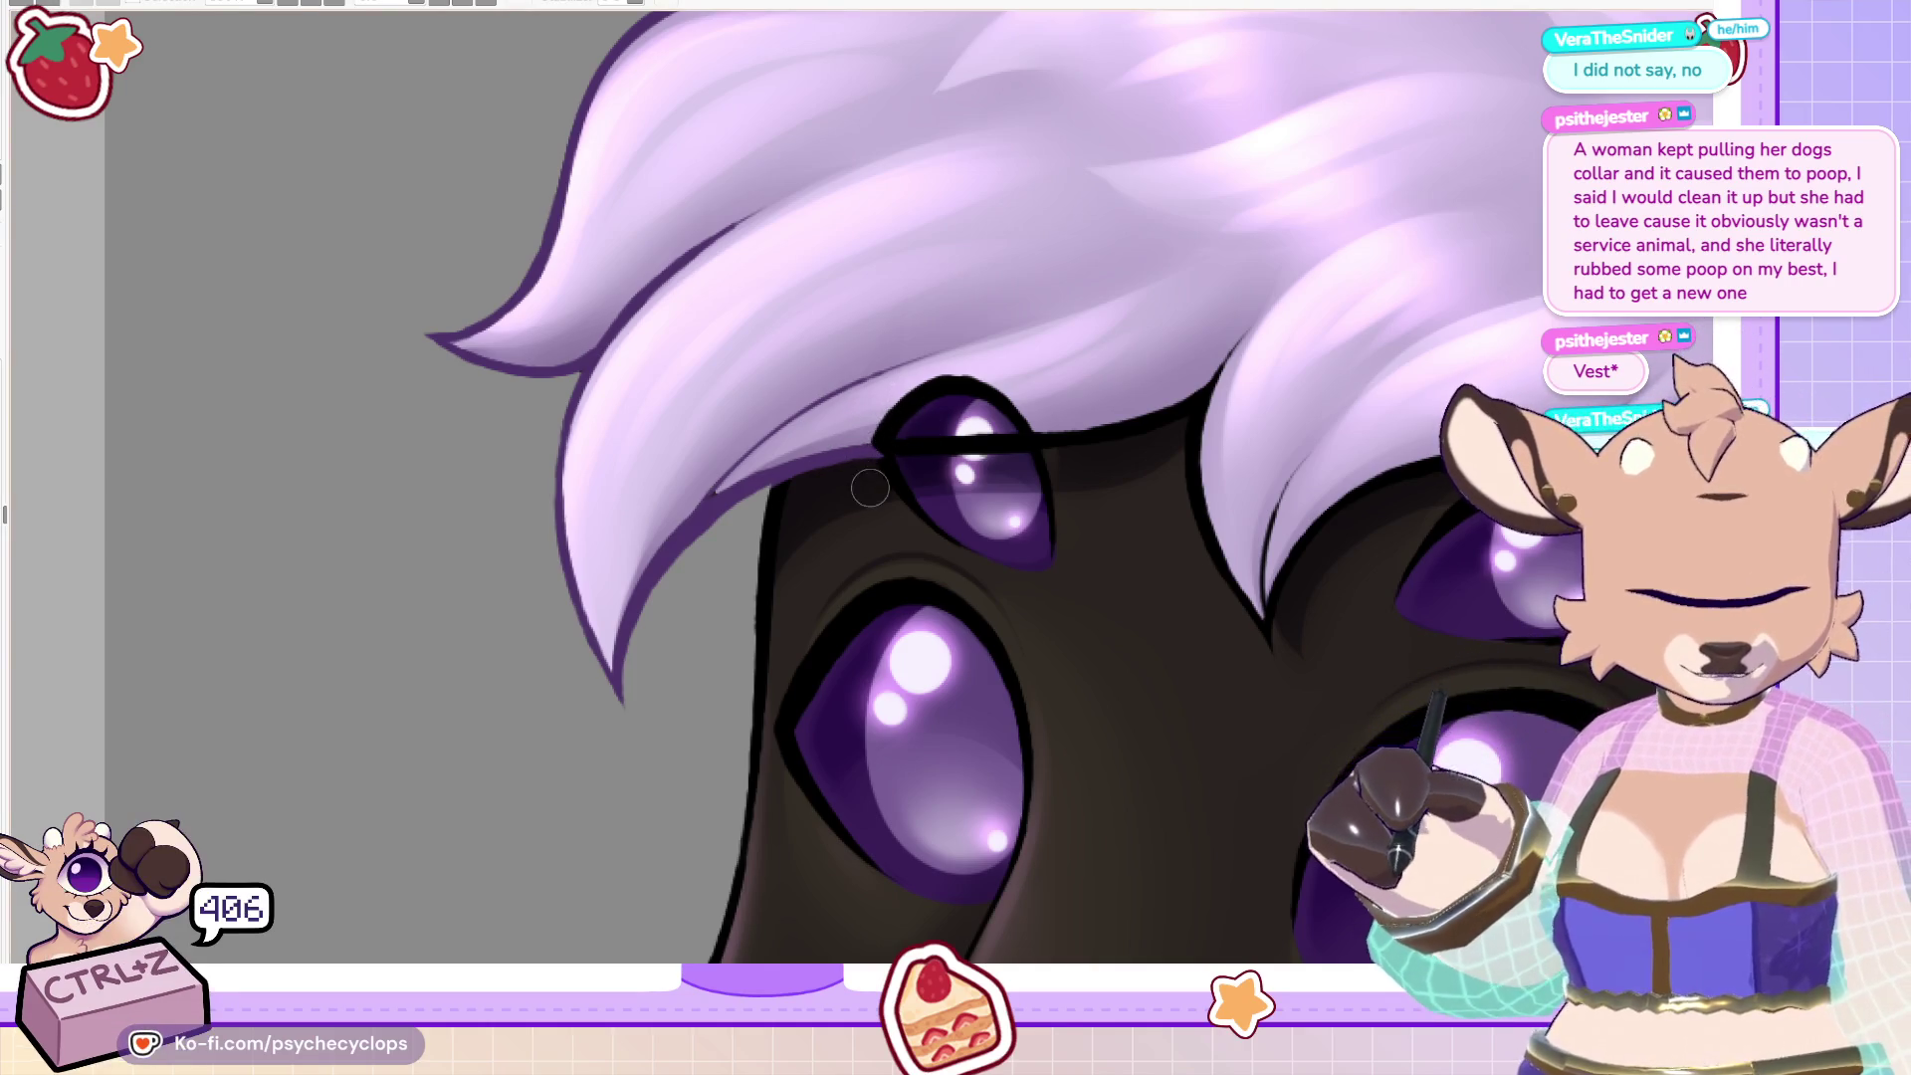
Lighten the small upper eye's lid line and the shadow below it, then fit the whole portrait.
left_click_drag(908, 434, 1008, 445)
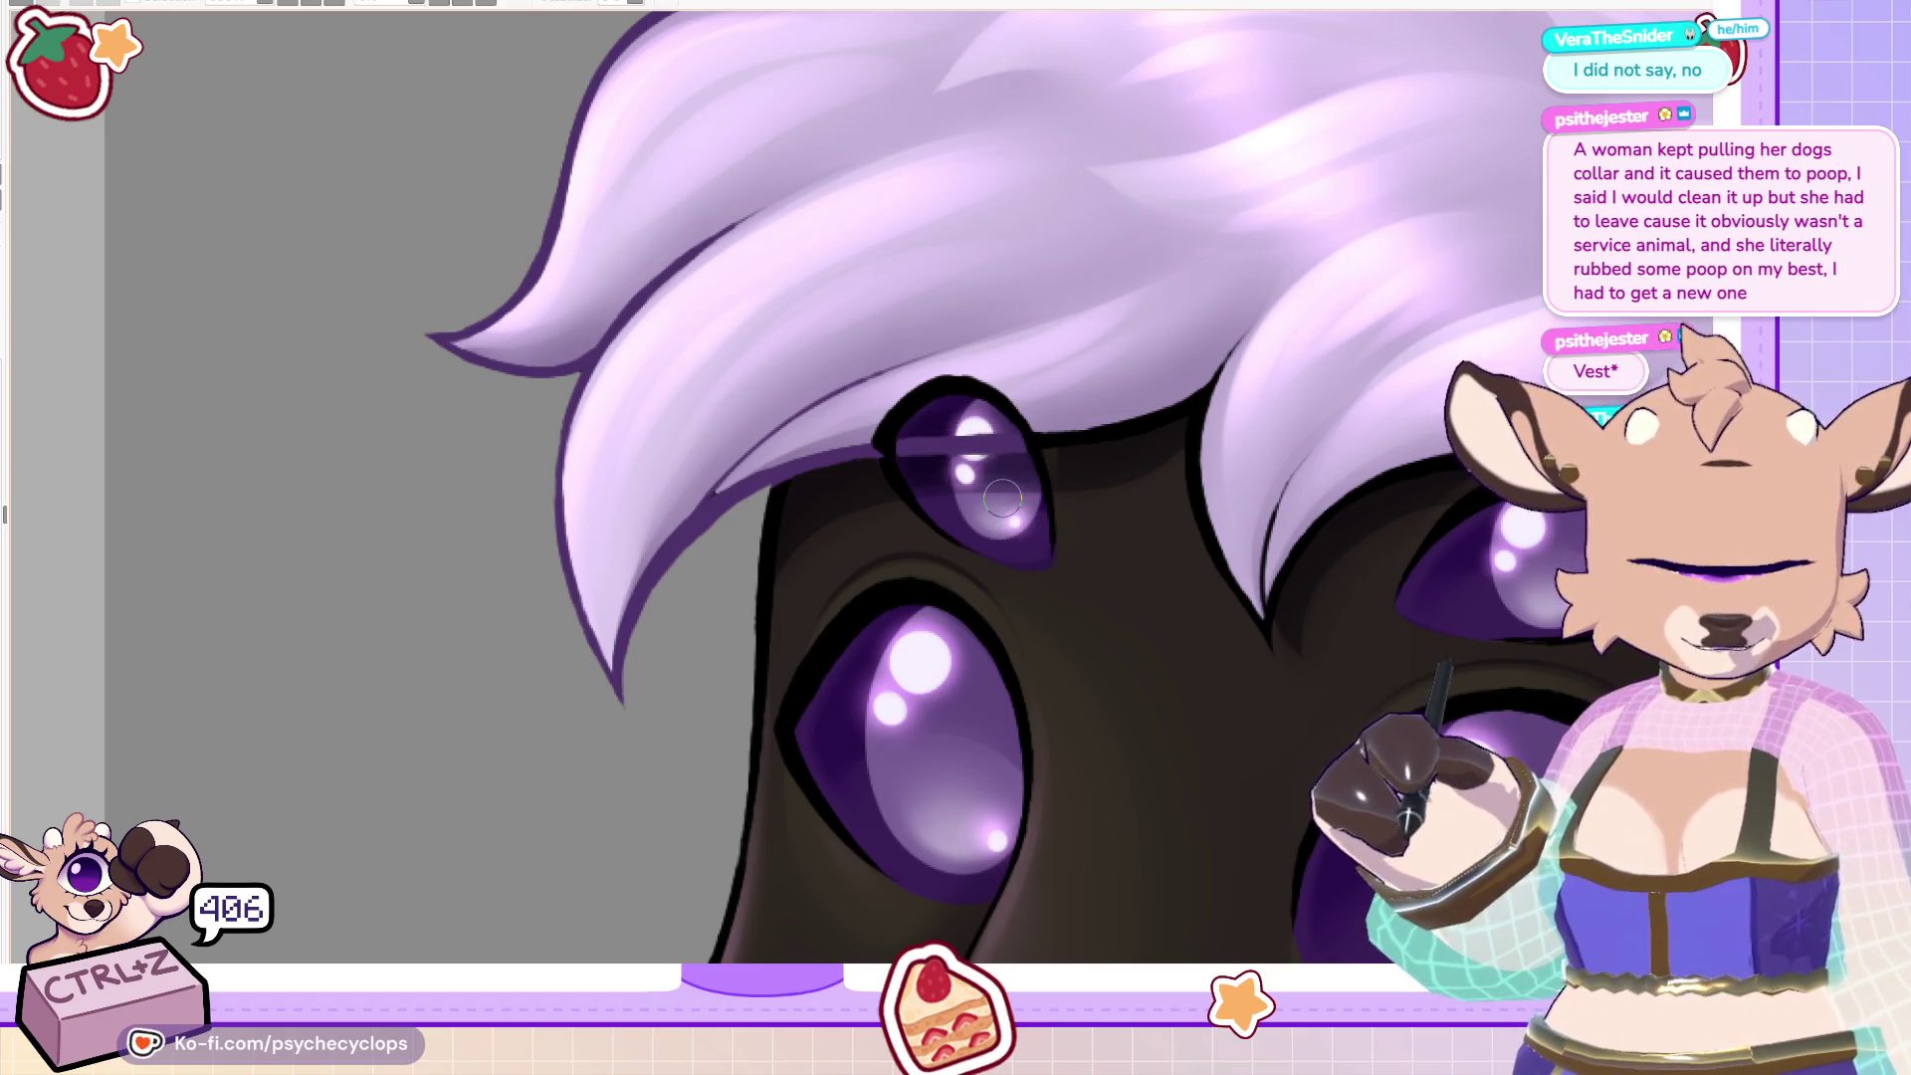
left_click_drag(1008, 445, 889, 453)
left_click_drag(945, 519, 909, 459)
left_click_drag(1038, 648, 1284, 714)
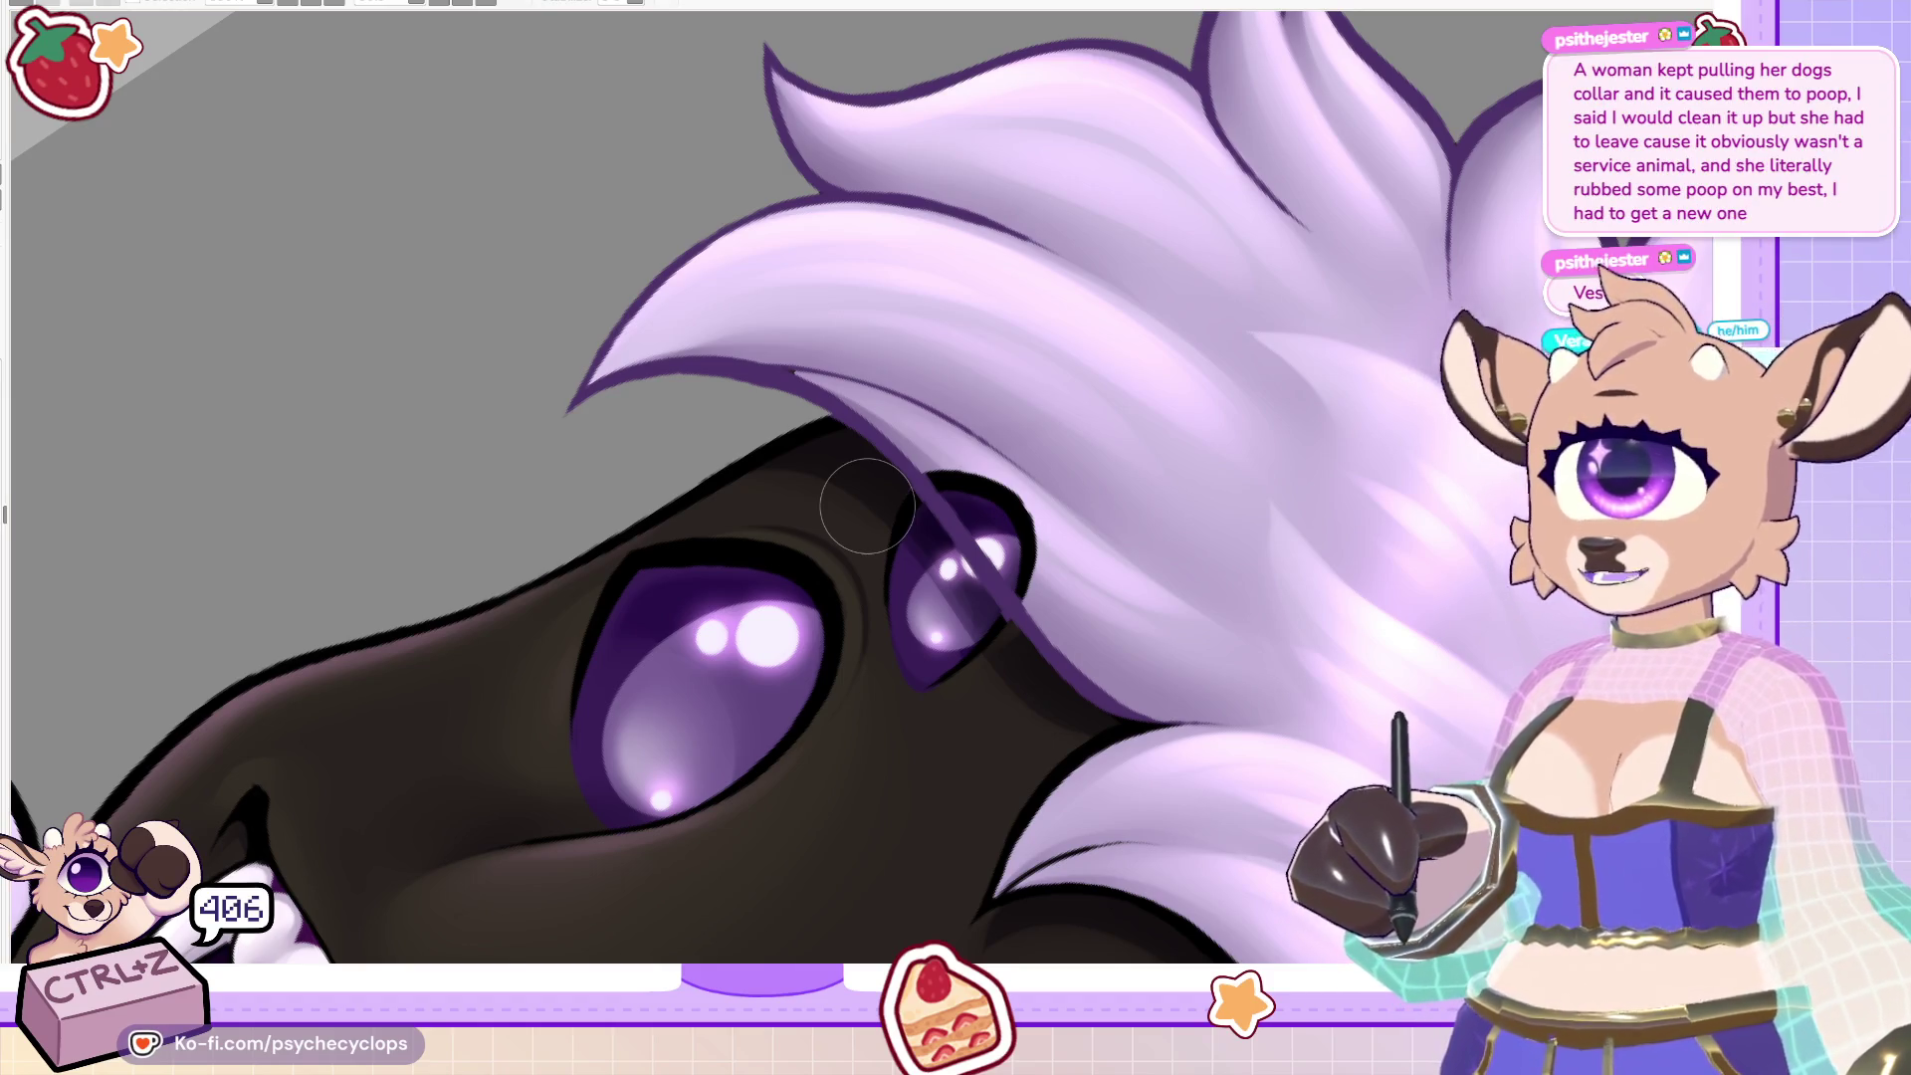
key("ctrl+0")
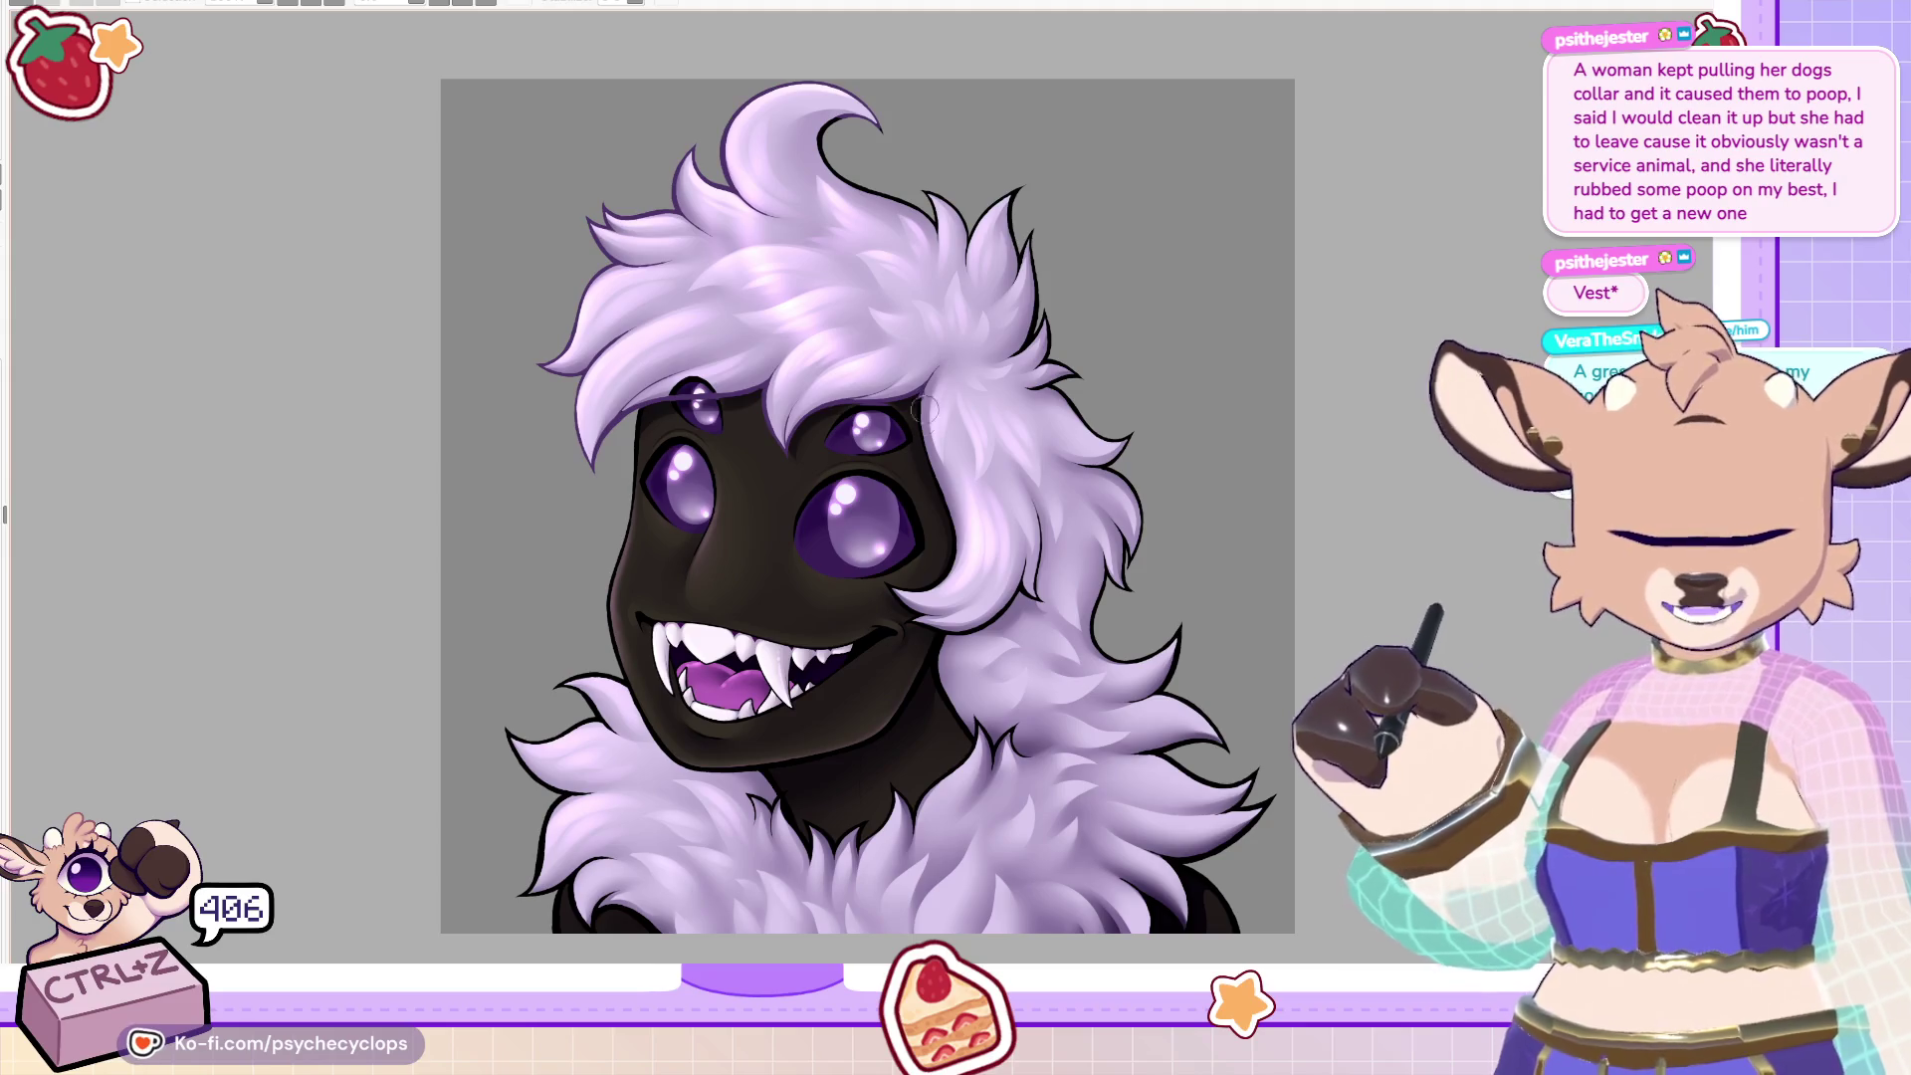
scroll(796, 467, "up", 2)
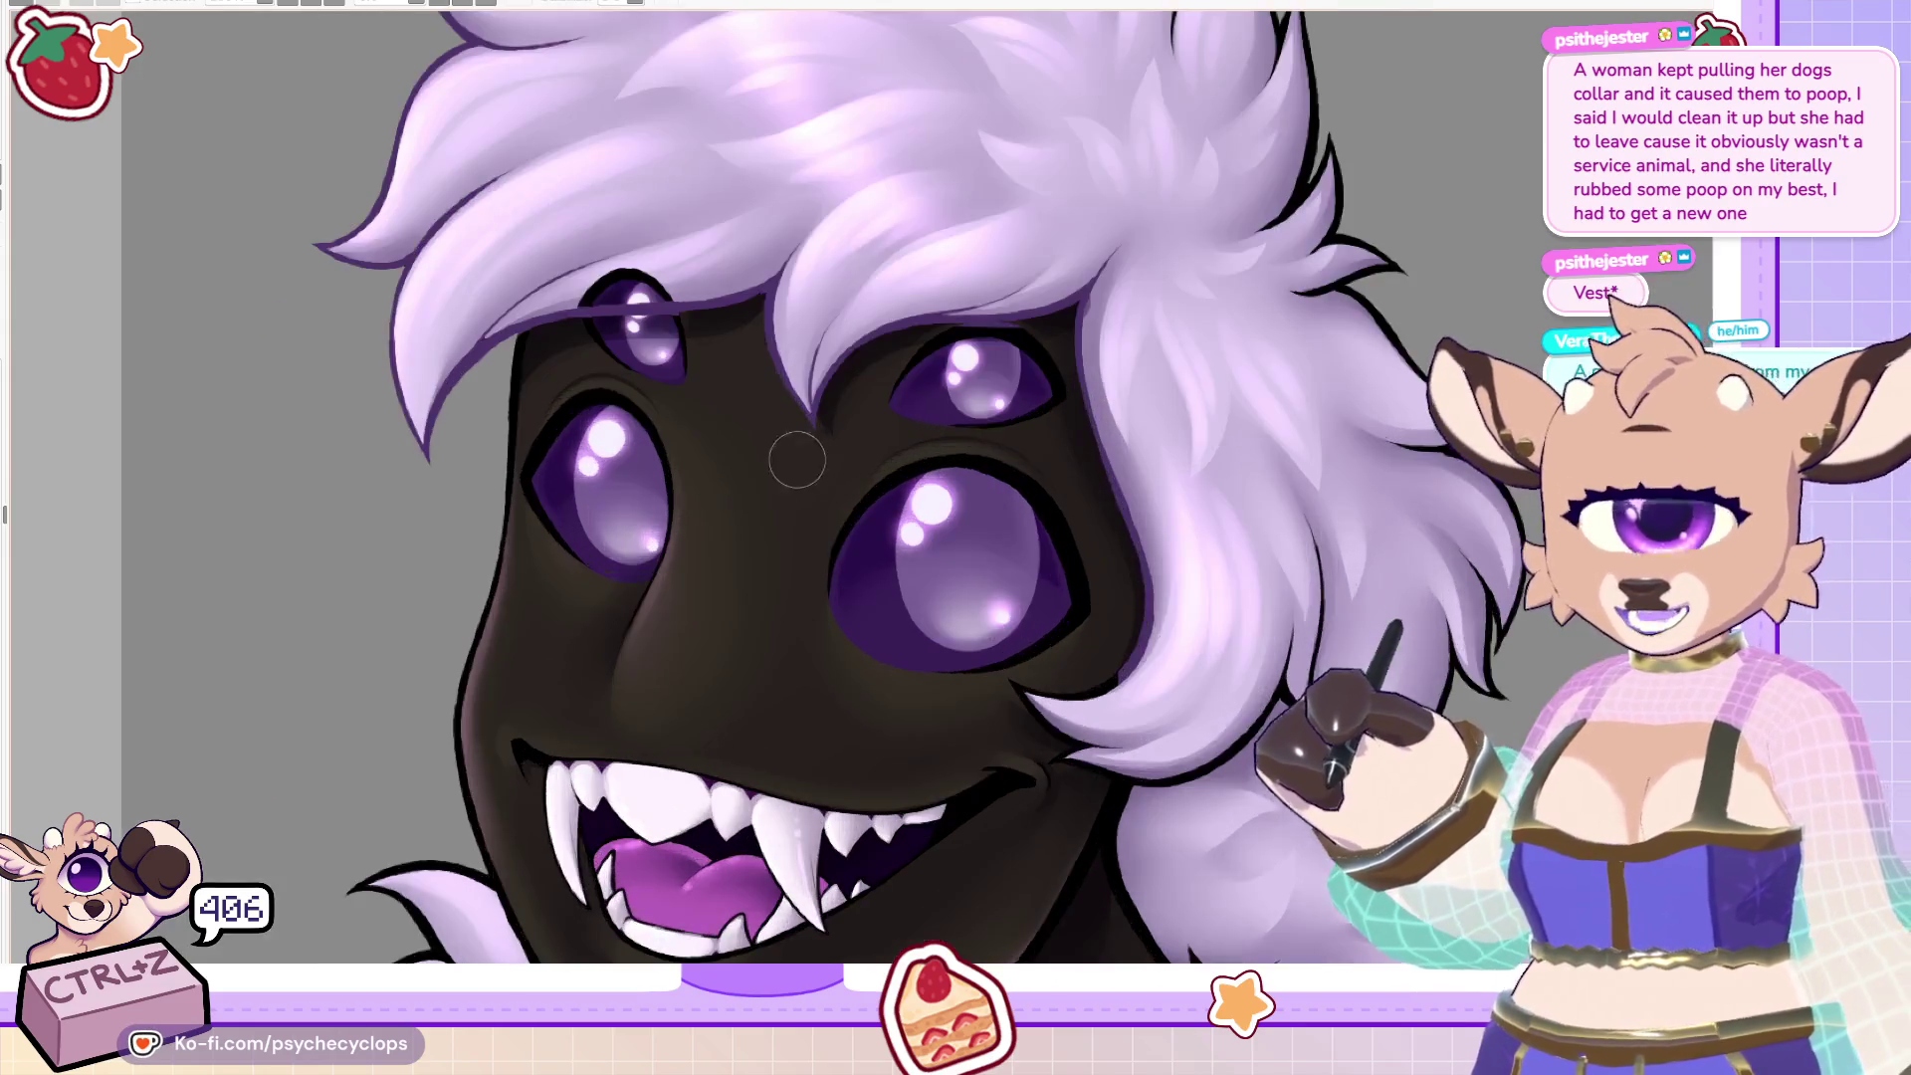
scroll(797, 468, "up", 3)
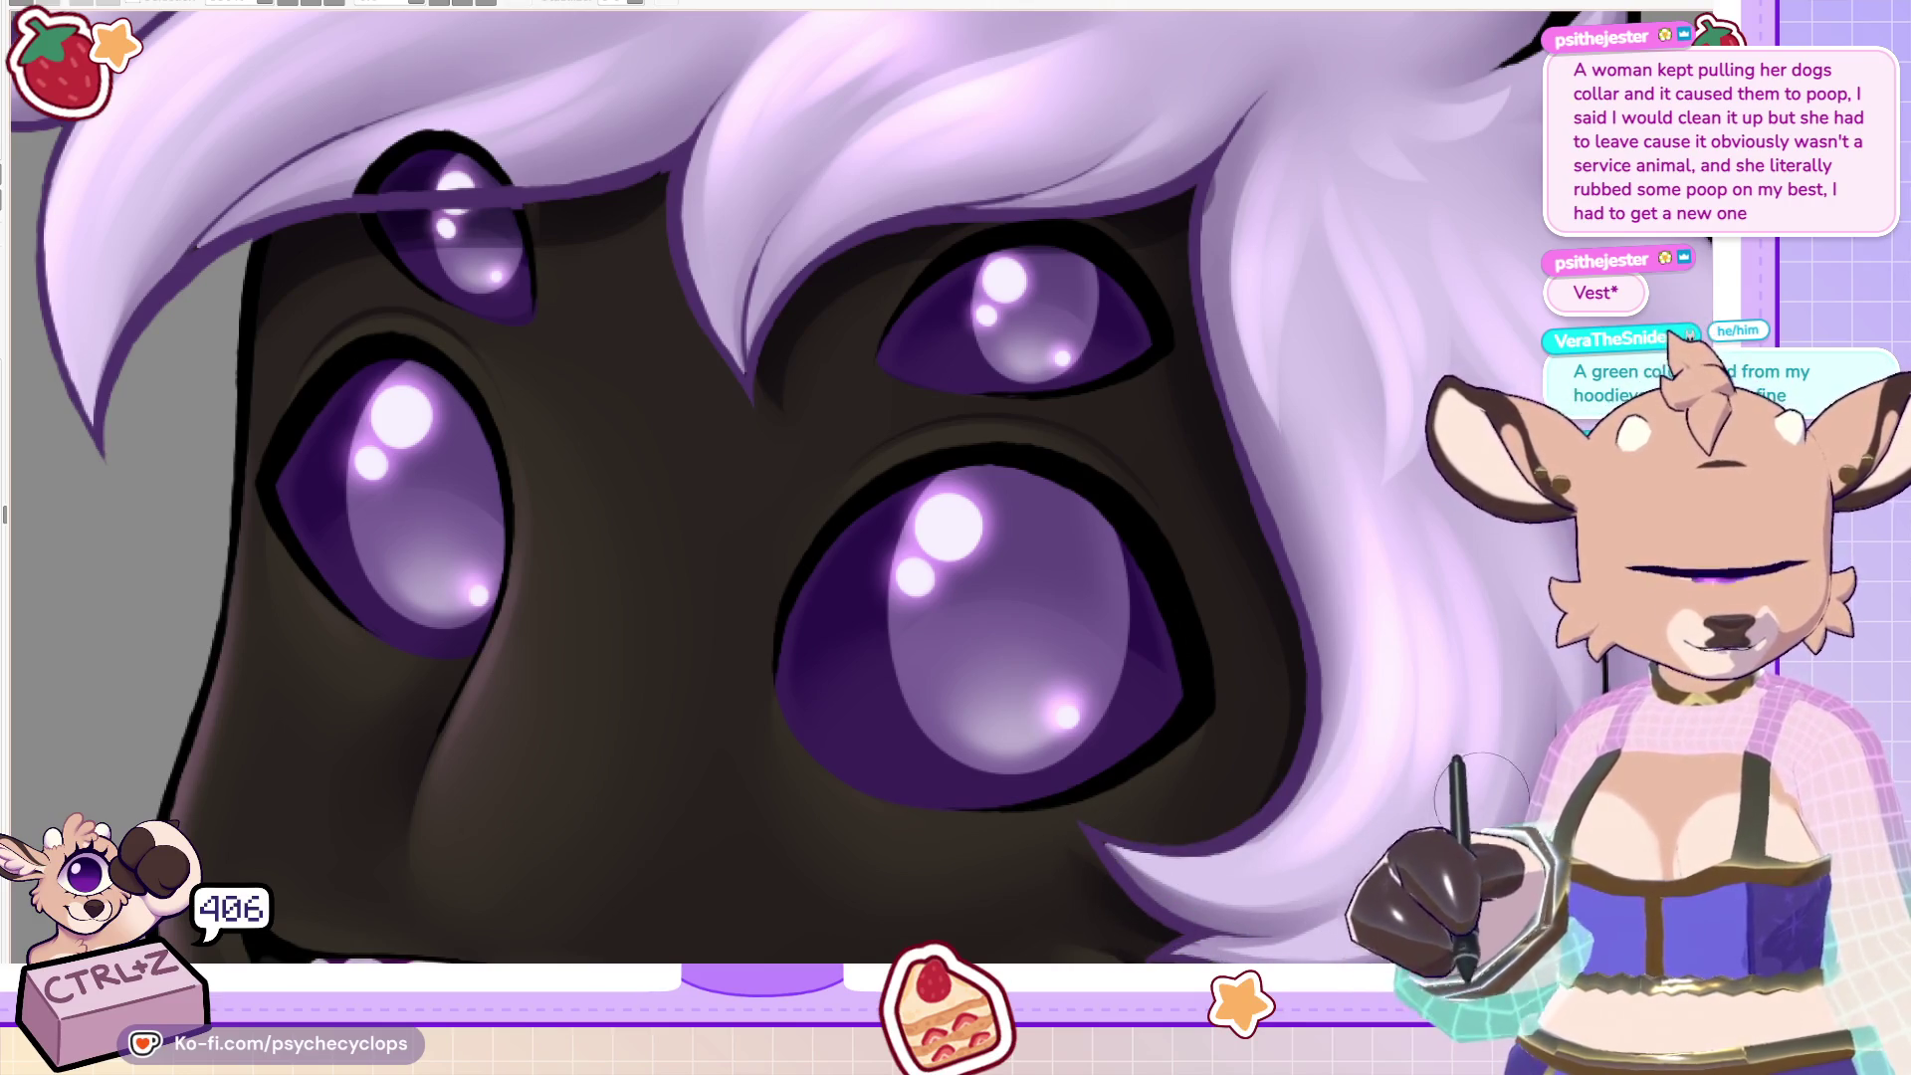
scroll(1468, 807, "down", 3)
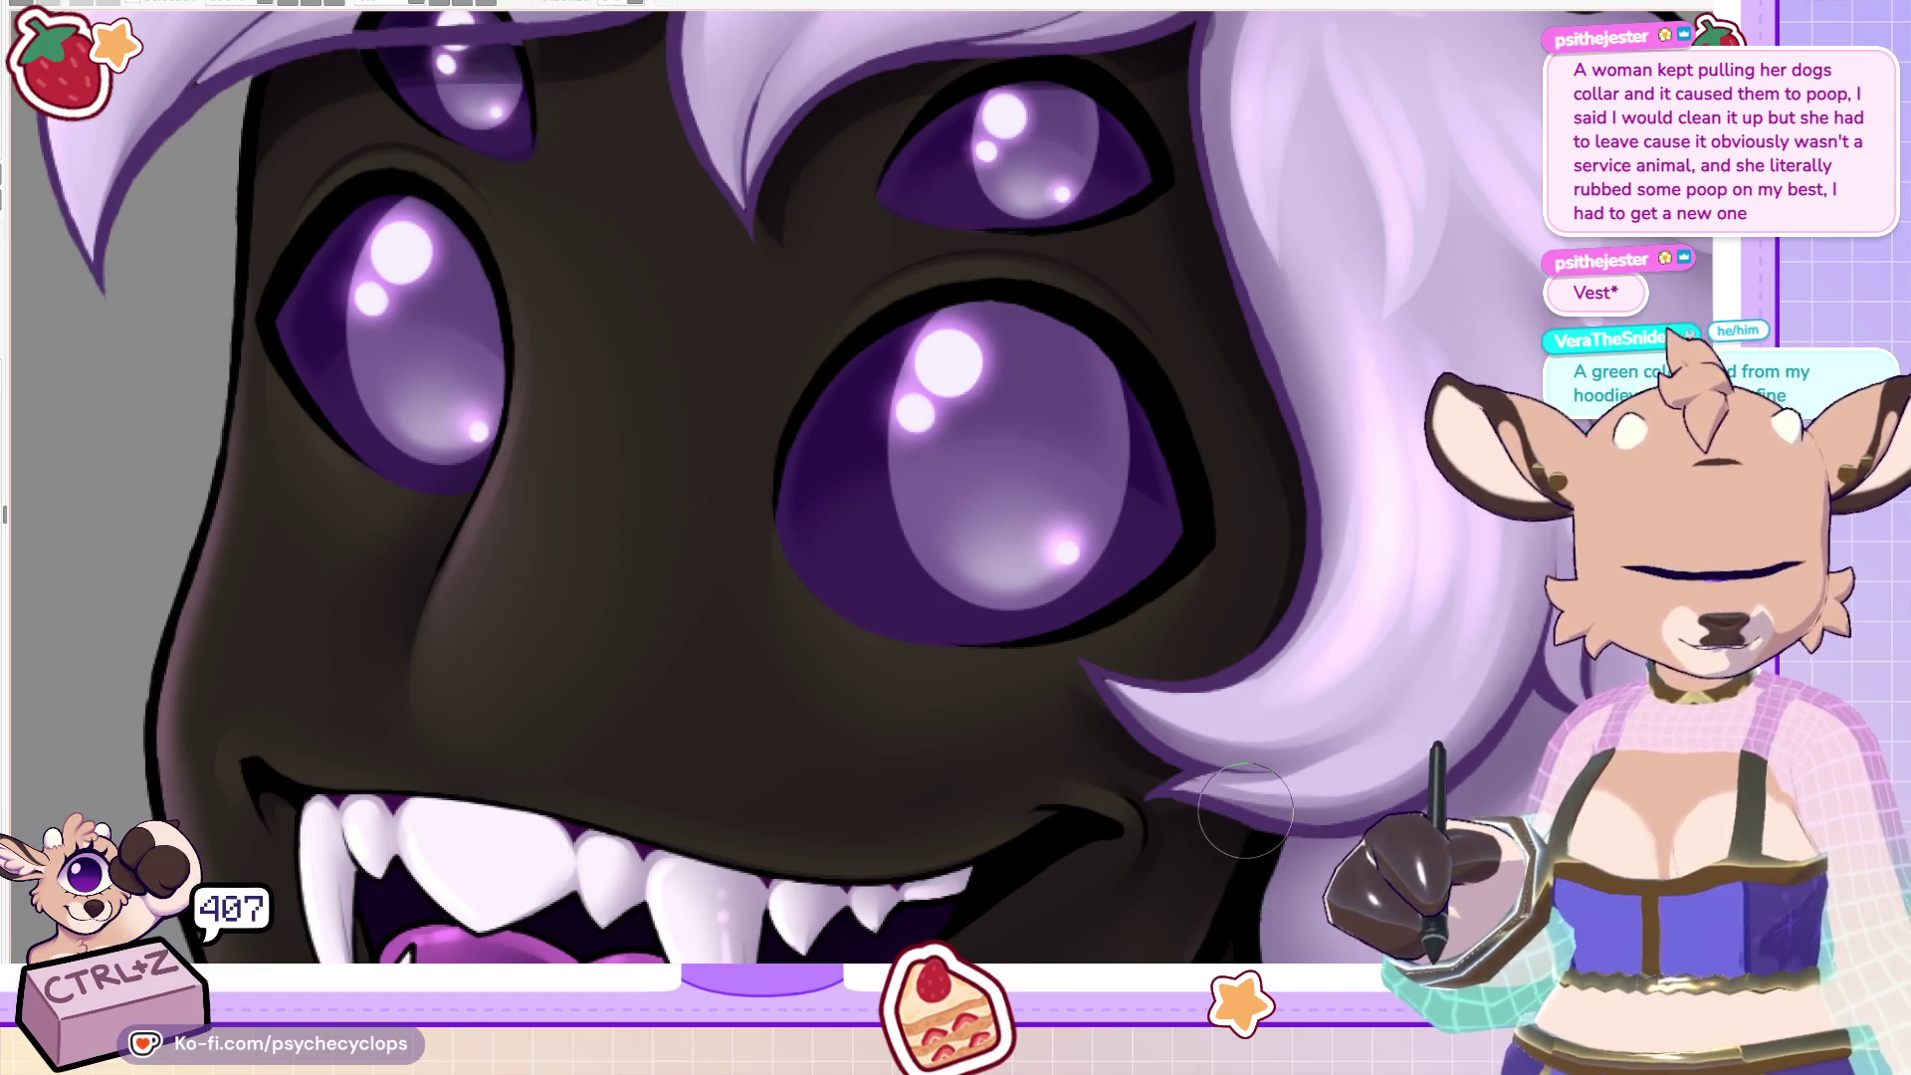
key("ctrl+0")
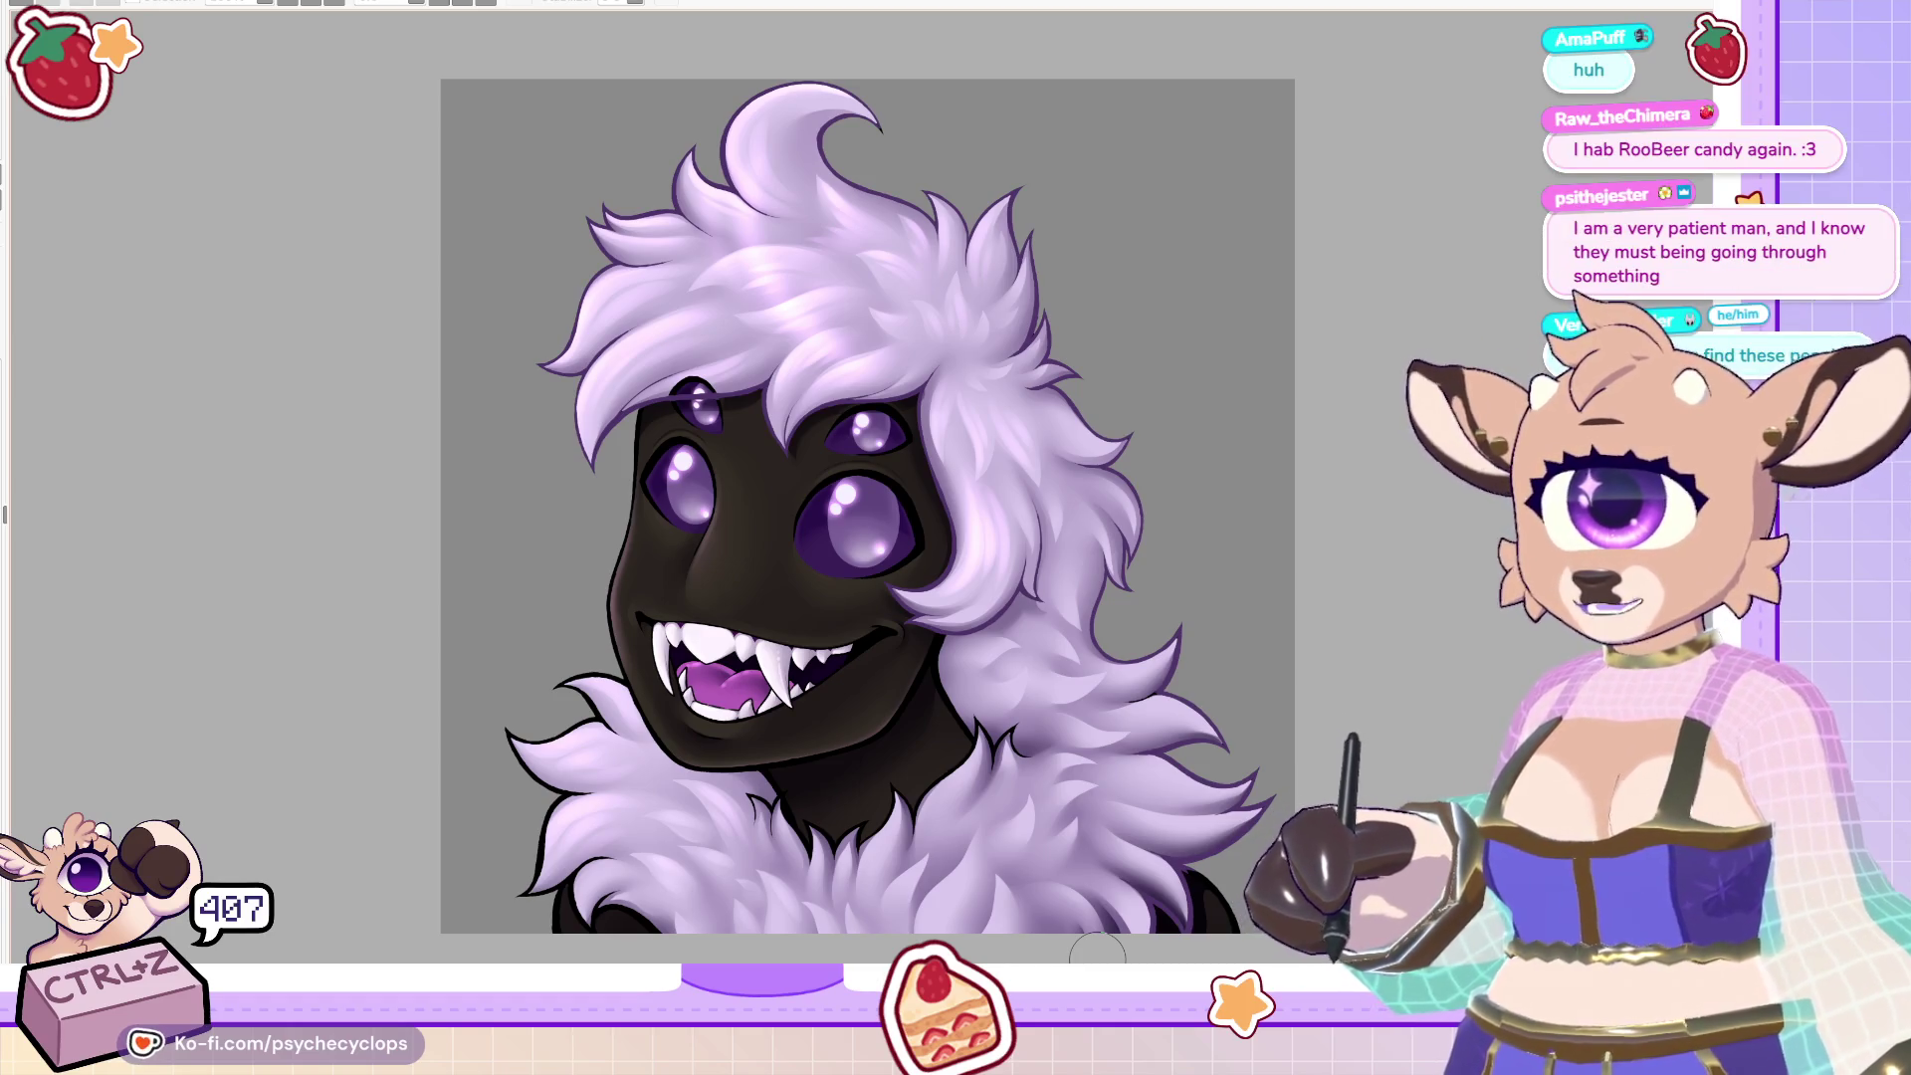
key("ctrl+z")
key("ctrl+z")
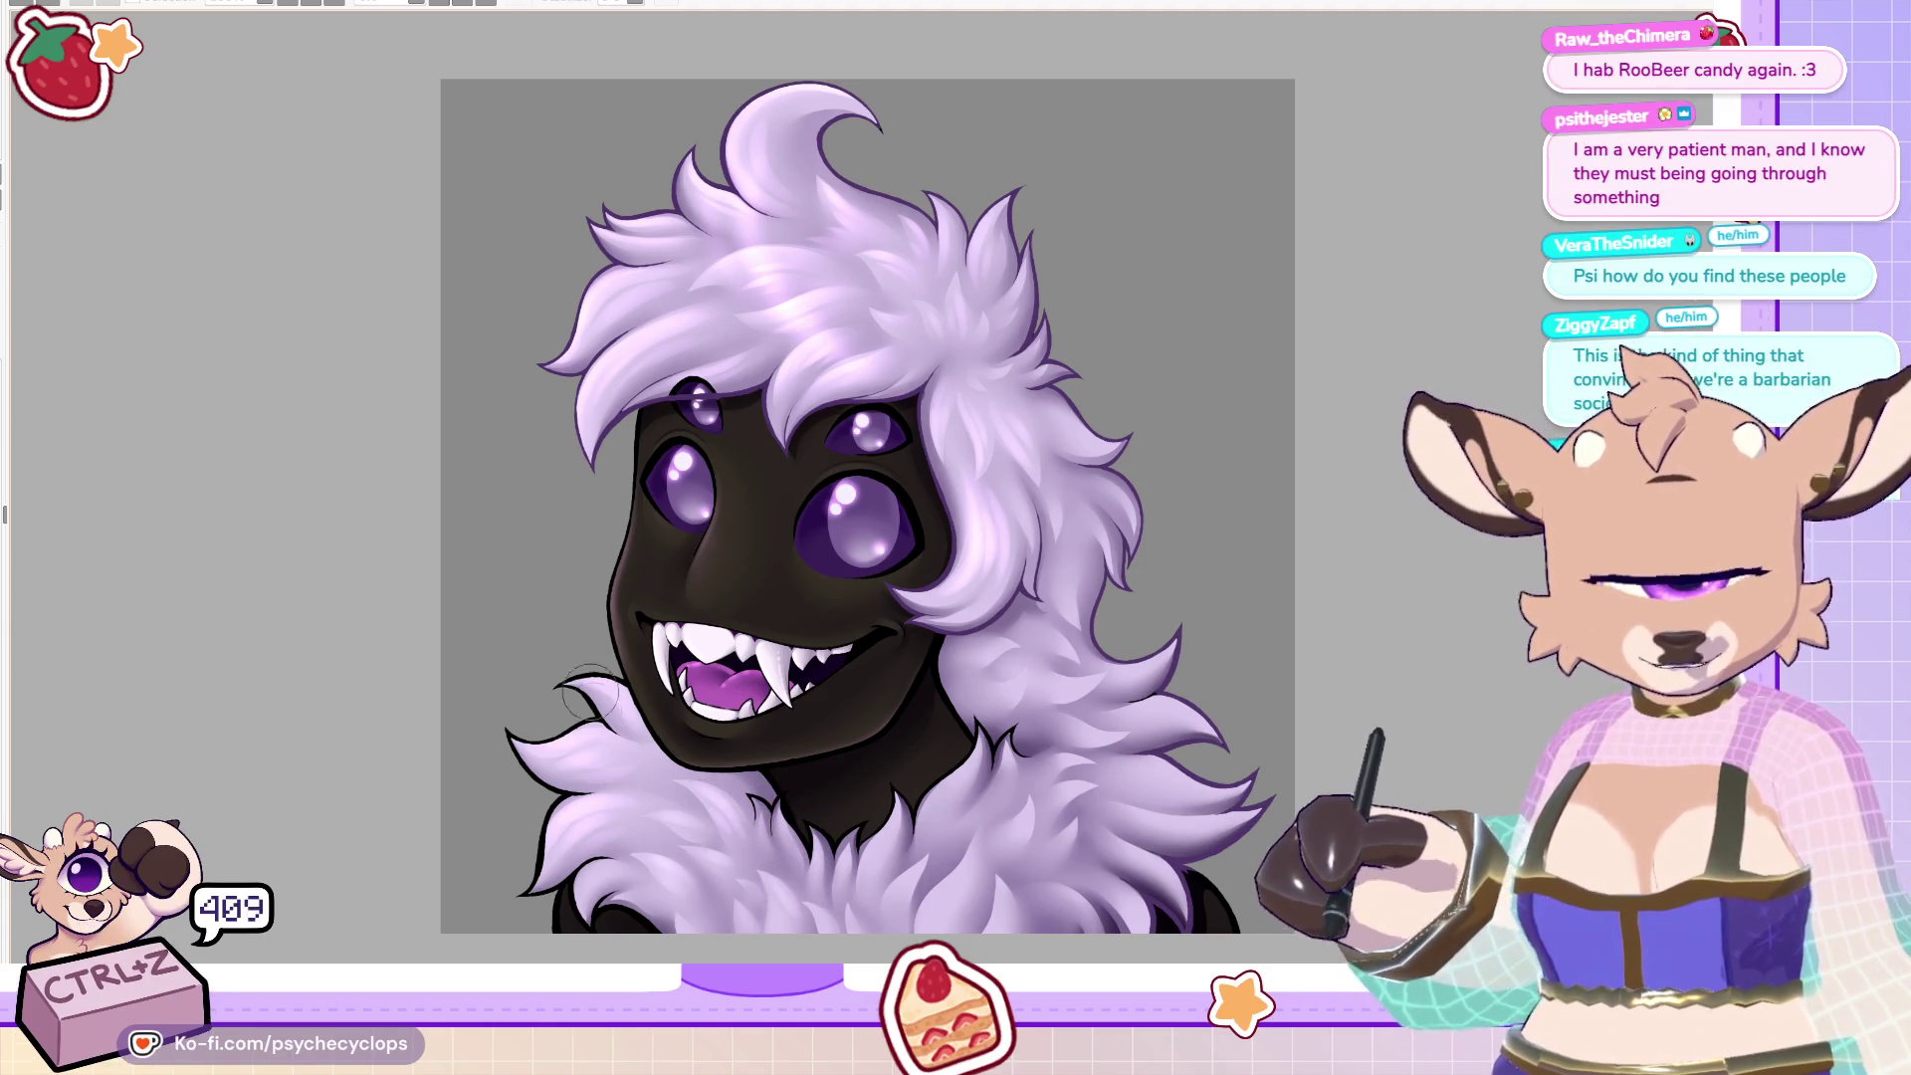